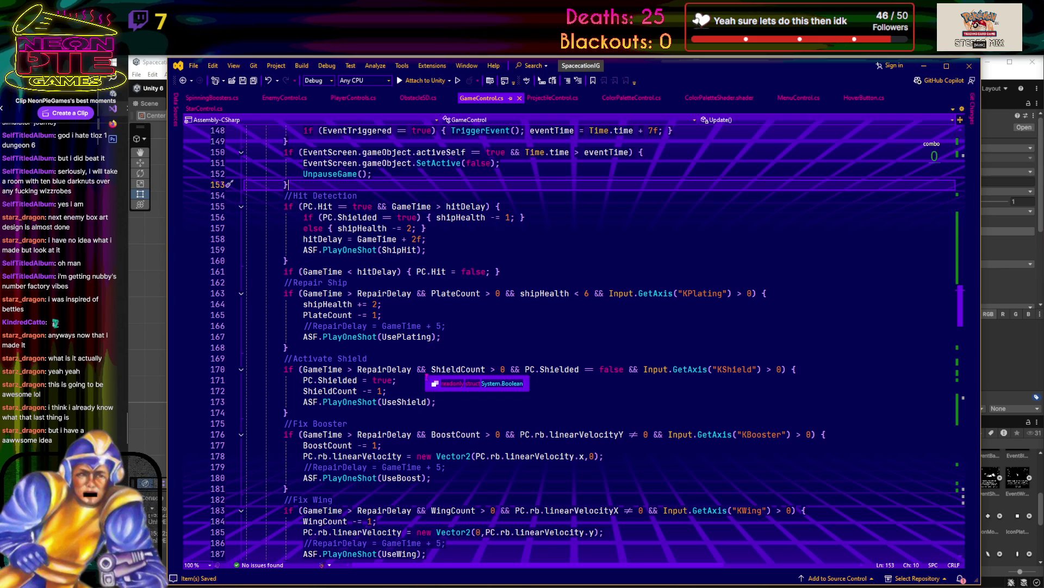
- Scroll through GameControl.cs past SetupNextParsec and LaunchObstacle to find the game-start block
scroll(455, 401, "down", 20)
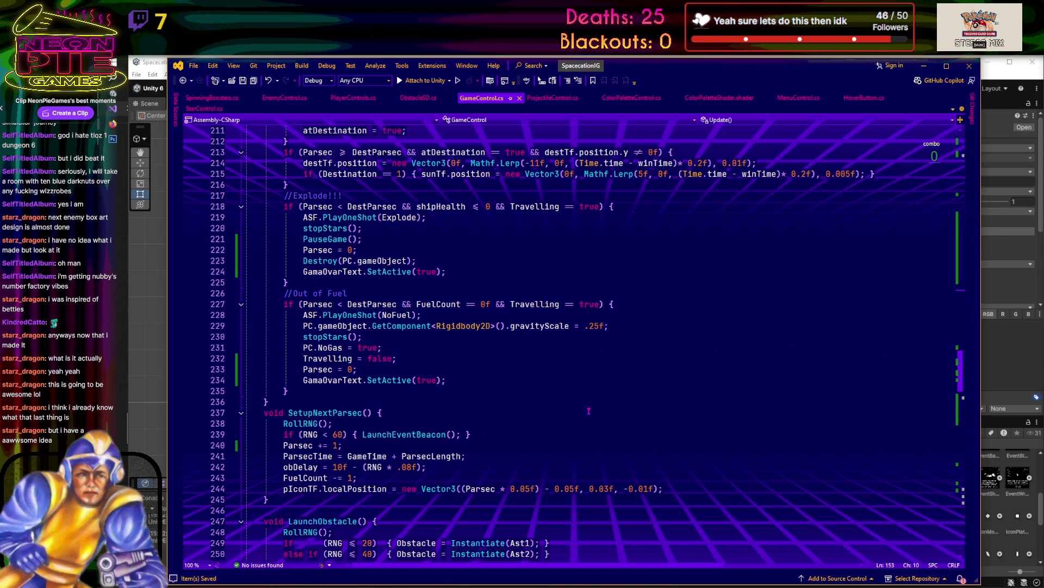
left_click(554, 434)
scroll(549, 441, "down", 8)
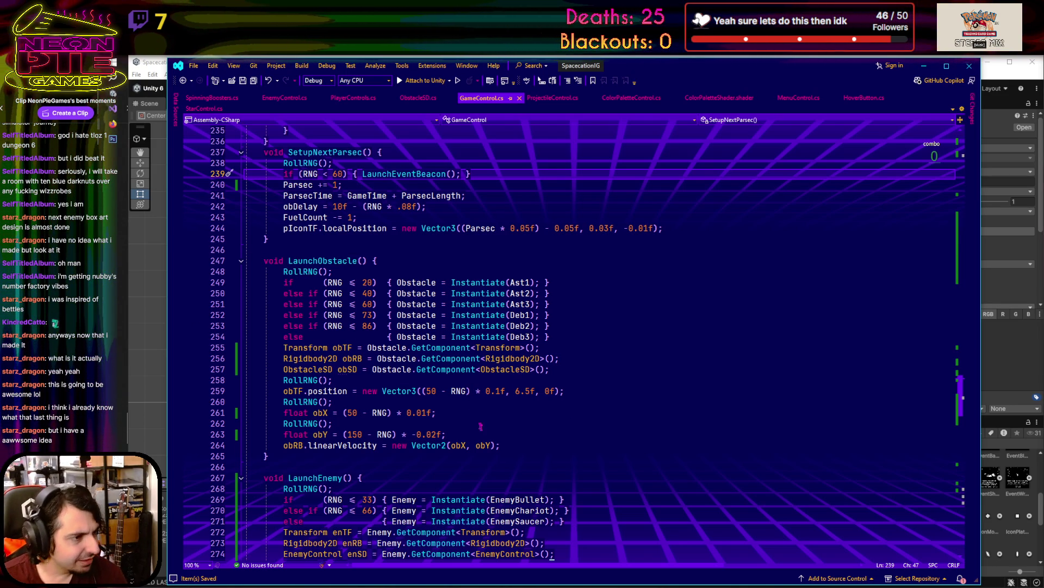
left_click(549, 445)
scroll(565, 401, "down", 13)
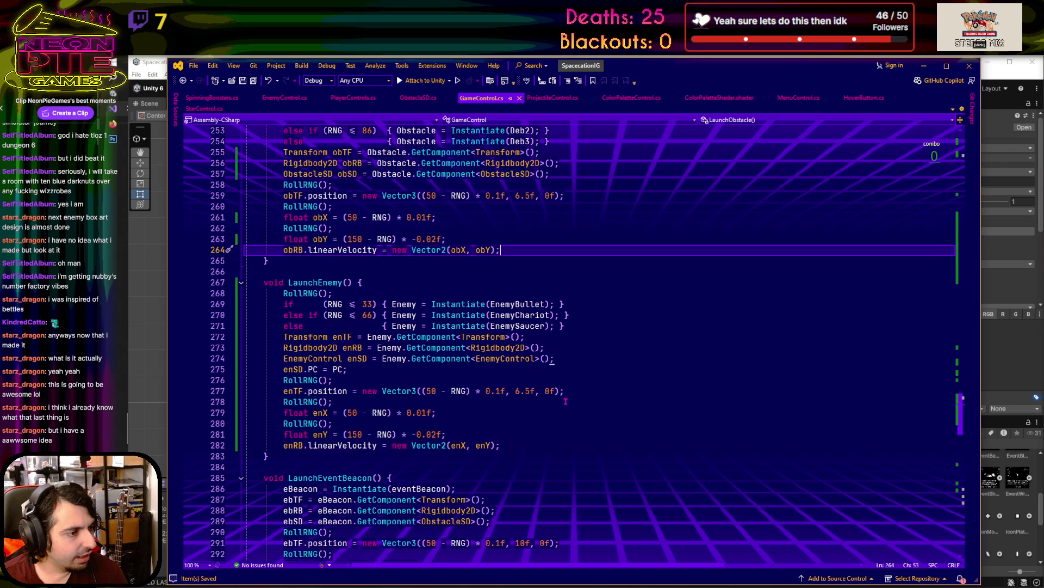
scroll(565, 401, "up", 5)
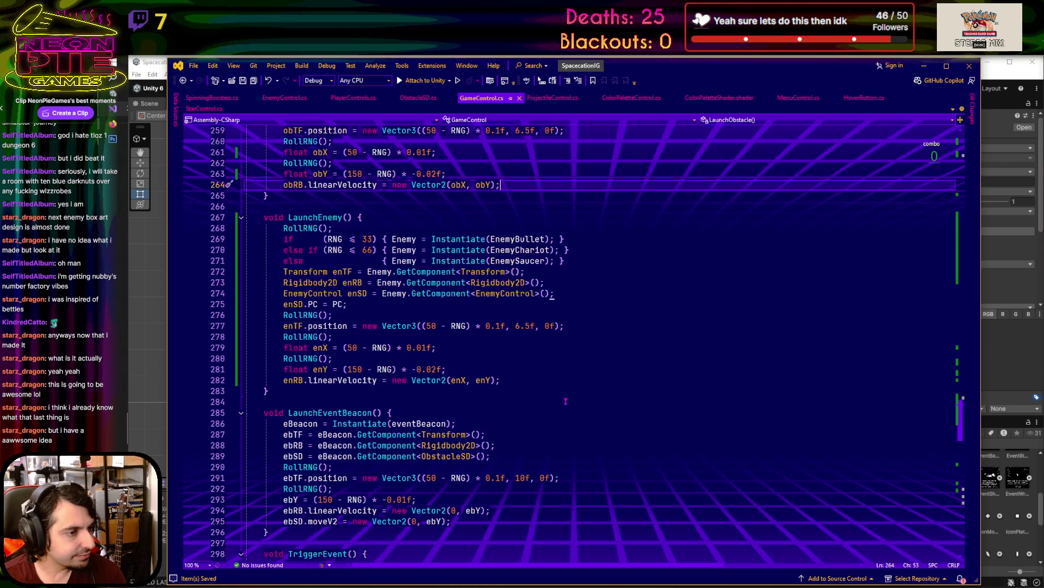
scroll(565, 401, "up", 5)
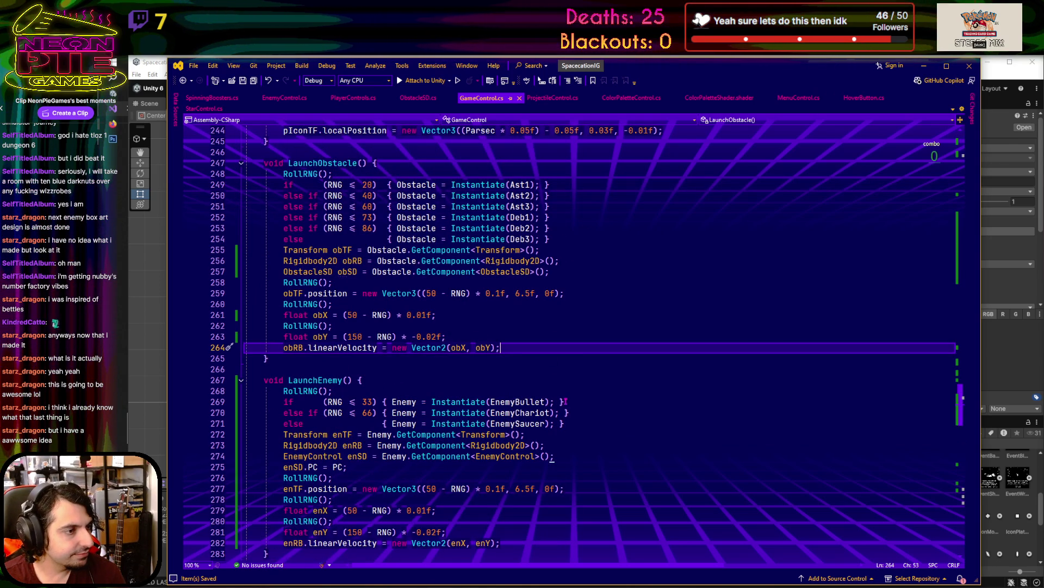
scroll(566, 401, "up", 20)
scroll(566, 403, "up", 20)
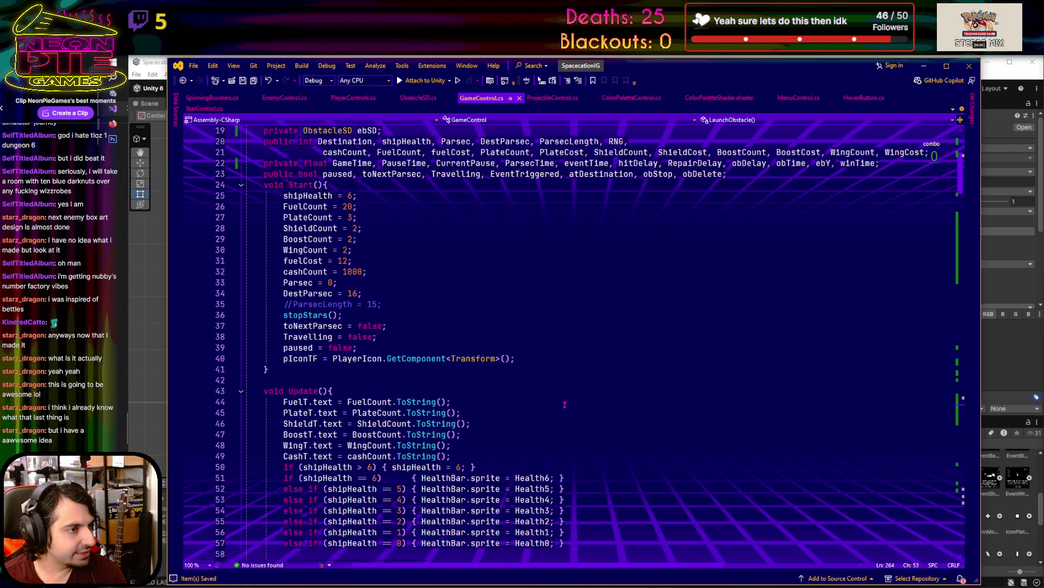
scroll(565, 404, "up", 6)
scroll(399, 409, "down", 2)
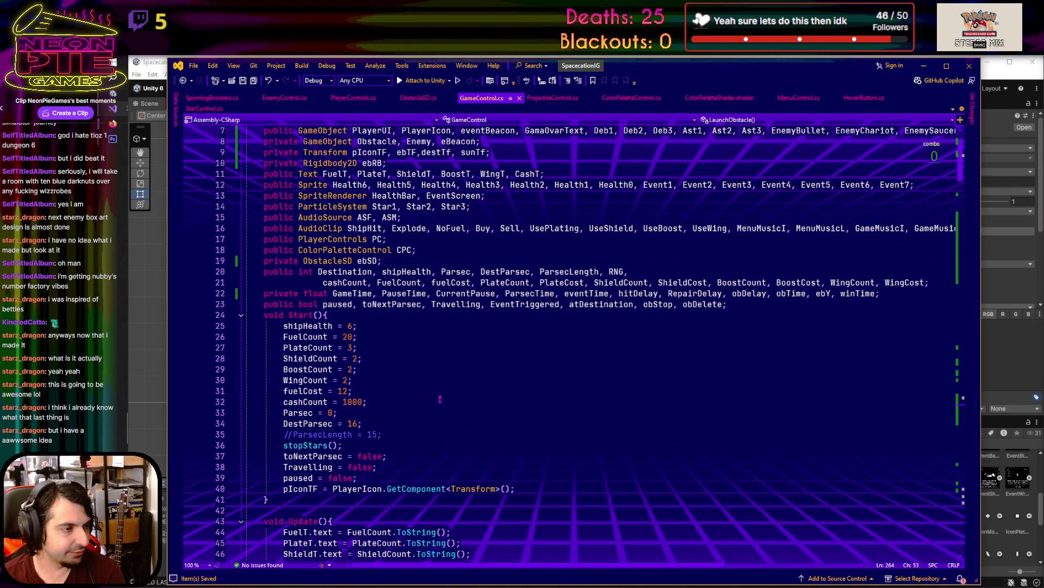
scroll(439, 399, "down", 4)
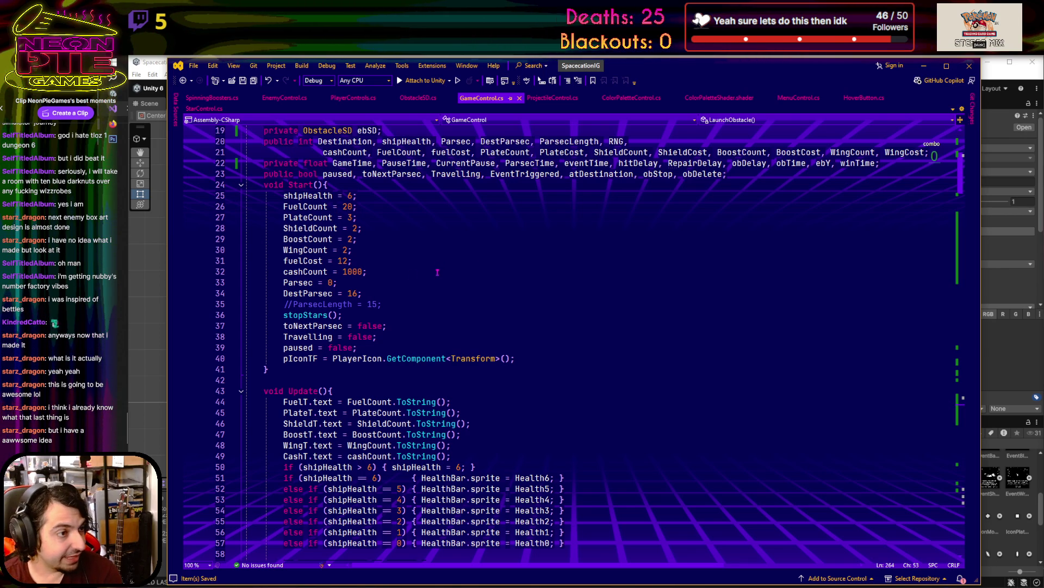
scroll(438, 272, "down", 11)
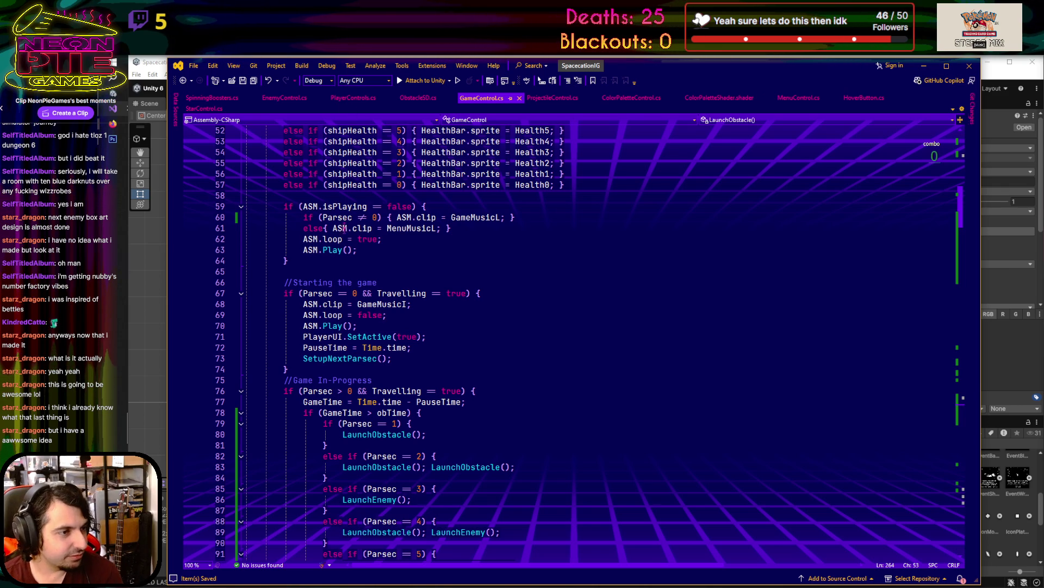
scroll(474, 315, "down", 20)
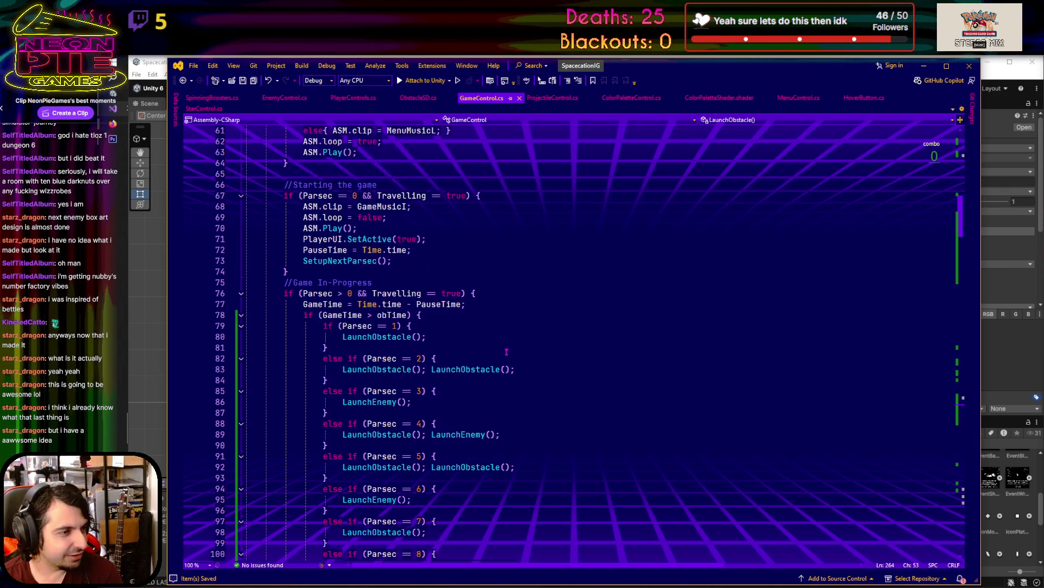
scroll(485, 360, "down", 8)
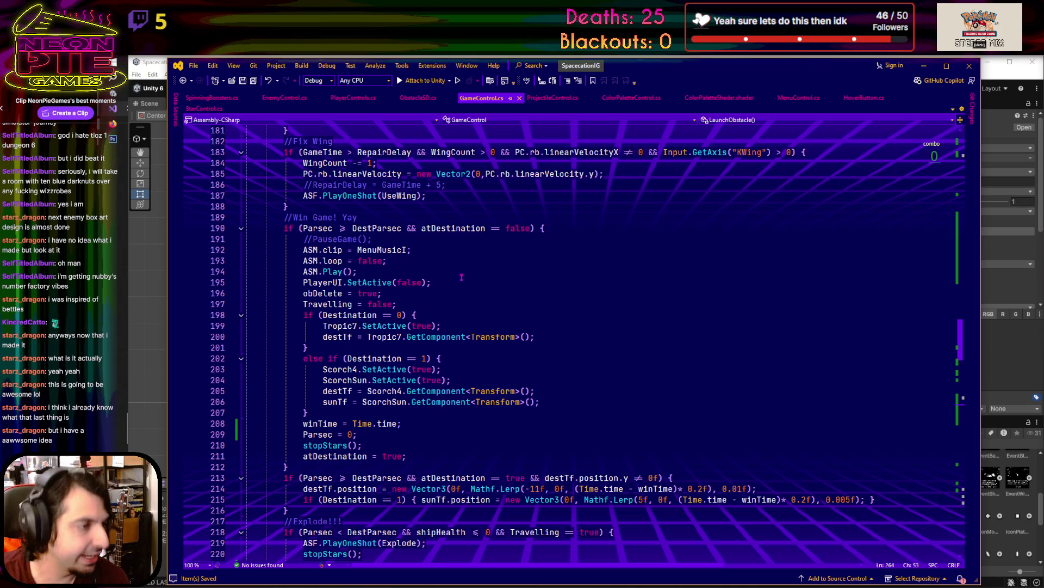
scroll(467, 336, "up", 20)
scroll(468, 337, "up", 20)
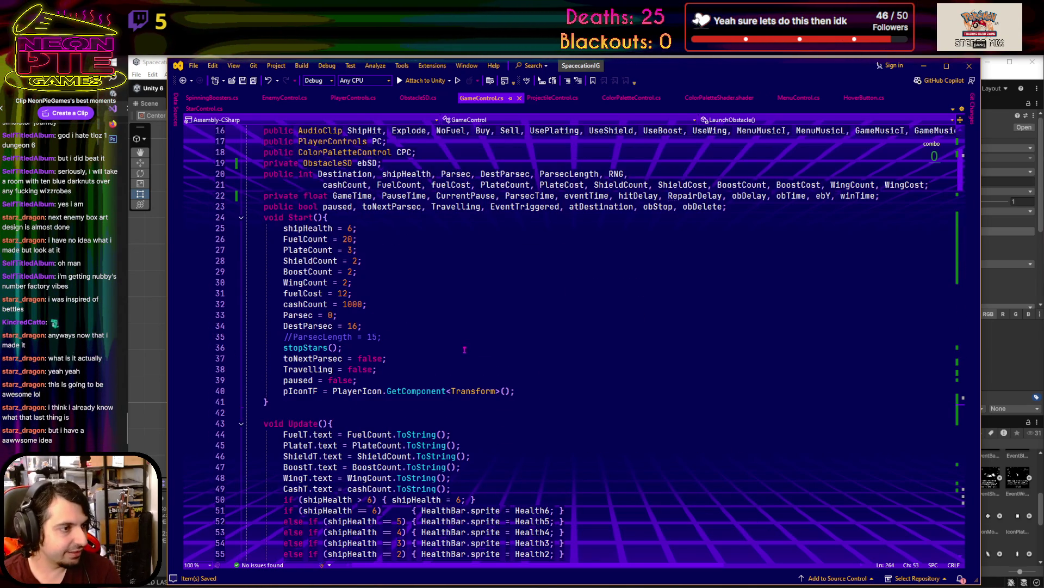
scroll(359, 309, "down", 3)
scroll(360, 309, "up", 2)
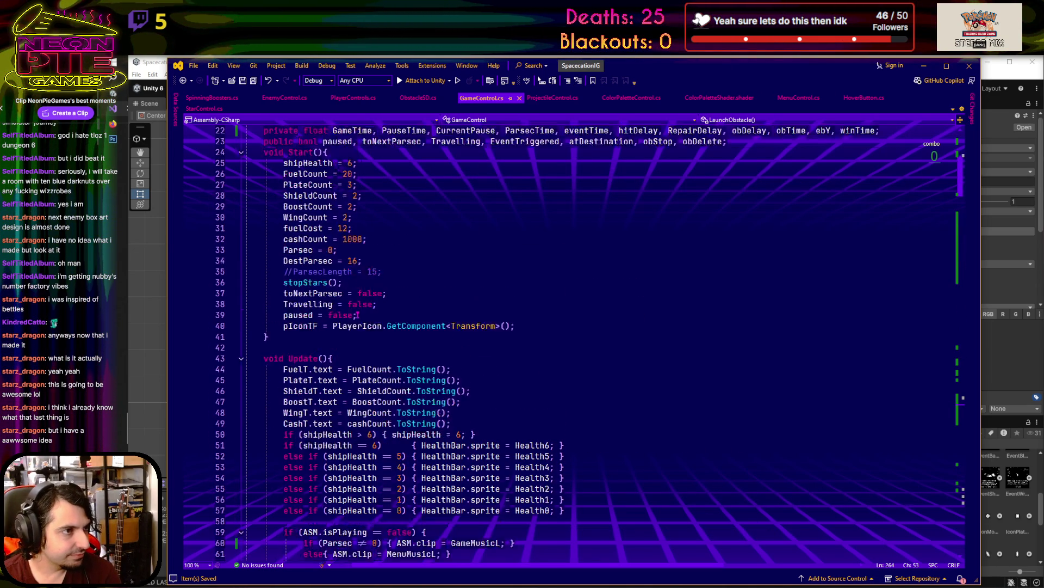
scroll(359, 314, "down", 5)
scroll(359, 314, "down", 2)
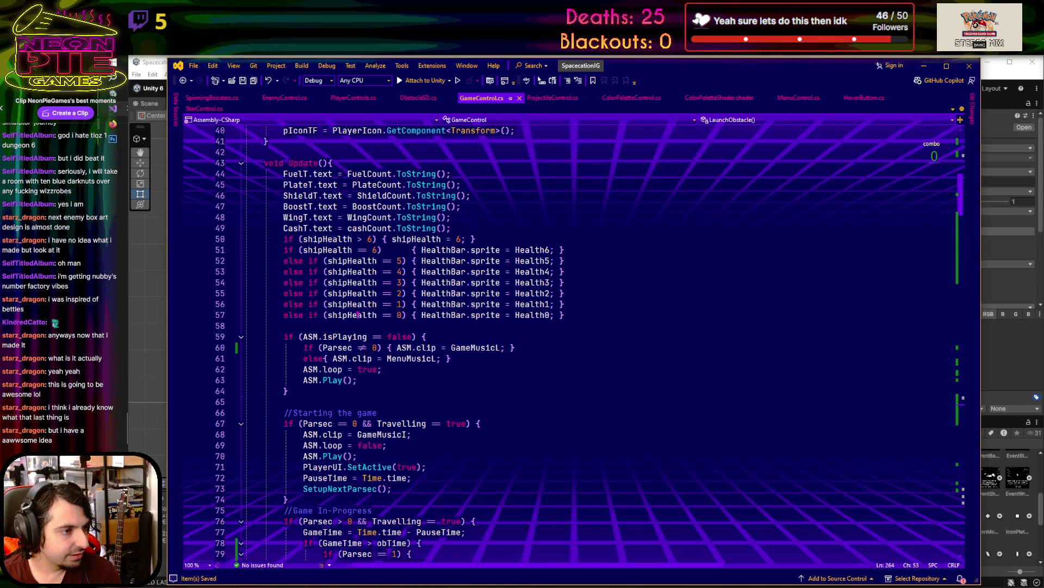
scroll(358, 315, "down", 3)
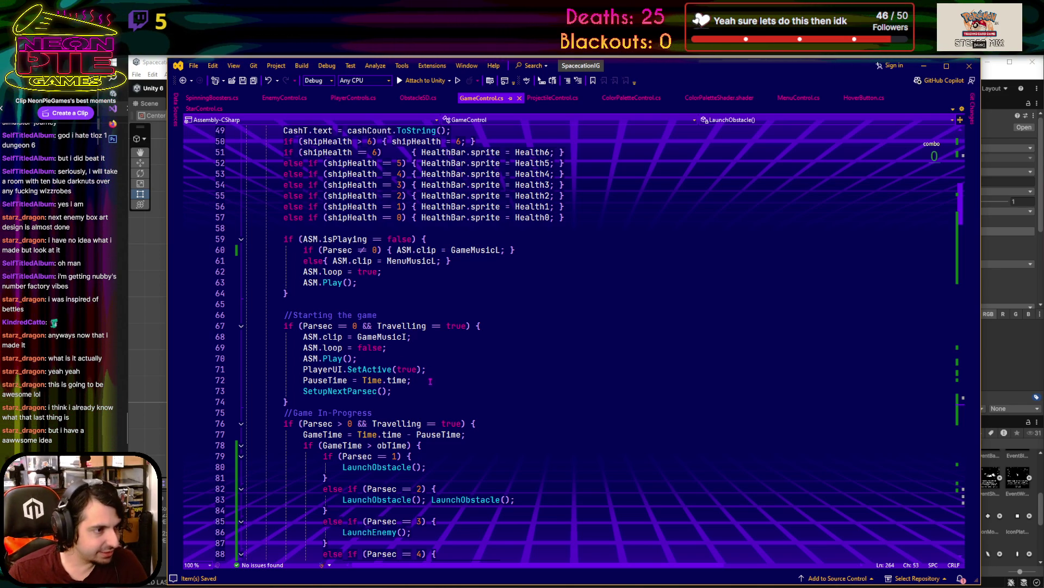
- After the PauseTime line, add a check that sets DestParsec = 16 when destination is 0
left_click(429, 381)
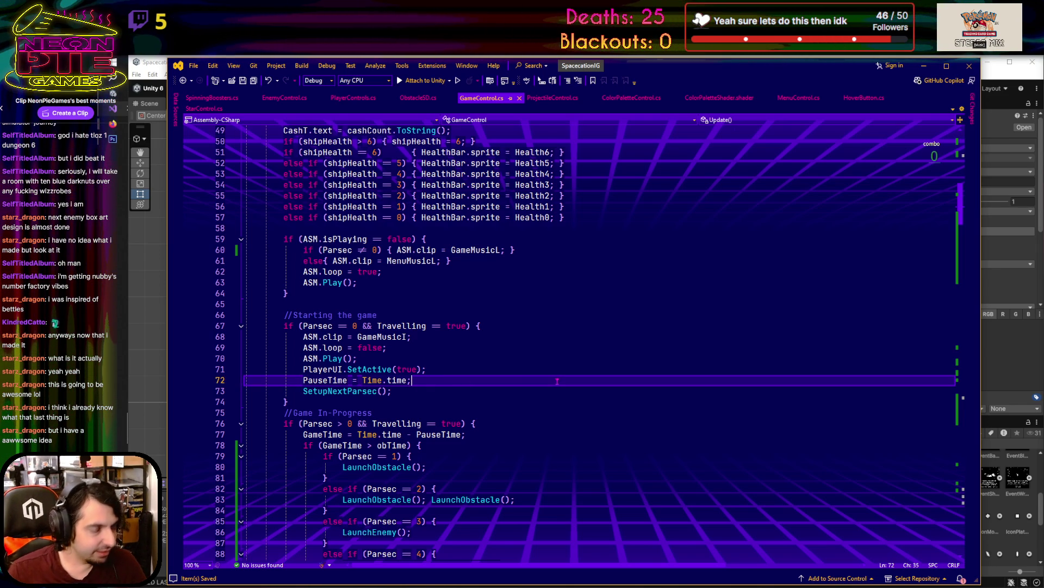
key("Return")
type("if (")
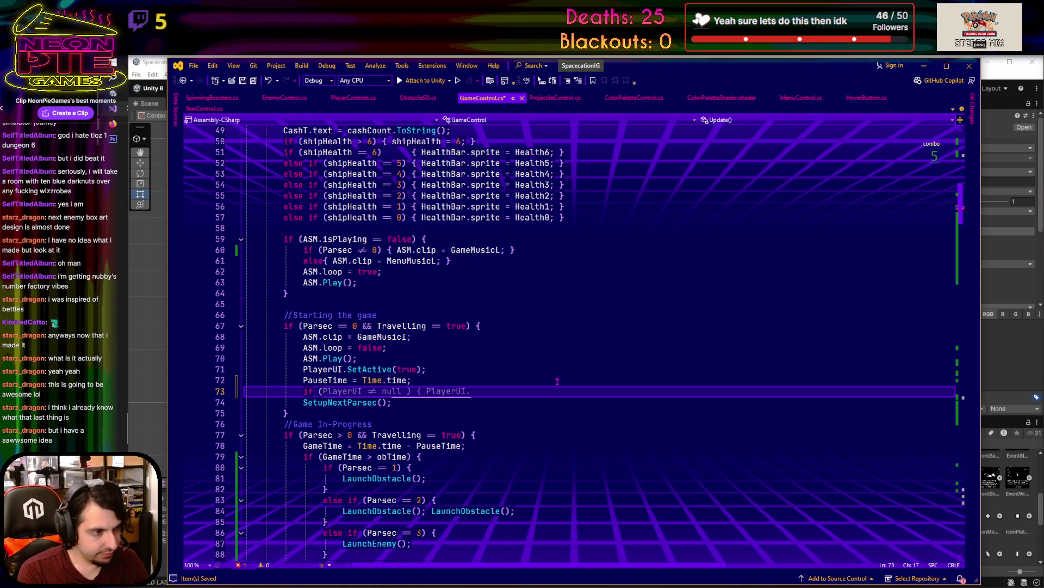
type("destin")
type("ation ==")
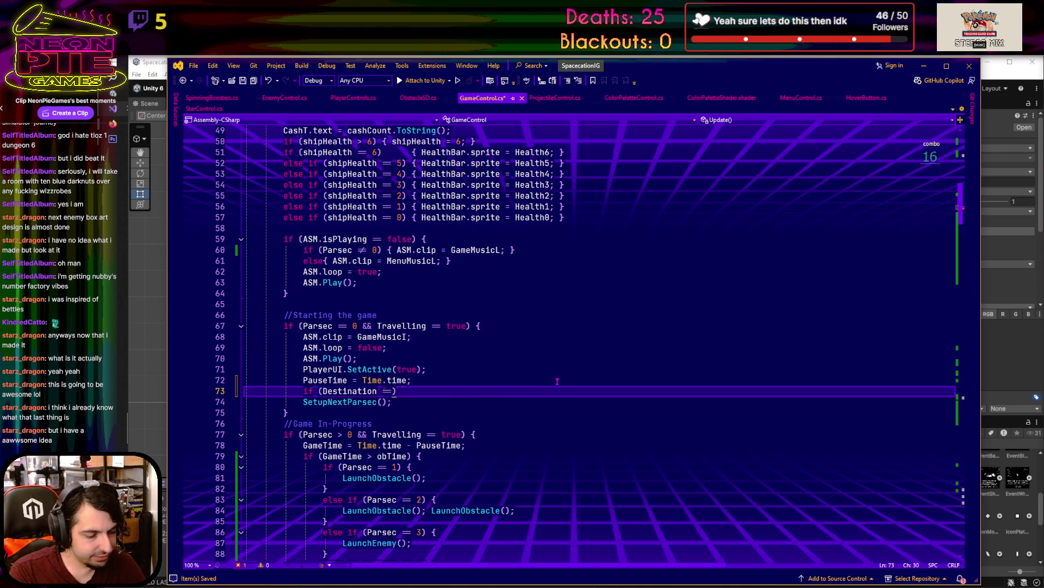
type(" 0) {")
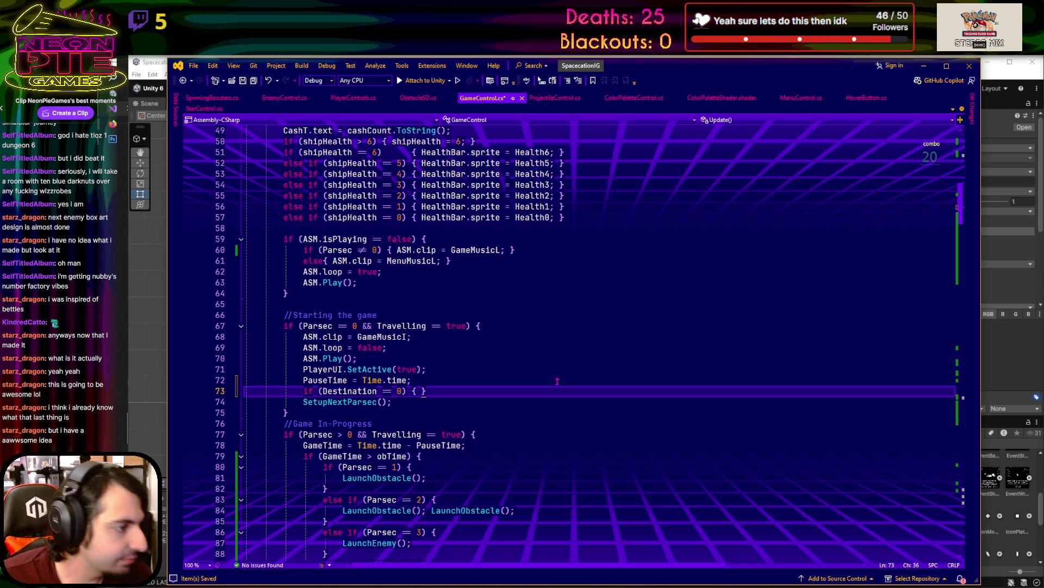
scroll(557, 381, "up", 9)
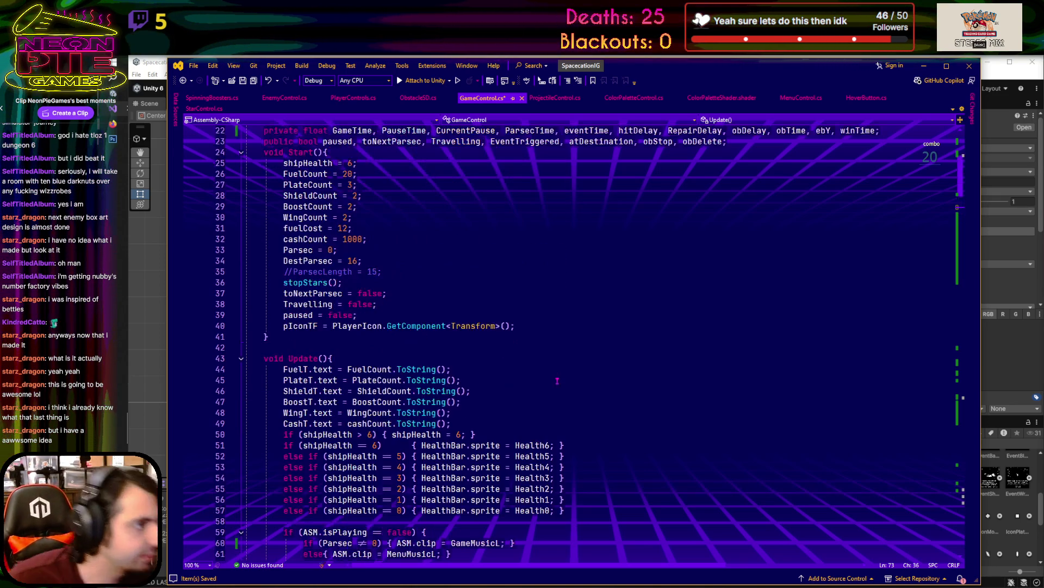
scroll(557, 381, "down", 10)
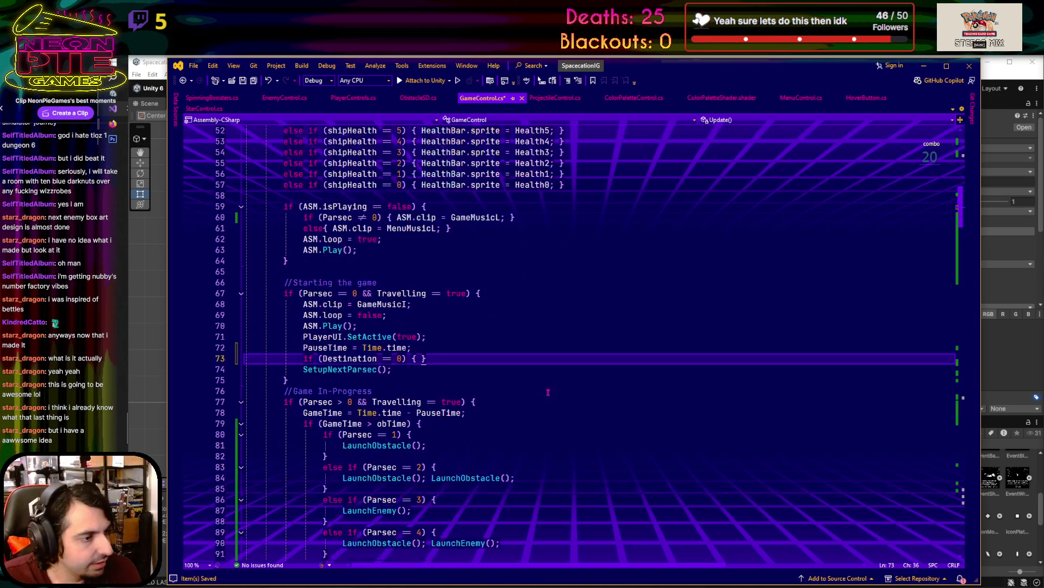
type("DestParsec")
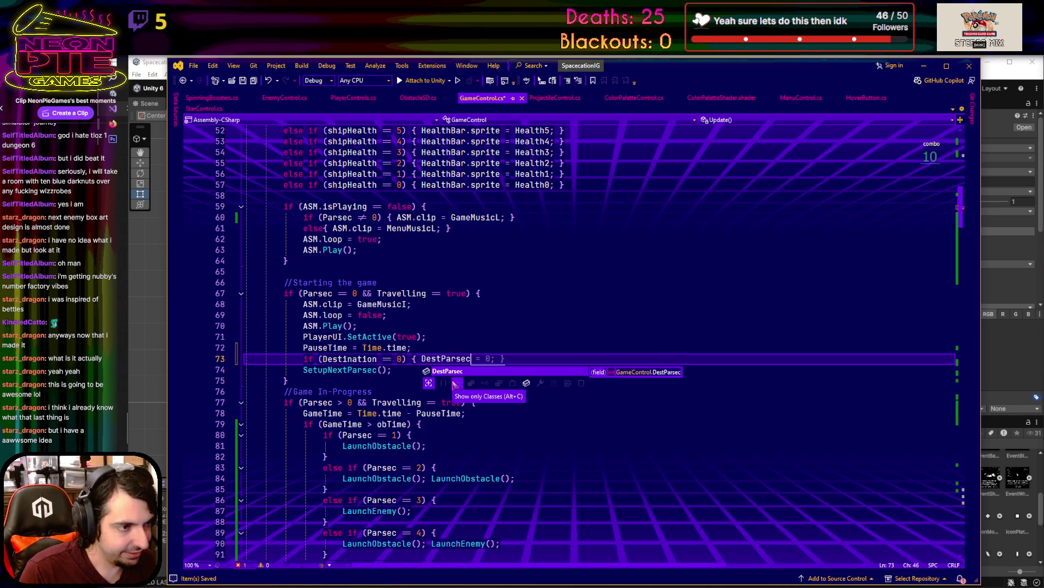
type(" = 16")
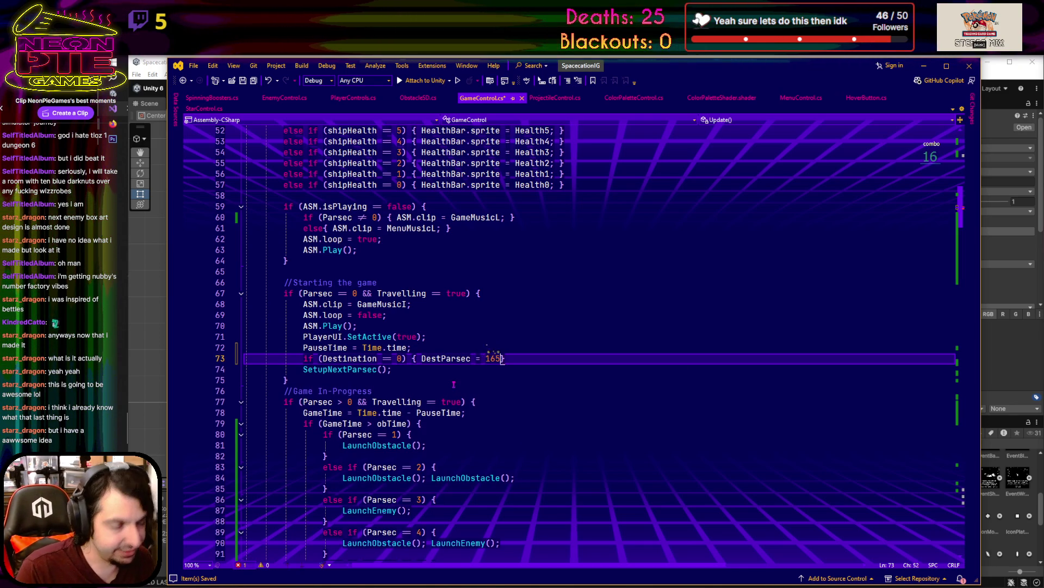
type(";")
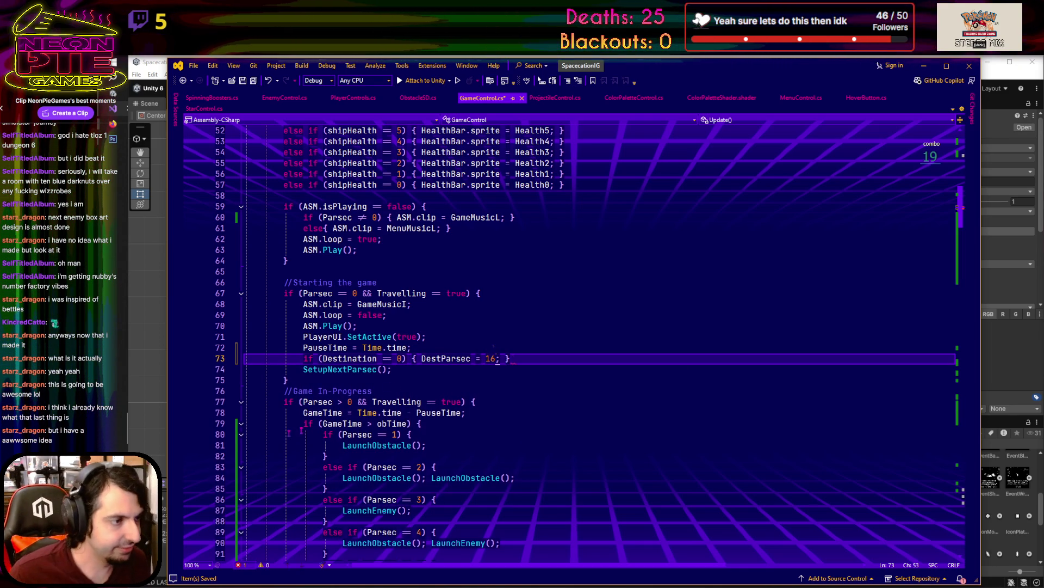
- Duplicate that line for destination 1 with DestParsec = 21, then save GameControl.cs
key("shift+Up")
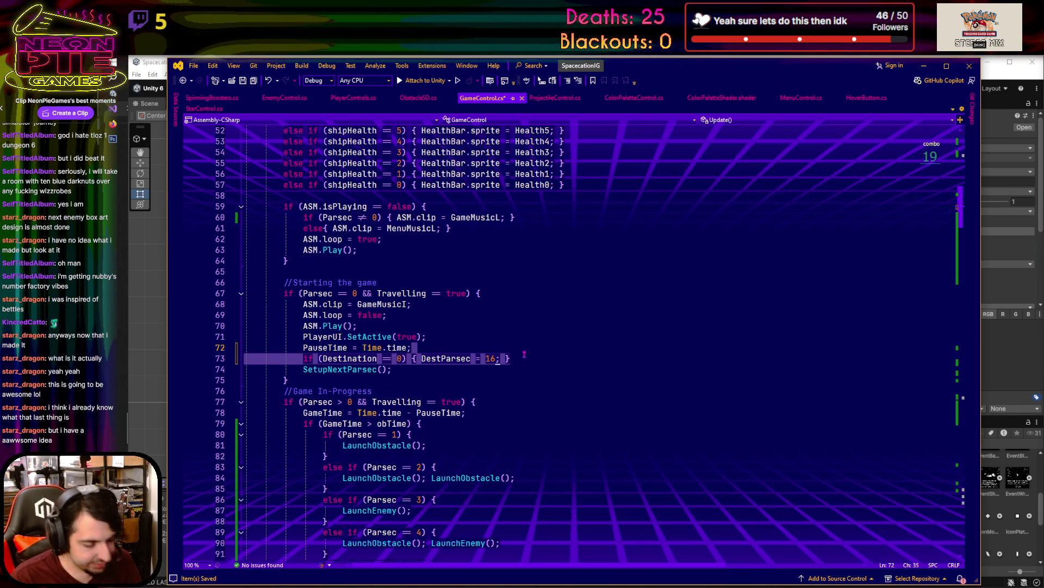
left_click(525, 359)
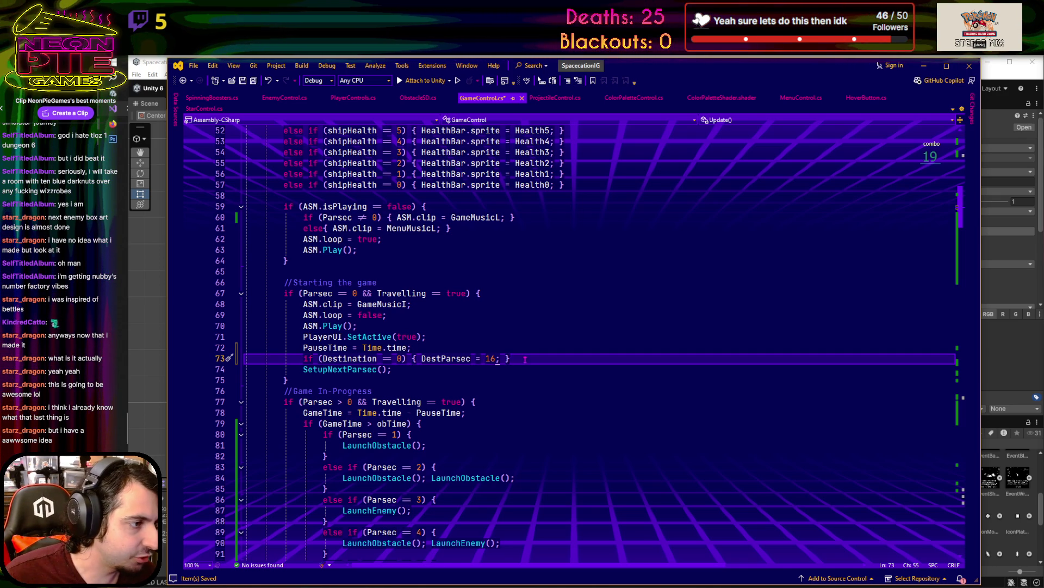
key("ctrl+d")
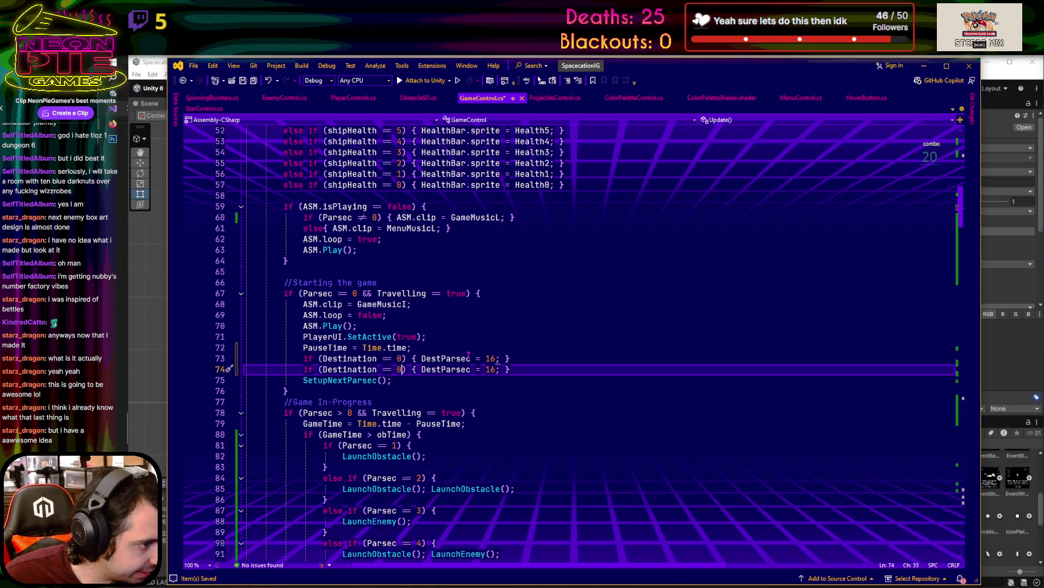
key("BackSpace")
type("1")
left_click(496, 373)
key("BackSpace")
key("BackSpace")
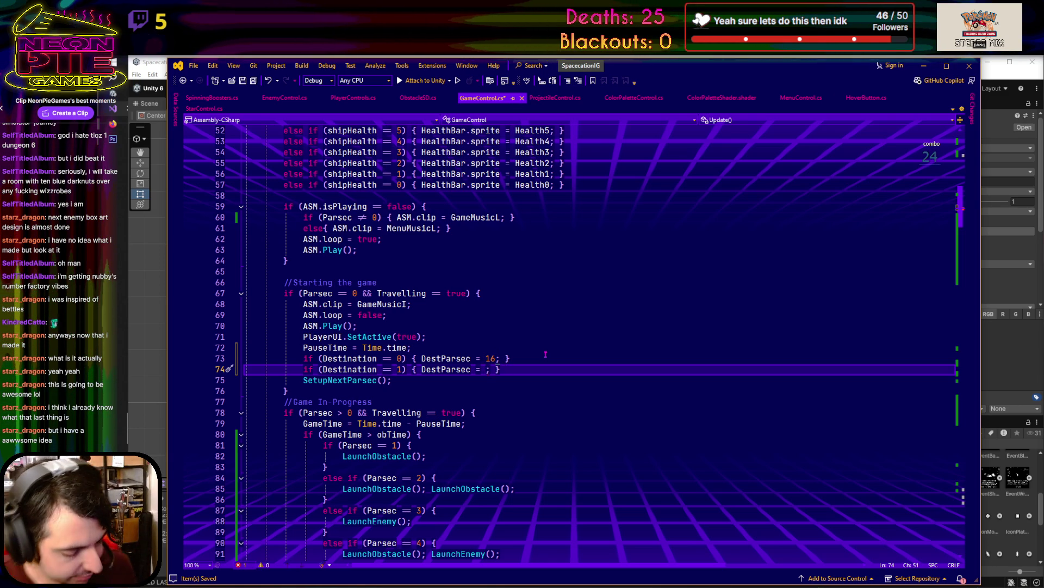
type("21")
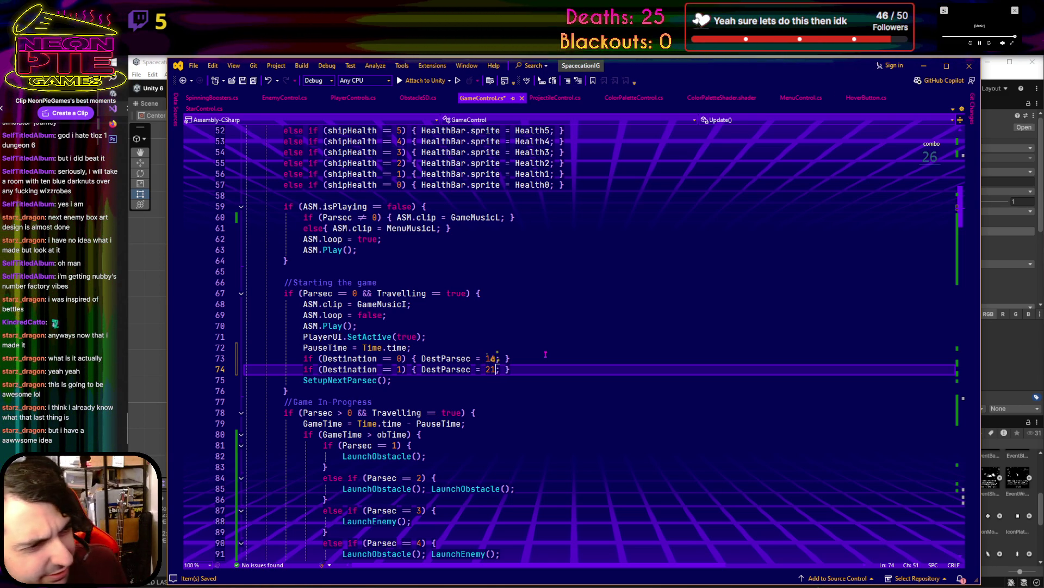
left_click(243, 82)
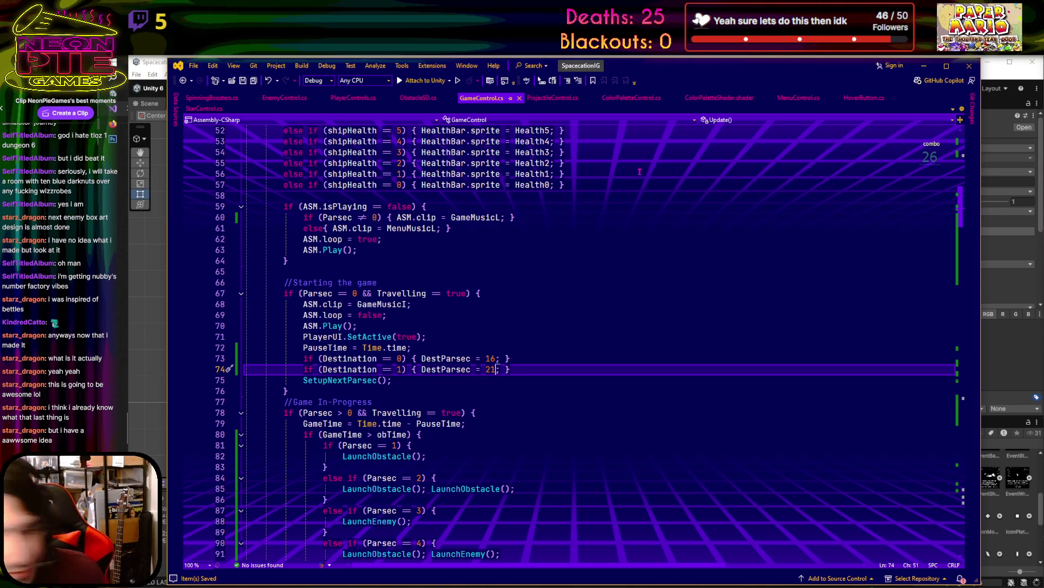
- Switch to the Unity editor showing the SpacecationIG SampleScene title menu
mouse_move(491, 369)
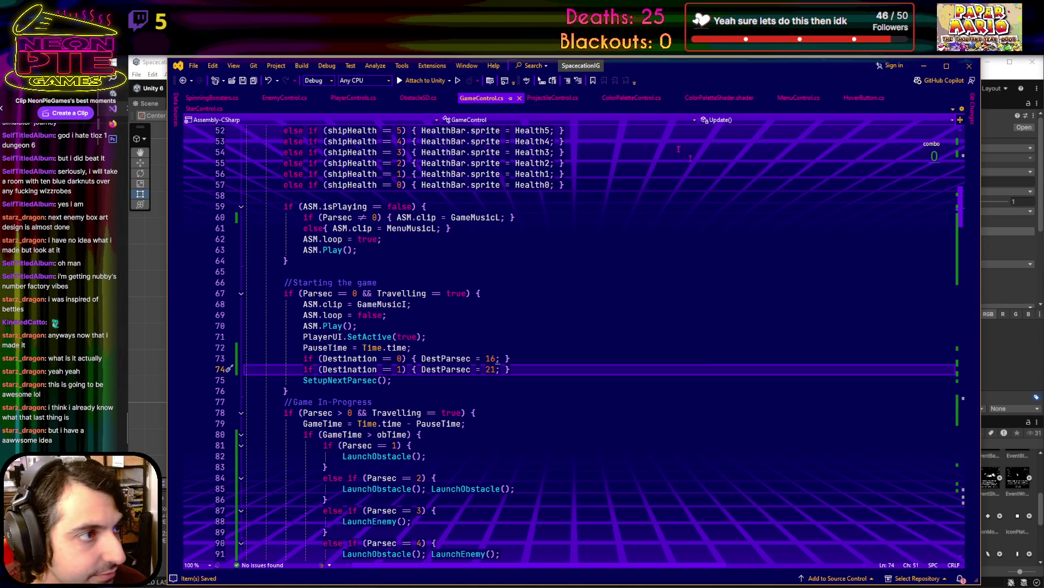
left_click(1009, 298)
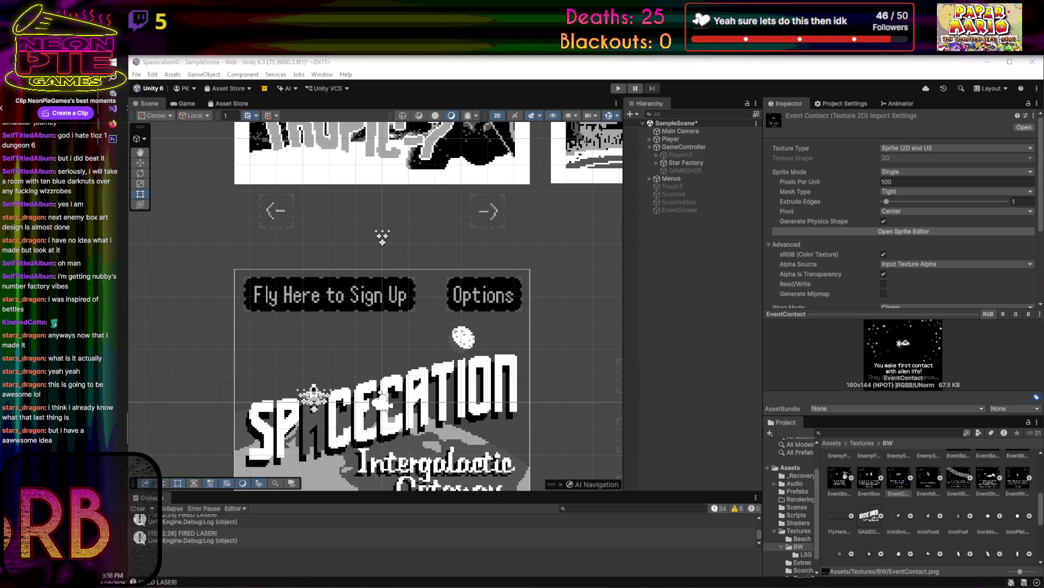
- Minimize the Unity editor and the code editor to reveal the BRB screen
left_click(987, 62)
left_click(936, 76)
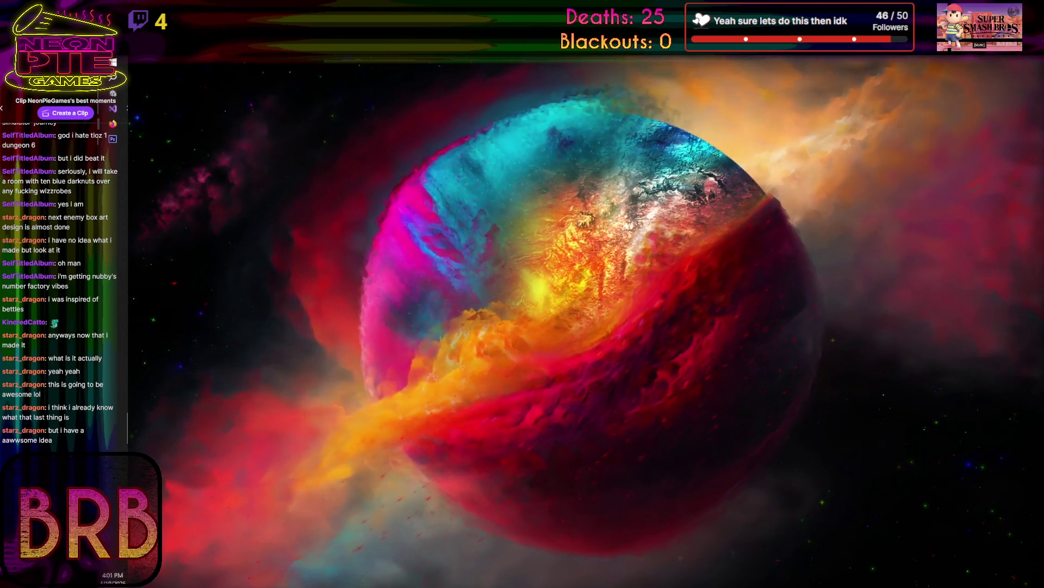
- After the break, minimize Visual Studio to return to Unity's SampleScene title menu
mouse_move(958, 547)
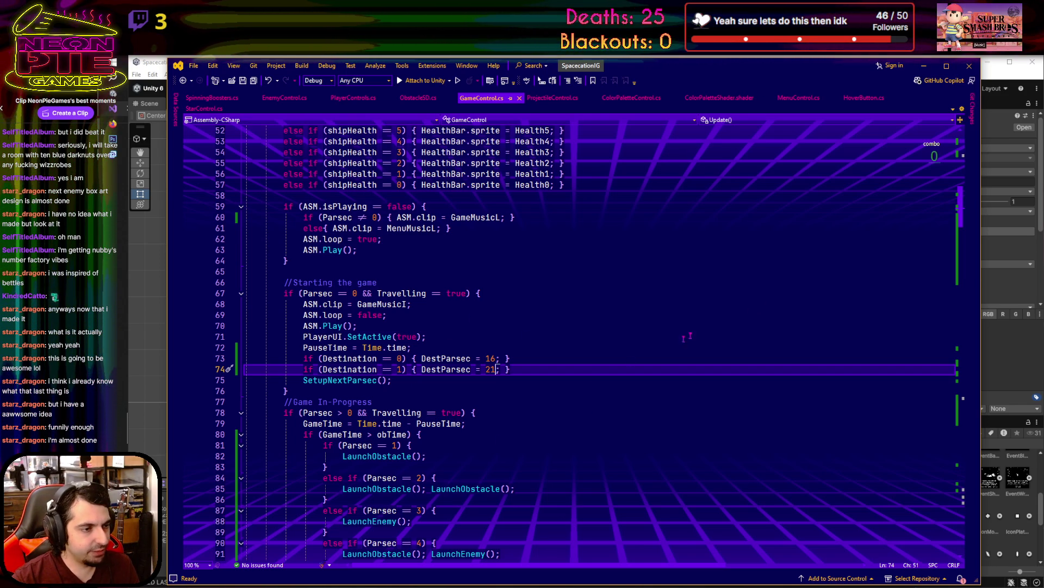
left_click(925, 67)
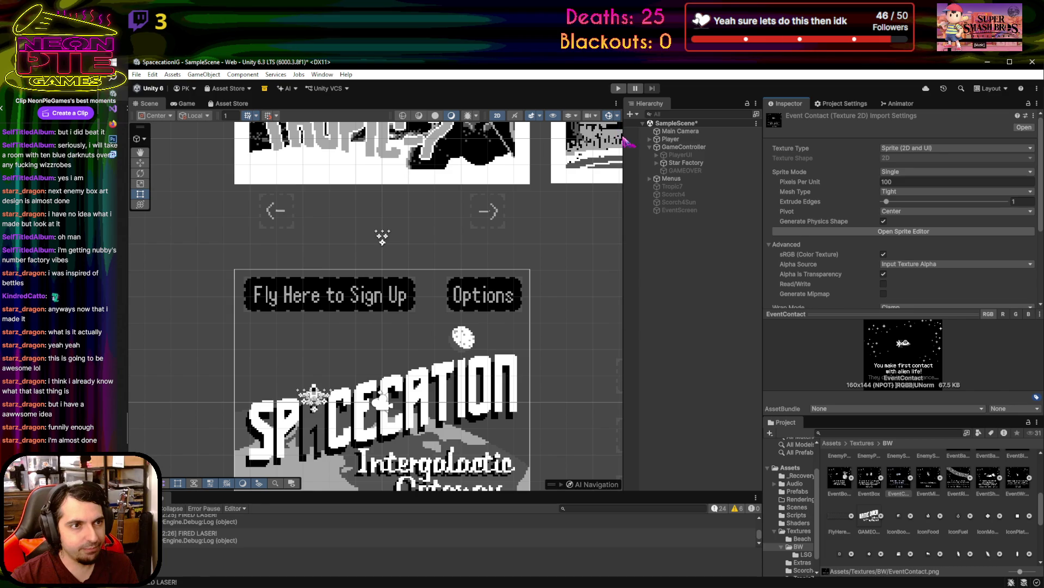
- Deactivate the Menus object and pan the Scene view onto the HUD icons
left_click(723, 148)
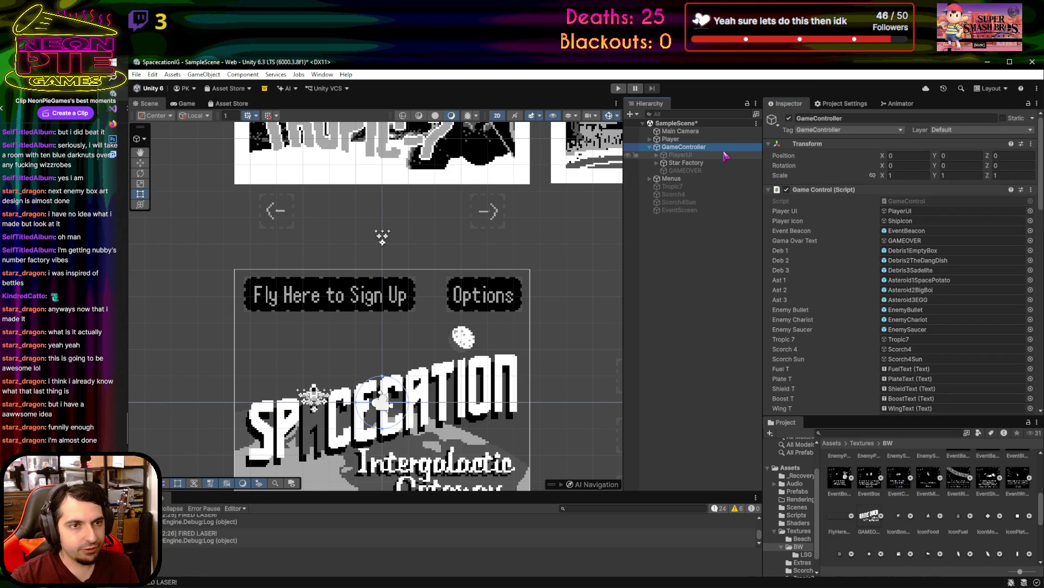
left_click(699, 155)
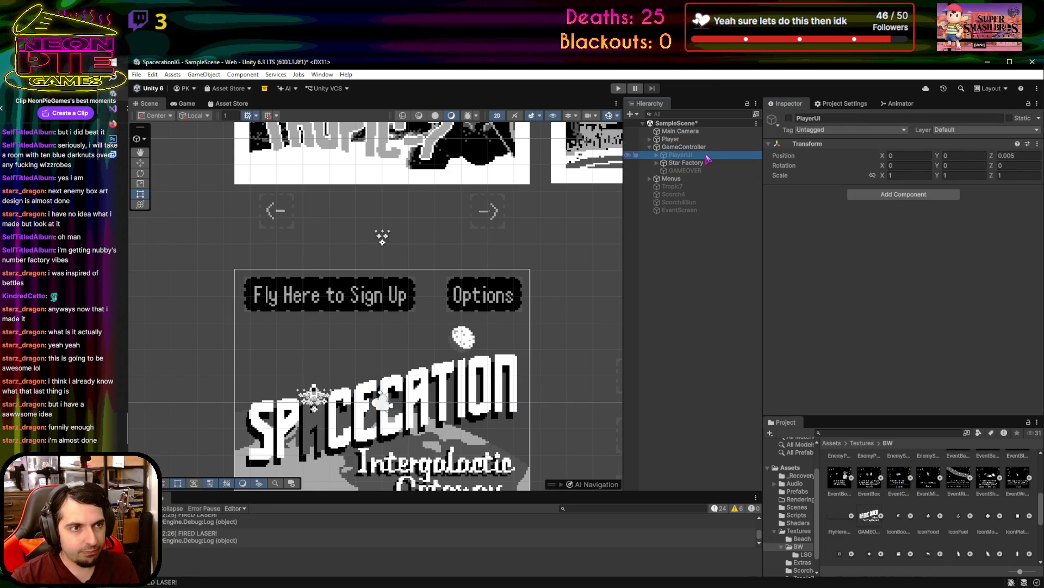
left_click_drag(541, 342, 550, 167)
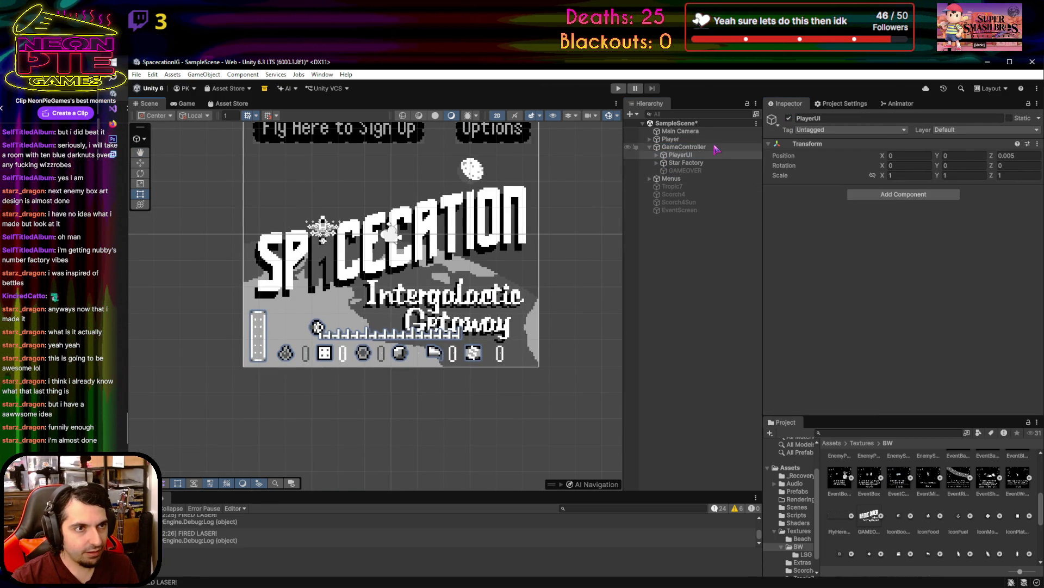
left_click(673, 179)
left_click(789, 118)
scroll(463, 359, "up", 3)
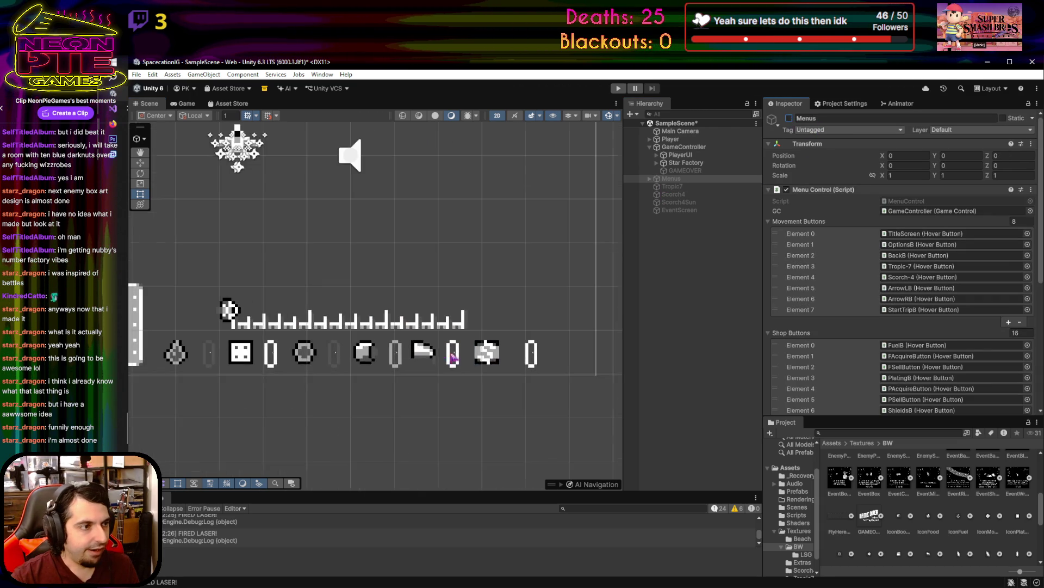
left_click_drag(463, 360, 526, 359)
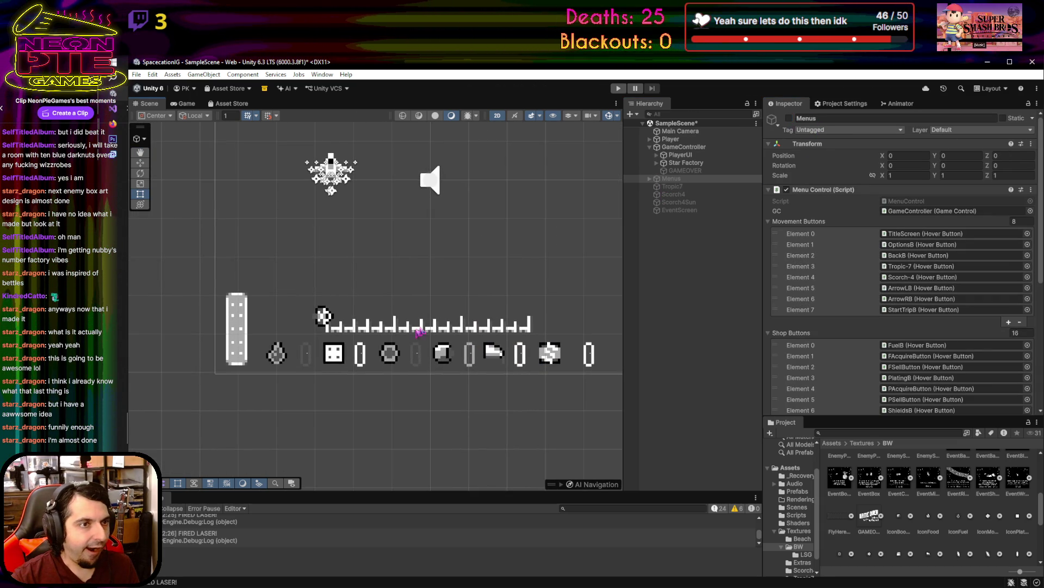
- Expand PlayerUI and its ProgressBar in the Hierarchy to show their child objects
left_click(714, 155)
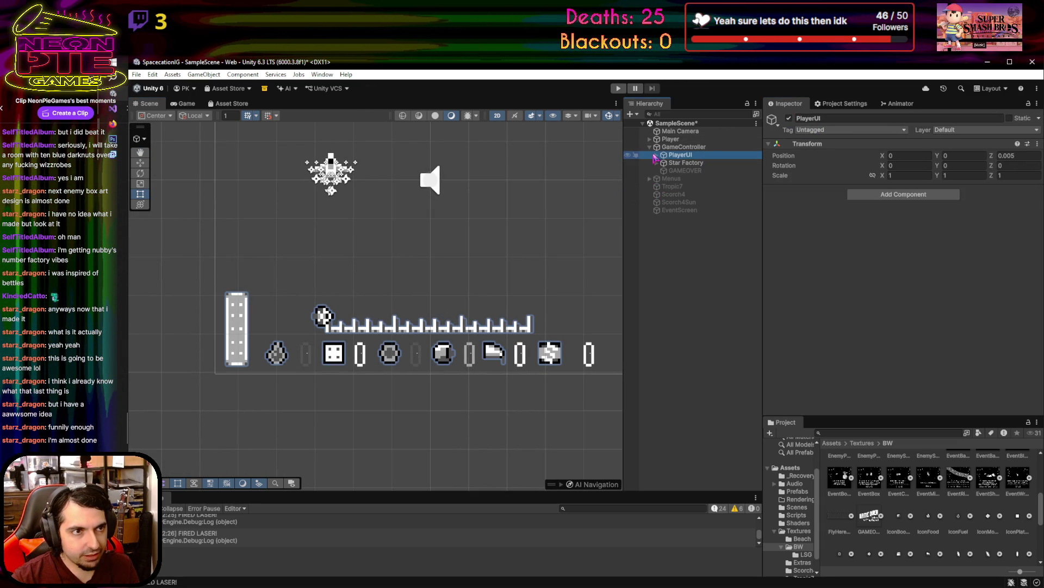
key("Right")
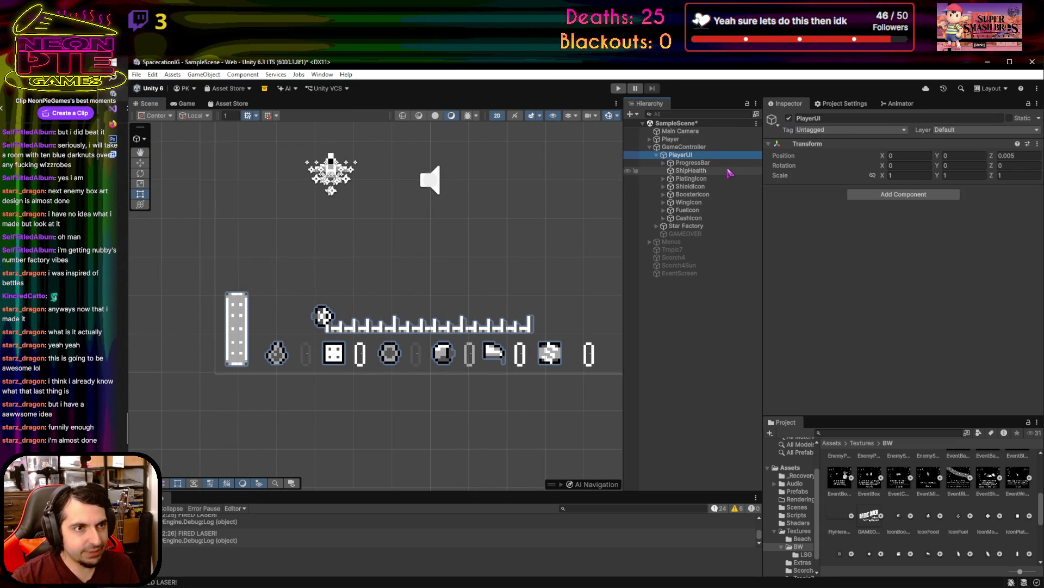
left_click(674, 163)
left_click(663, 163)
- On DistanceBar, compare the DistanceBarScorch_0 sprite against DistanceBar, keeping the original DistanceBar sprite
left_click(699, 170)
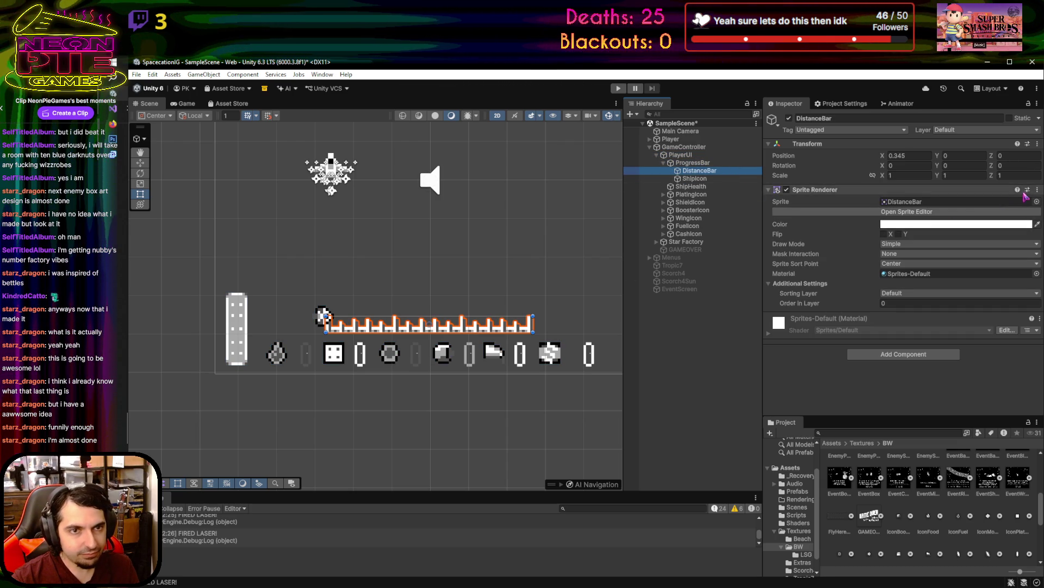
left_click(1037, 201)
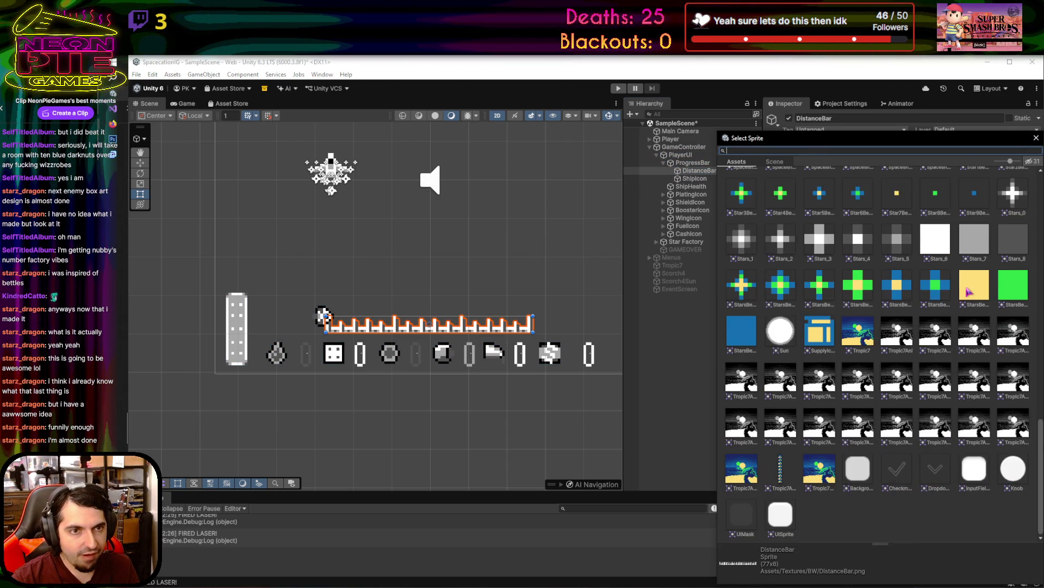
scroll(969, 292, "up", 3)
scroll(963, 308, "up", 8)
scroll(963, 308, "up", 3)
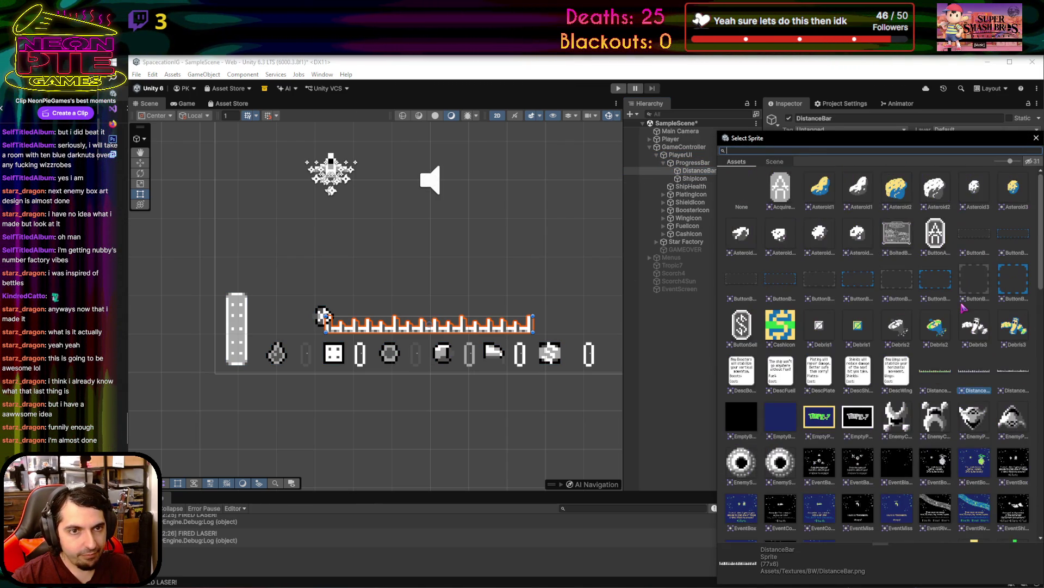
left_click(1013, 371)
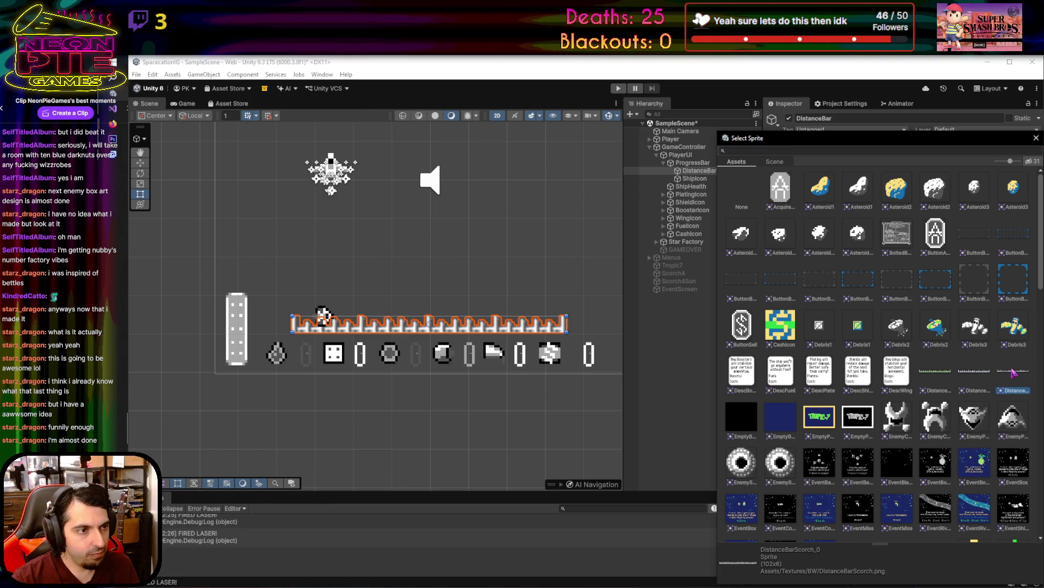
left_click(984, 372)
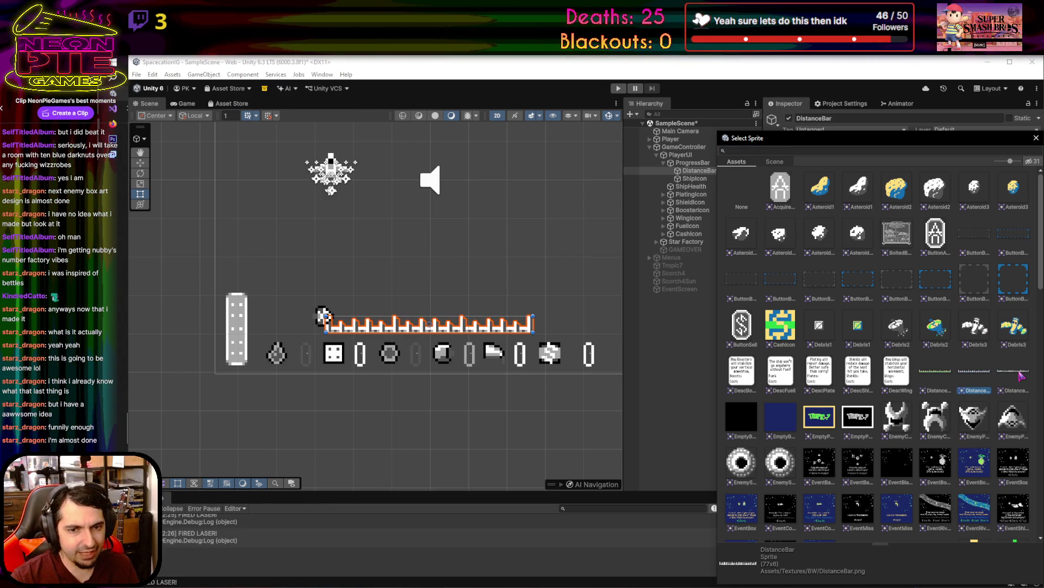
left_click(1020, 374)
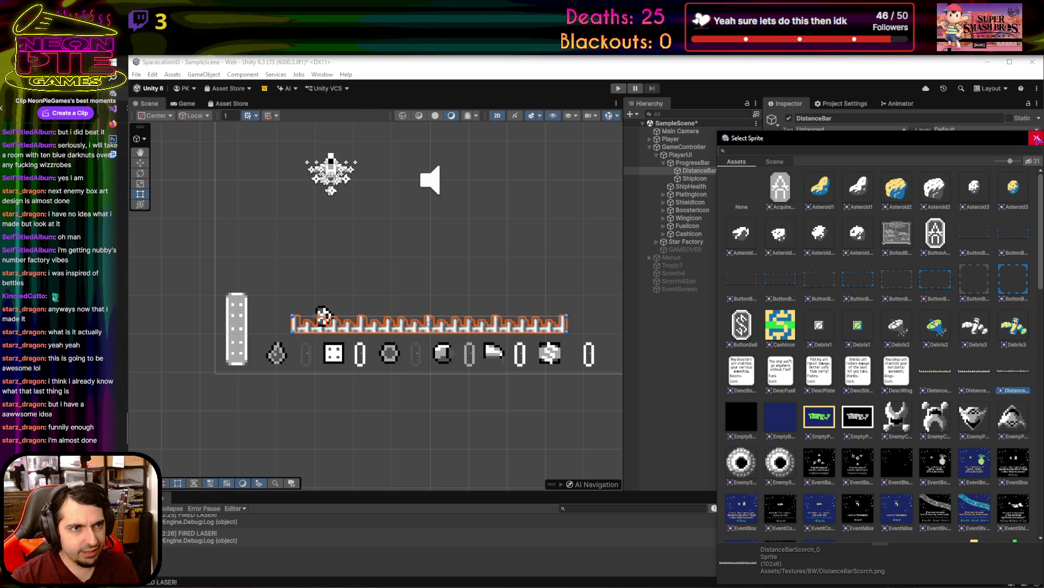
left_click(974, 375)
key("Return")
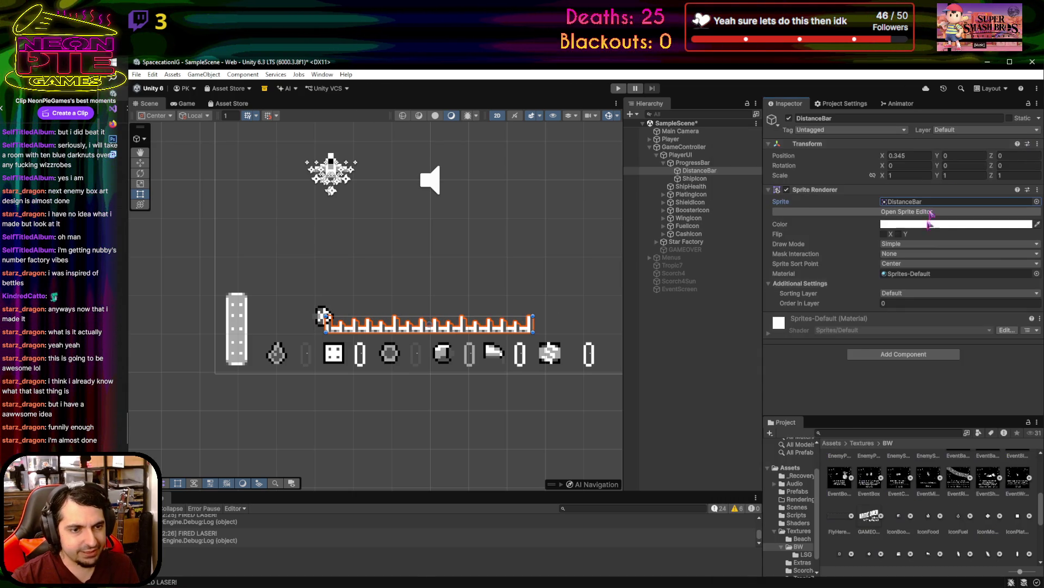
- Set DistanceBarScorch to Sprite Mode Single, Filter Mode Point, Compression None, and apply
scroll(942, 489, "up", 5)
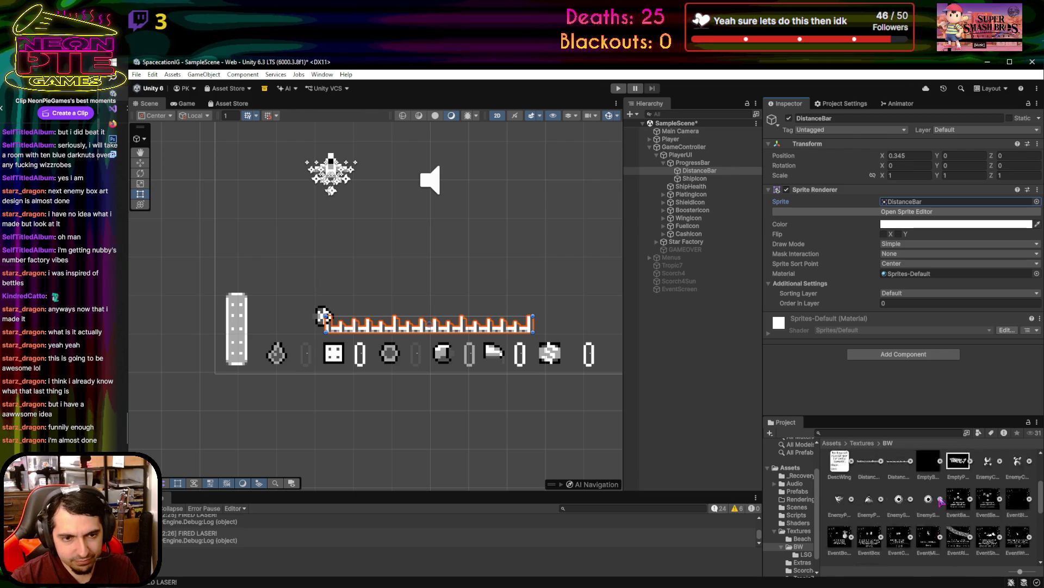
left_click(896, 521)
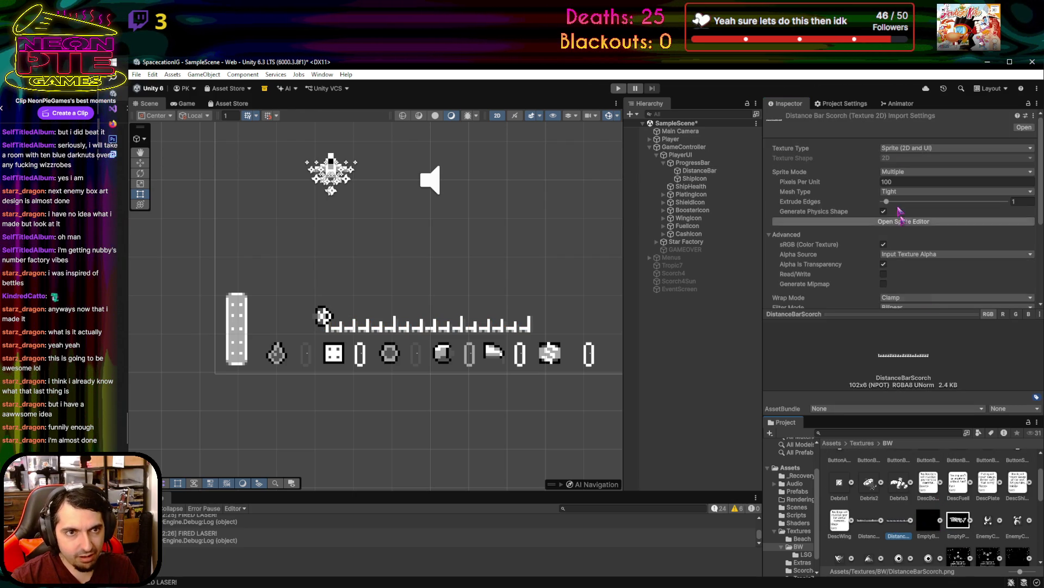
left_click(907, 176)
left_click(897, 180)
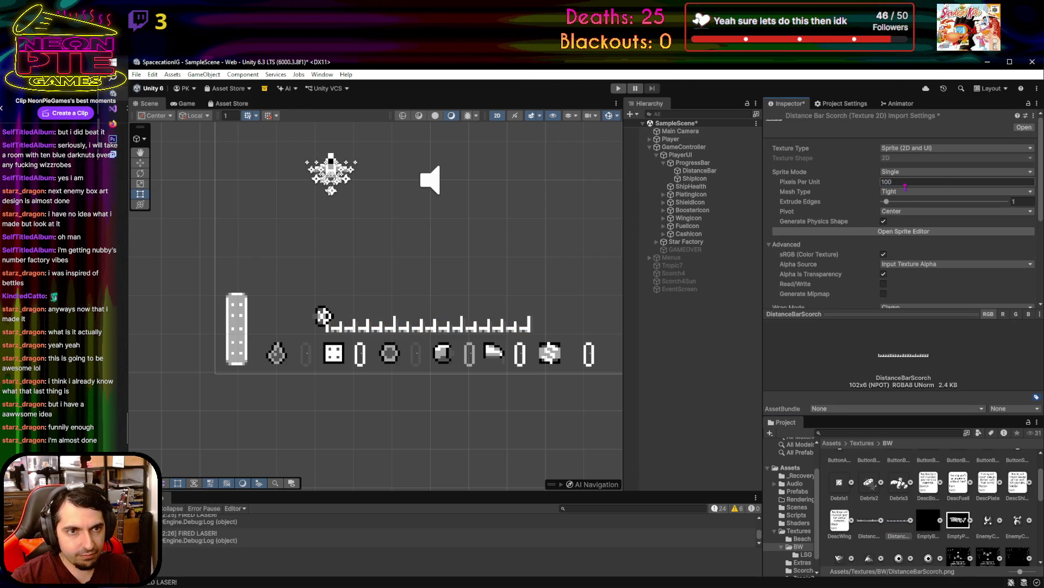
scroll(904, 250, "down", 5)
left_click(903, 238)
left_click(903, 249)
left_click(925, 169)
left_click(920, 180)
left_click(1024, 265)
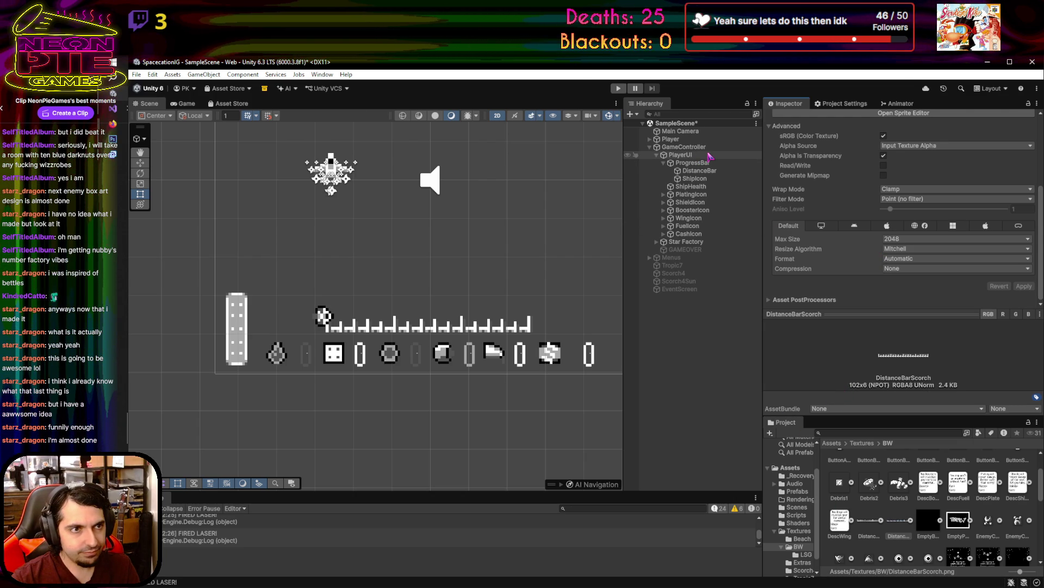
- Select GameController and open the Game Control component's options menu
left_click(708, 170)
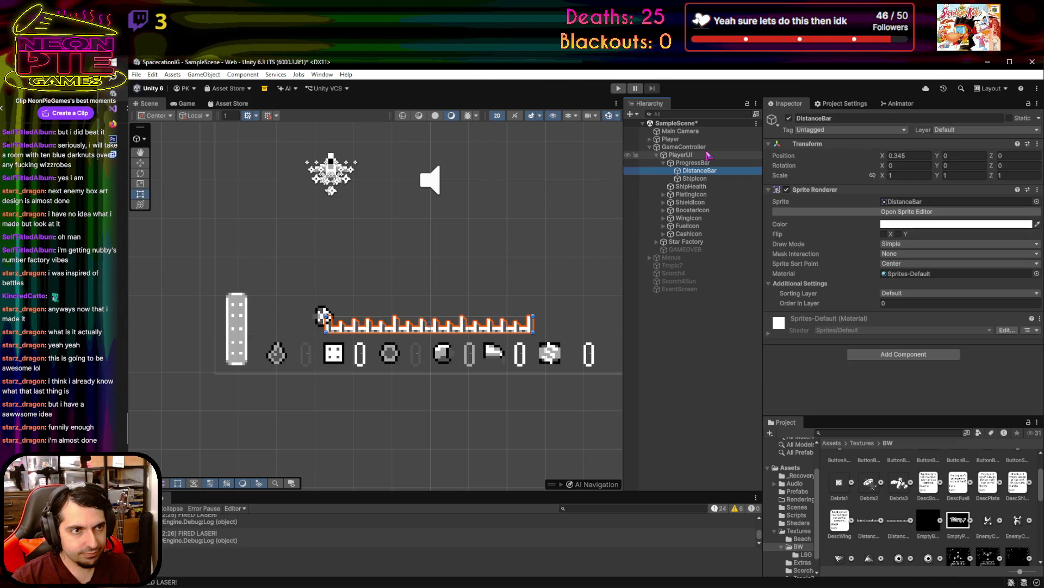
left_click(708, 148)
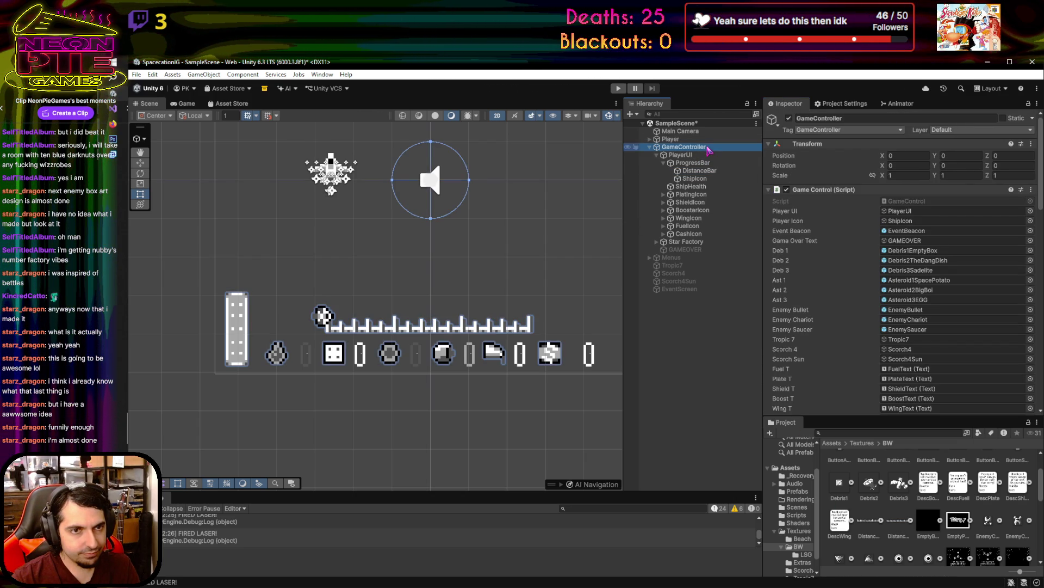
left_click(1032, 190)
- Open GameControl.cs via Edit Script and review the GameObject fields through eventBeacon
left_click(966, 332)
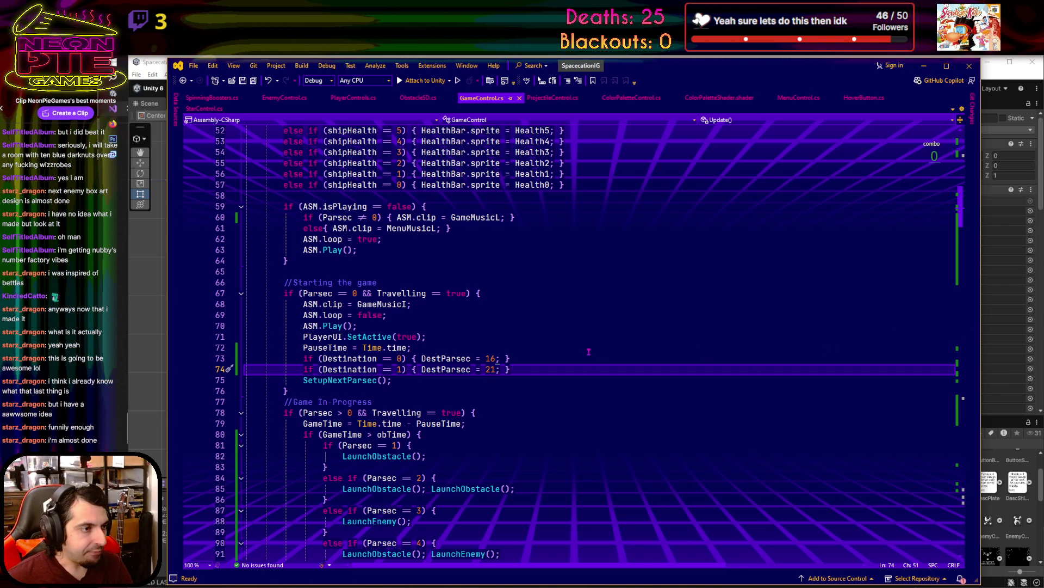
scroll(589, 351, "down", 5)
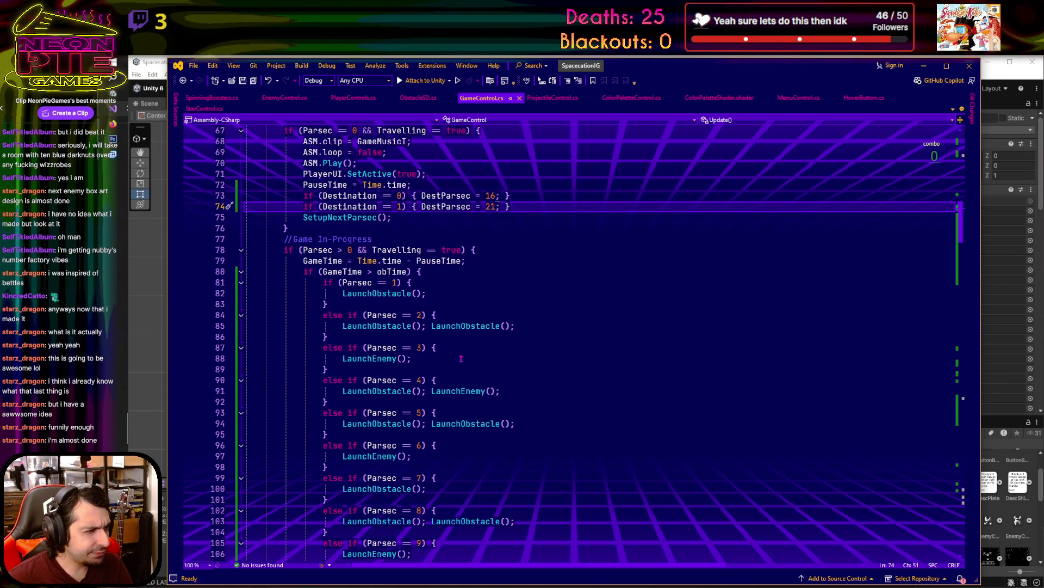
scroll(462, 358, "up", 20)
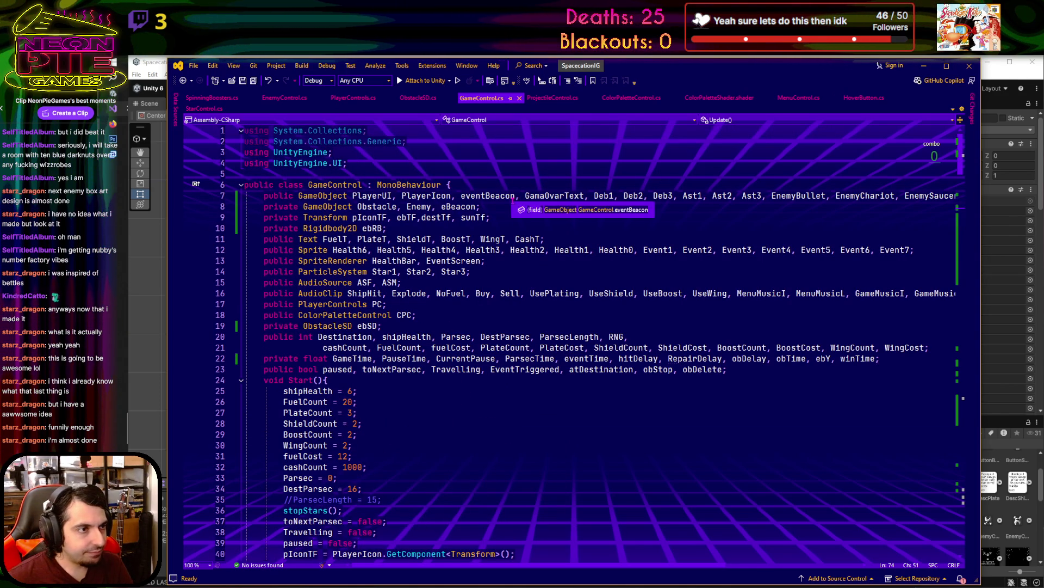
mouse_move(416, 186)
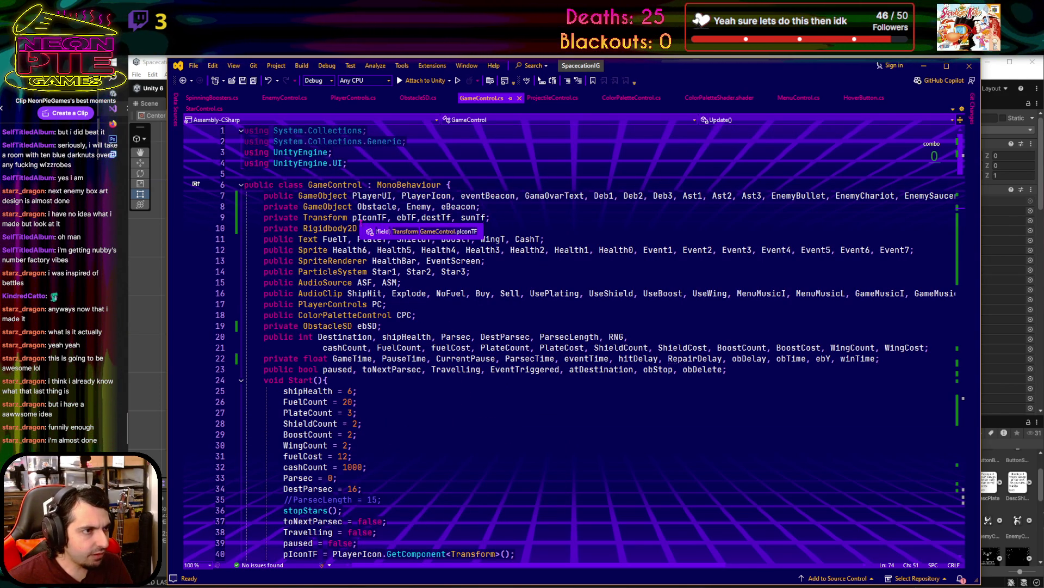
scroll(510, 558, "right", 5)
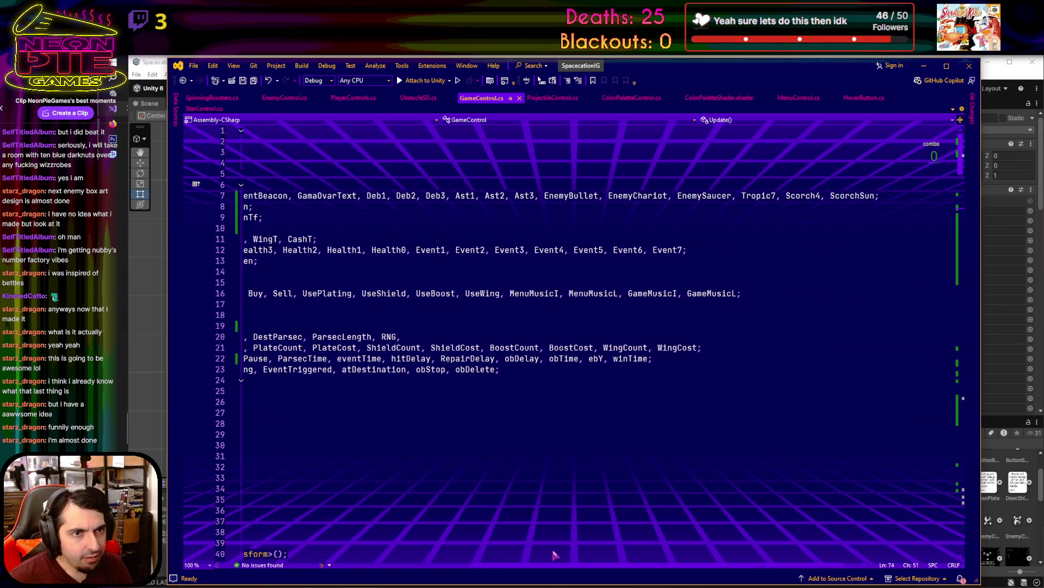
scroll(490, 381, "left", 8)
left_click(456, 196)
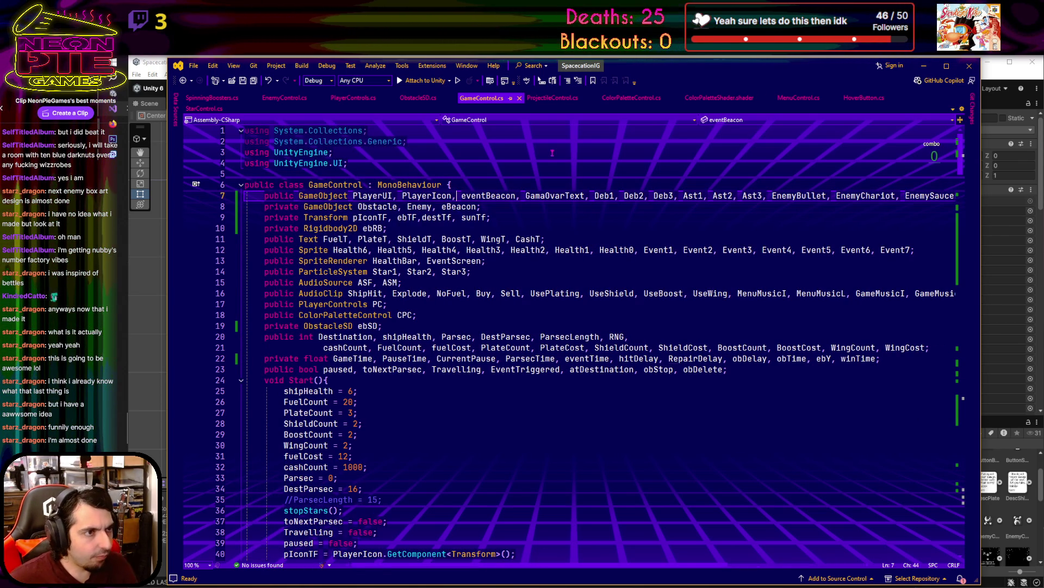
- Replace the DDistance field name on line 7 with DistanceBar and save GameControl.cs
type("DDis")
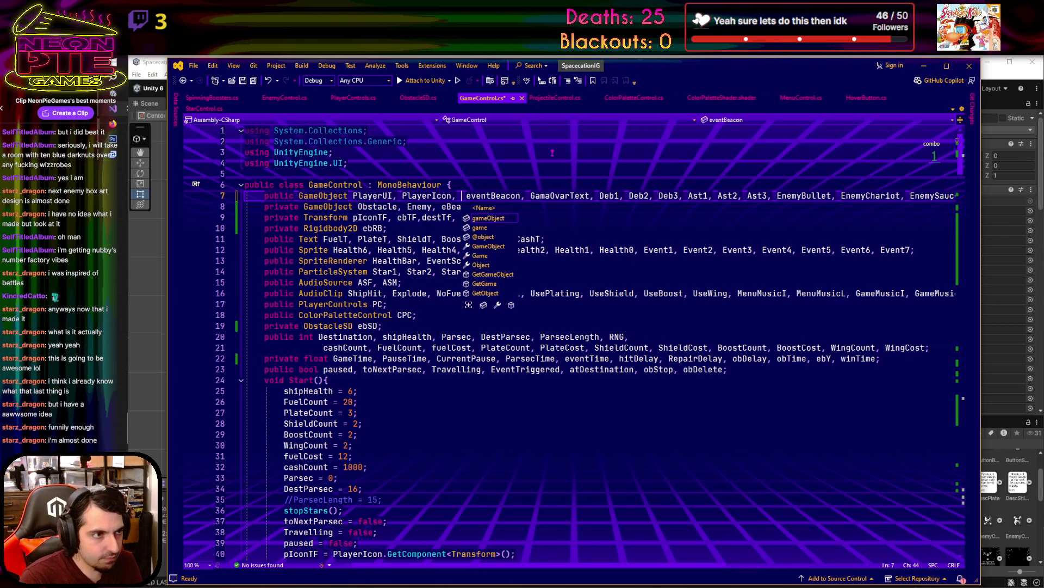
type("tance")
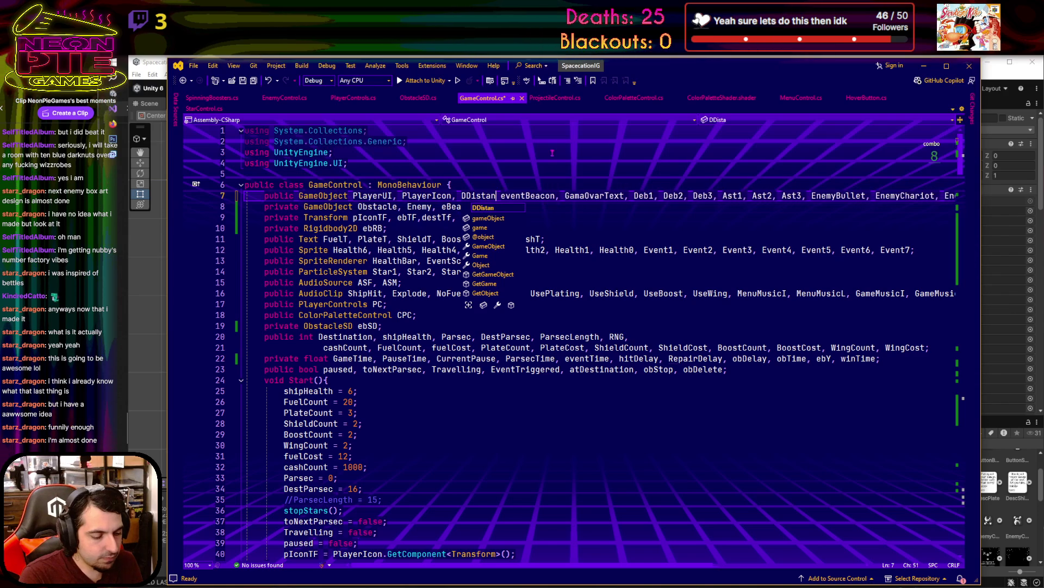
key("BackSpace")
key("BackSpace")
key("BackSpace")
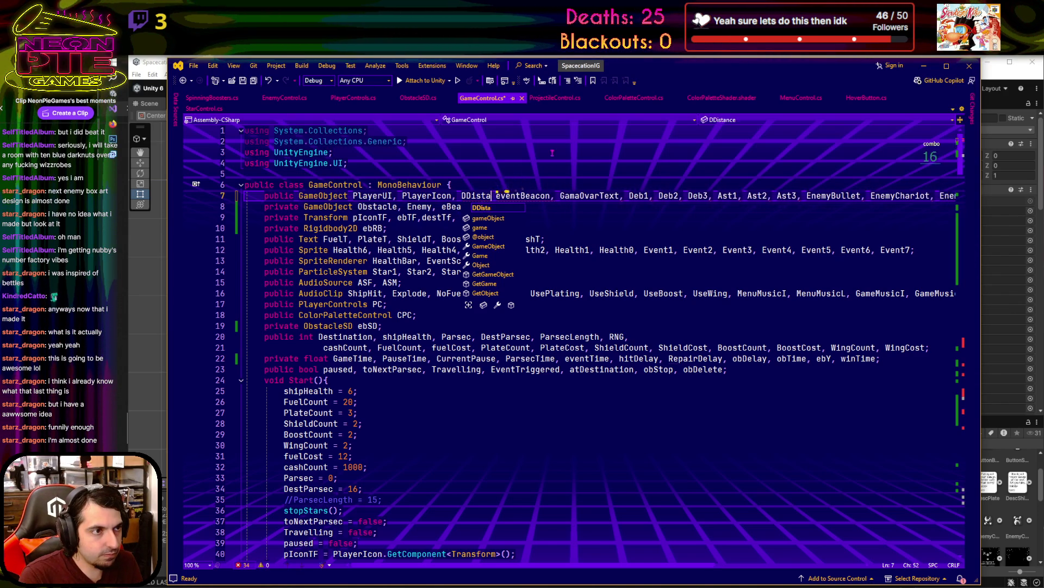
type("is")
key("BackSpace")
key("BackSpace")
key("BackSpace")
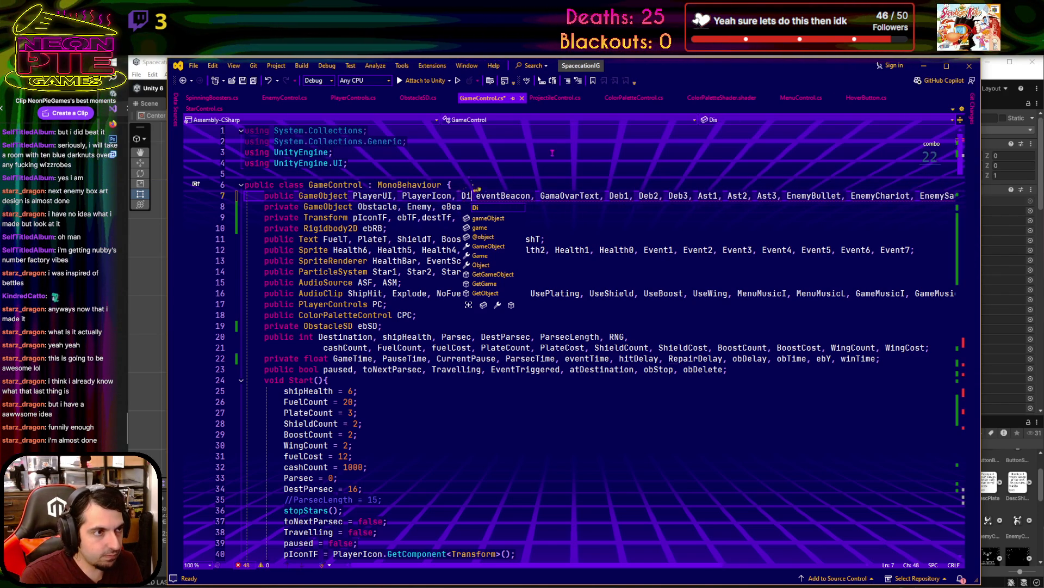
type("D")
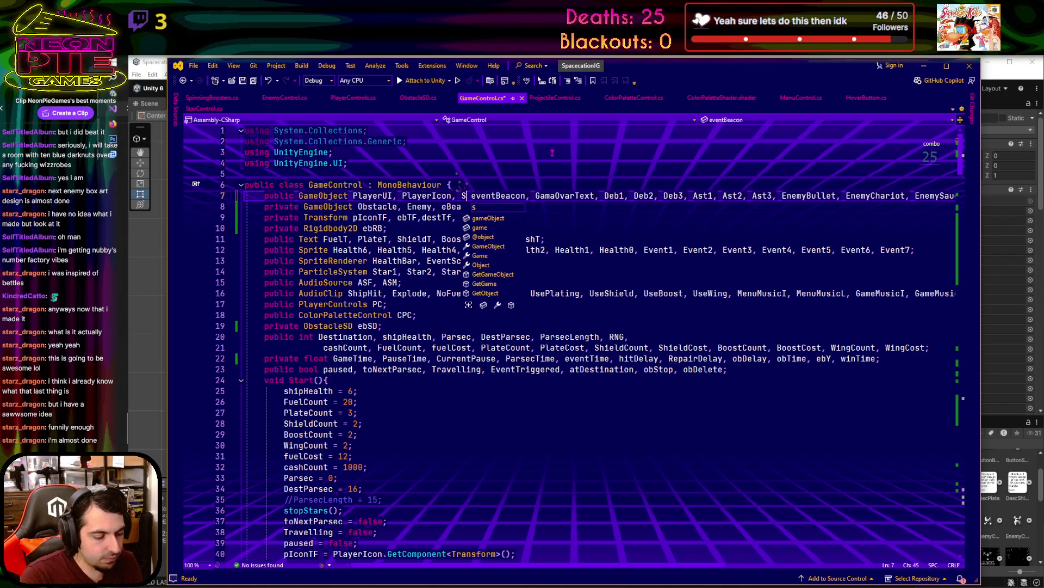
type("istanceBar")
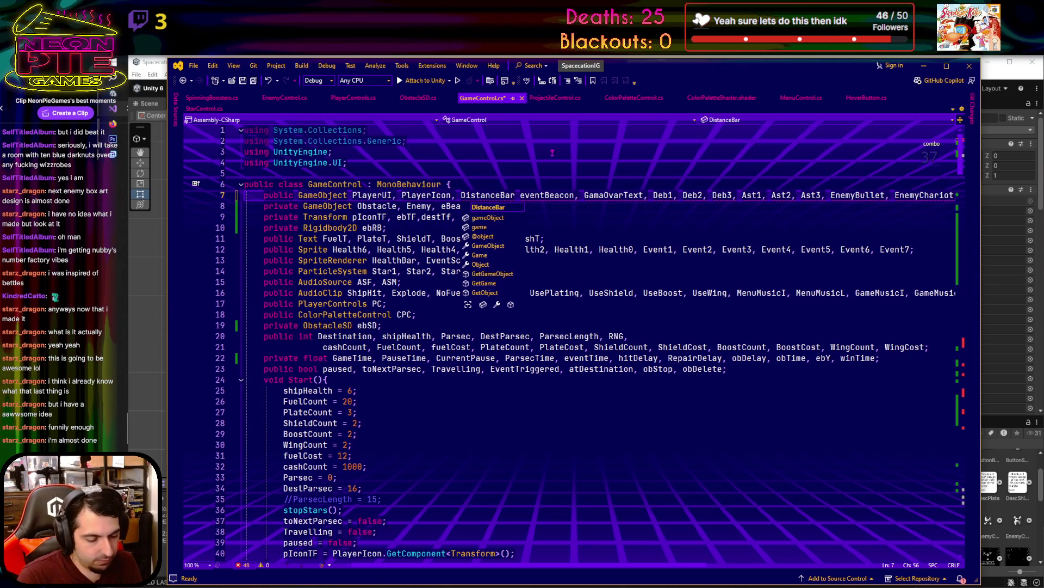
type(",")
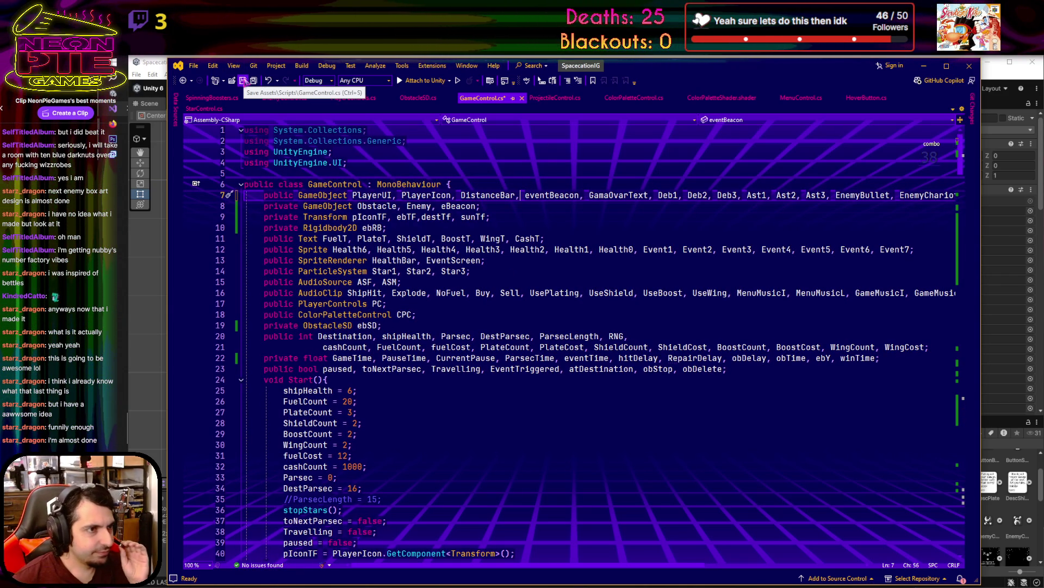
left_click(243, 81)
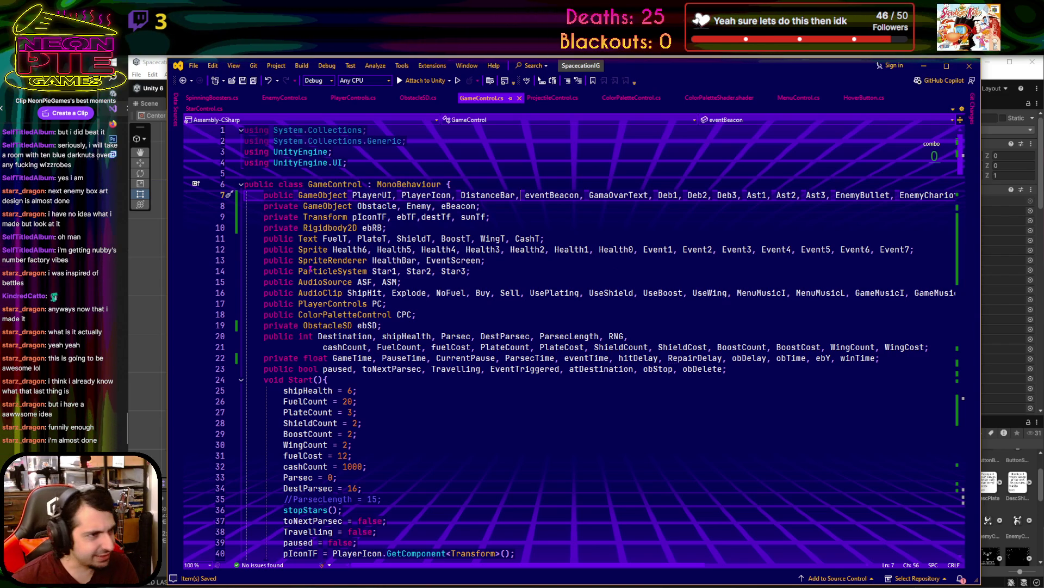
left_click(334, 250)
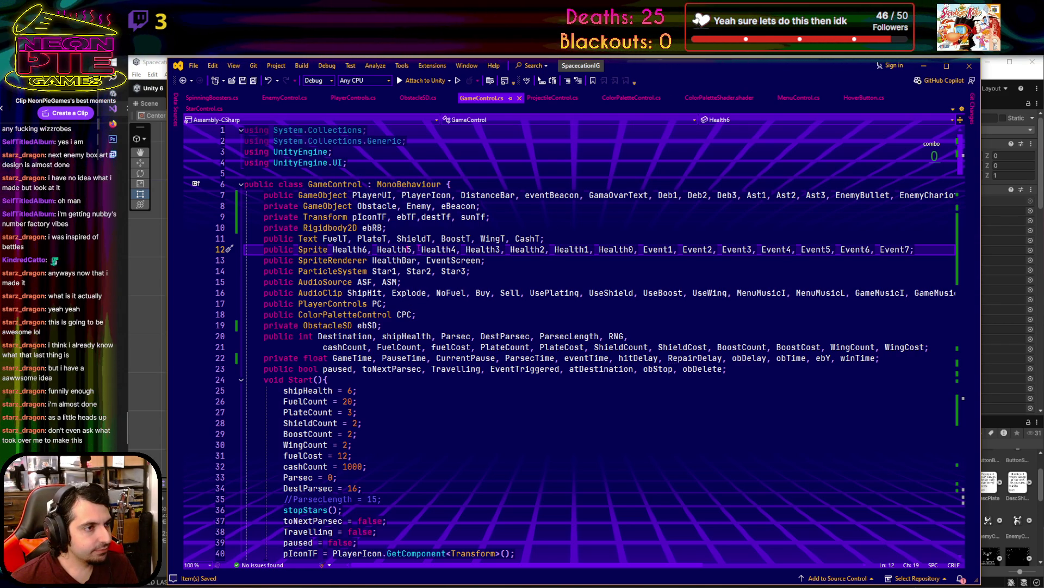
- Insert 'T7DBar, S4DBar, ' before Health6 on line 12 and save the file
mouse_move(459, 299)
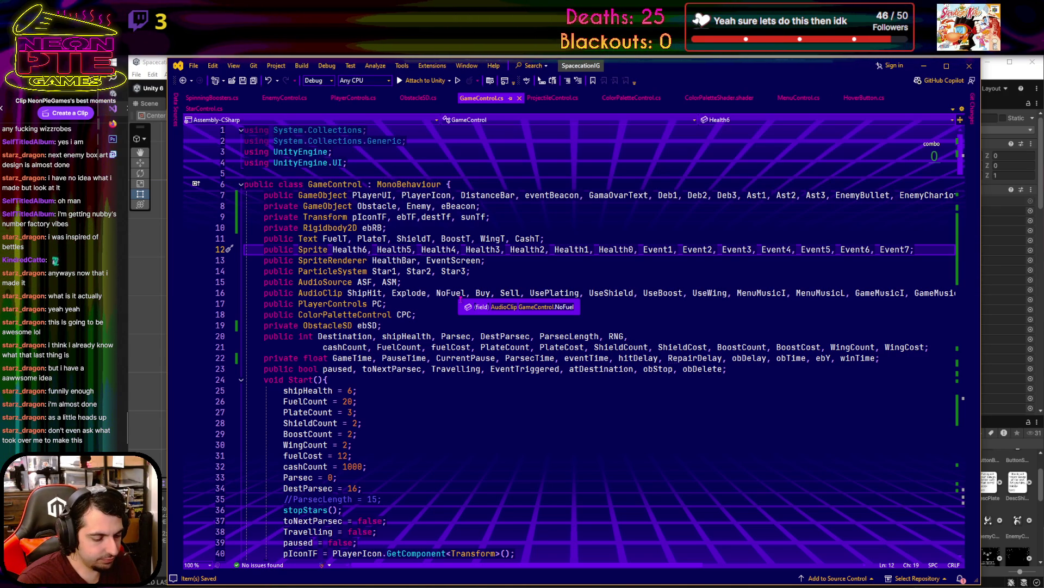
type("T")
type("7")
type("DBar,")
type(" S4")
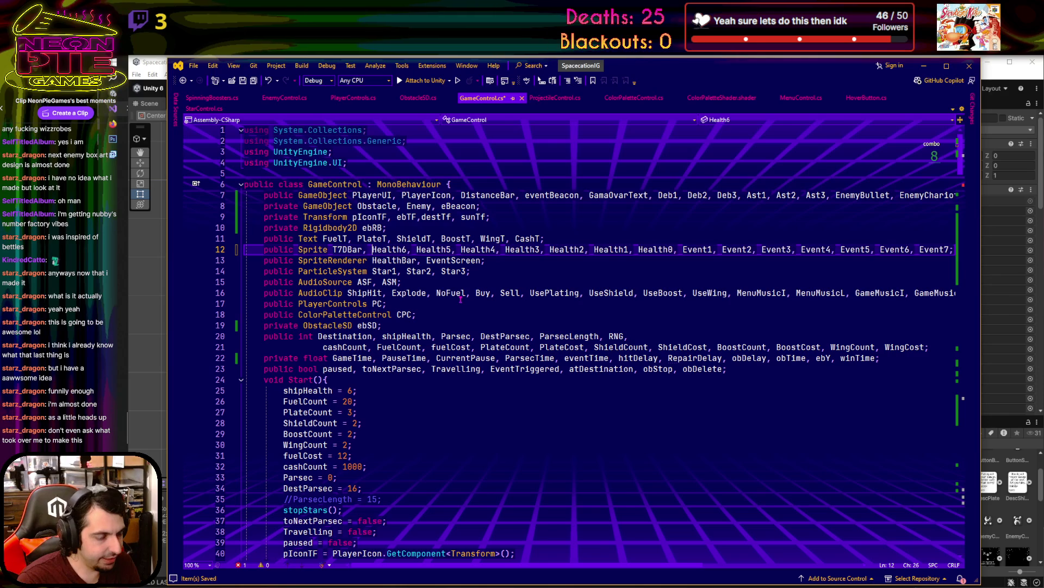
type("DBar")
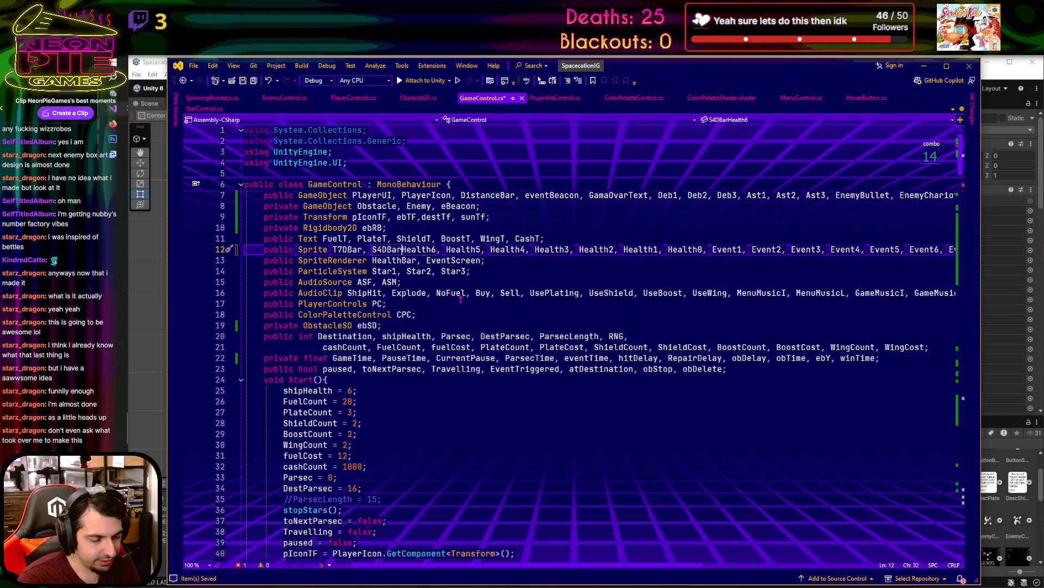
type(", ,")
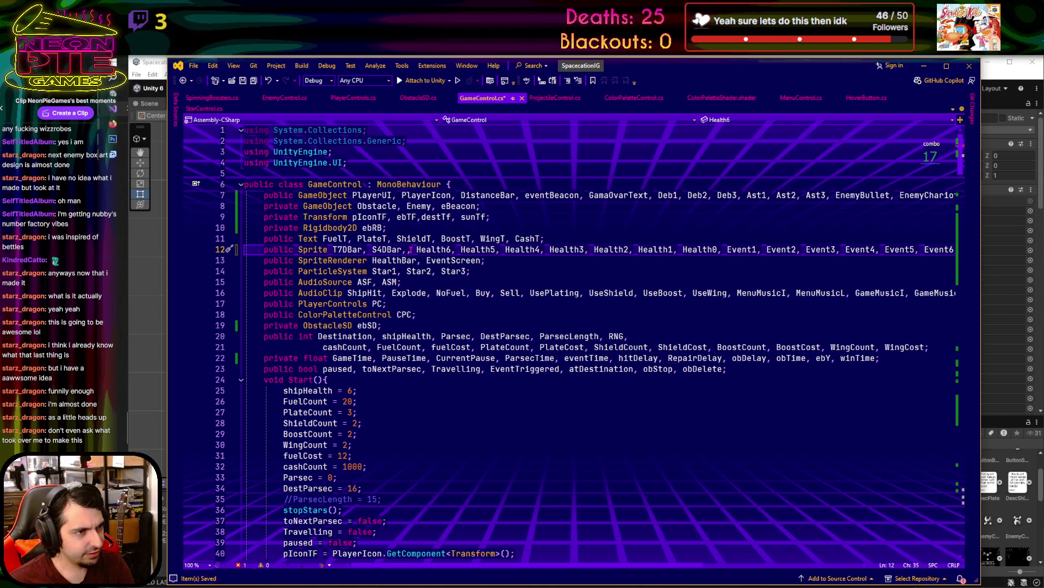
key("Delete")
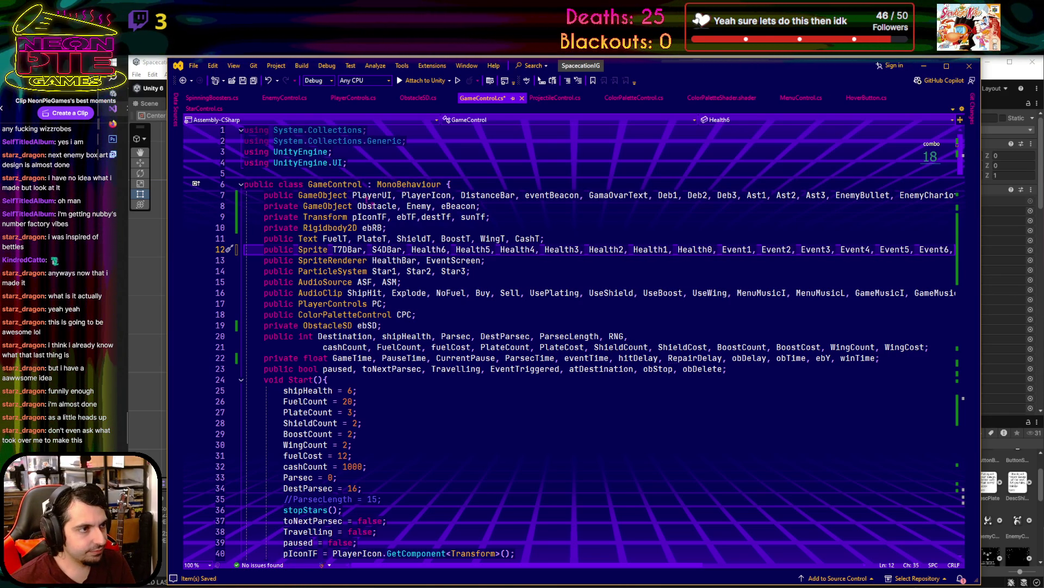
left_click(243, 81)
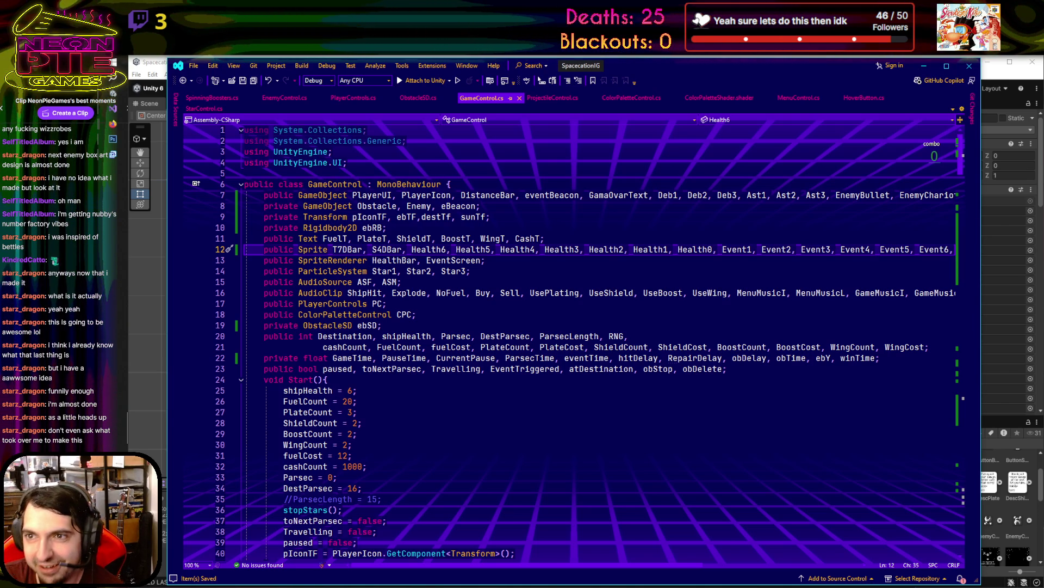
left_click_drag(1043, 105, 760, 104)
left_click(669, 388)
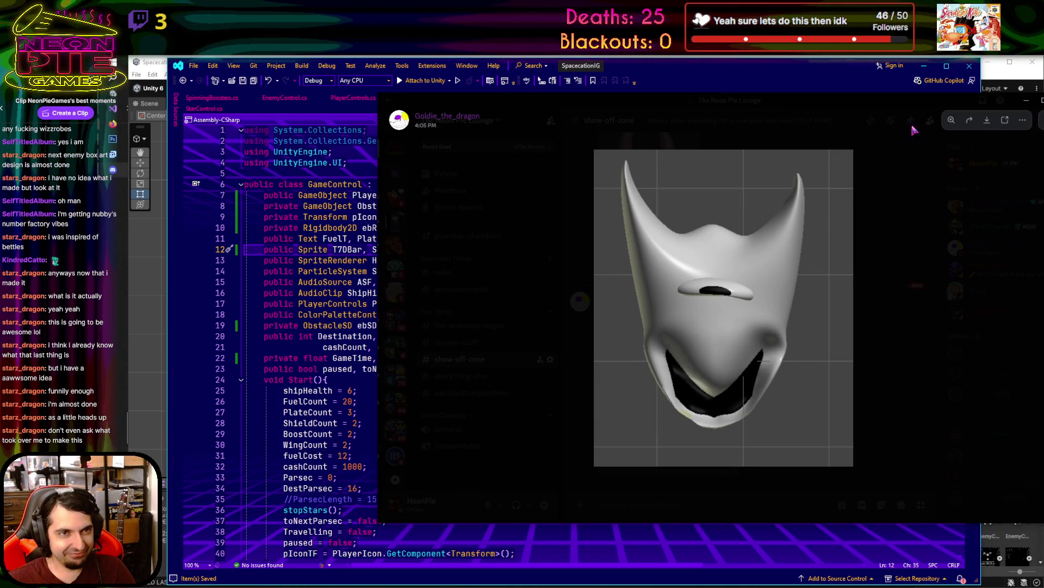
left_click_drag(896, 112, 783, 111)
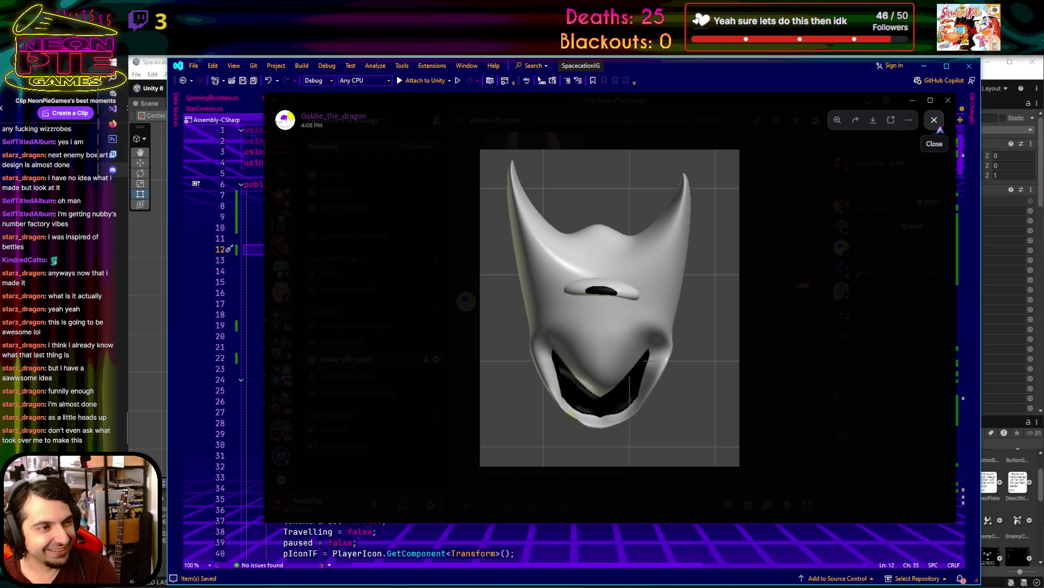
left_click(934, 120)
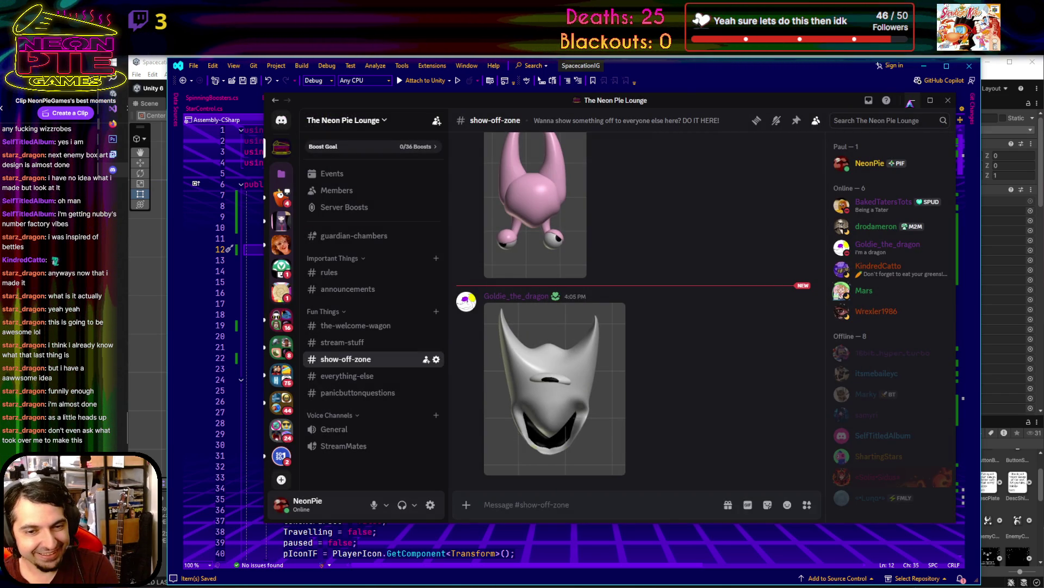
left_click(910, 102)
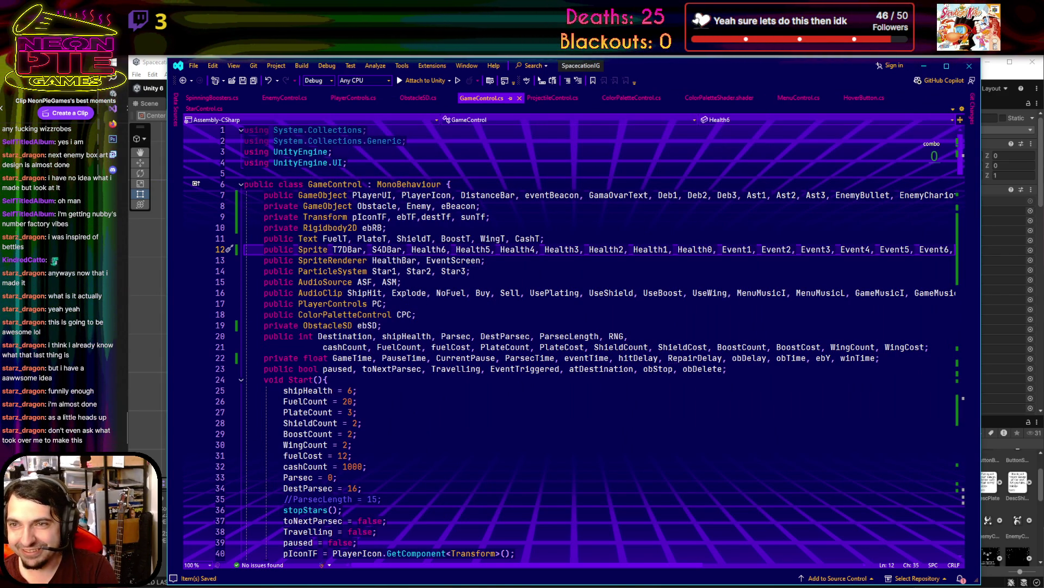
- Put the caret on the BoostCount line, then return to the Discord show-off-zone chat
left_click(607, 434)
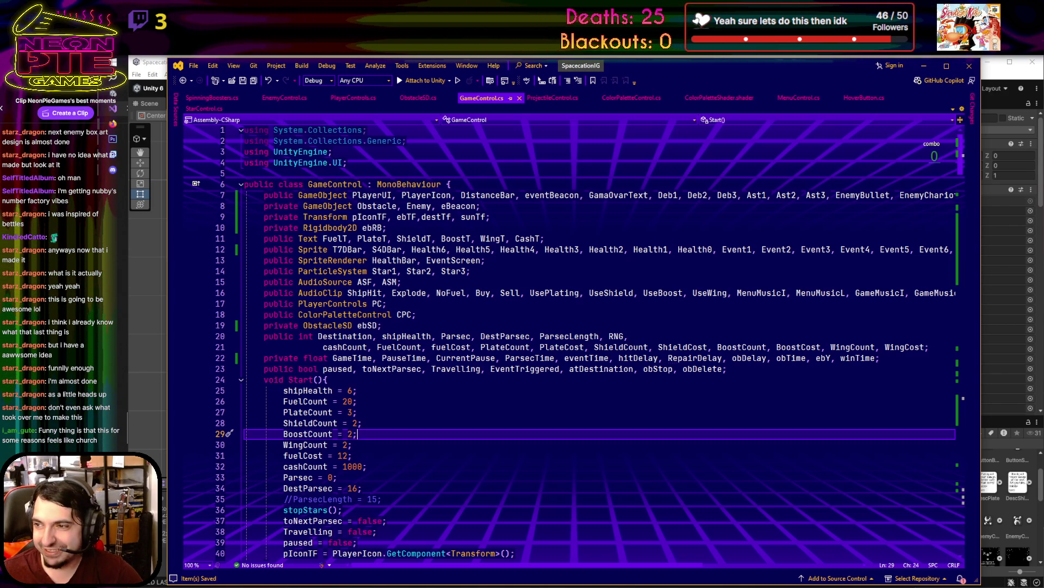
key("alt+Tab")
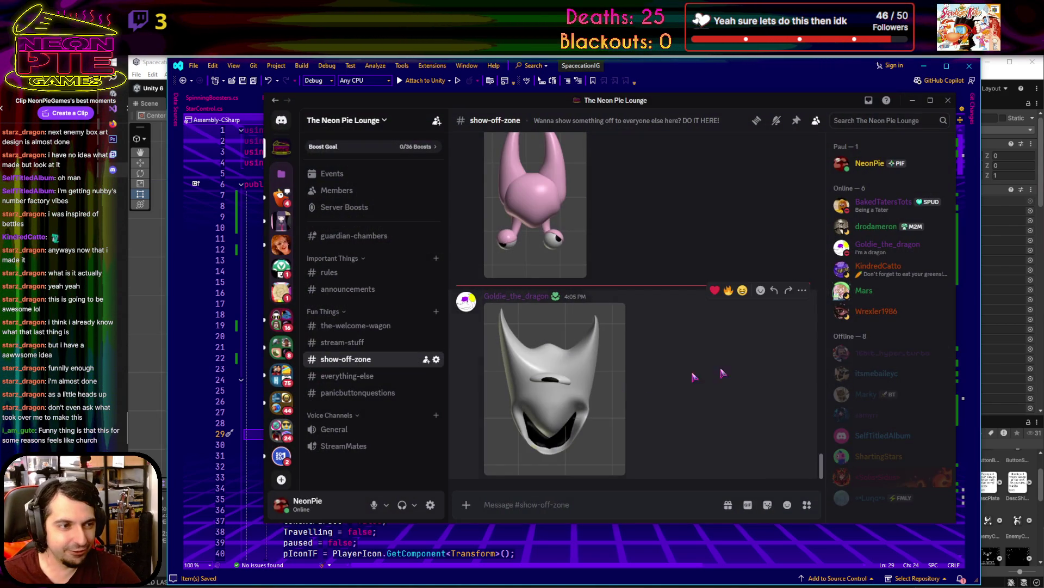
- View the white mask render enlarged in Discord, close it, and return to GameControl.cs
left_click(553, 397)
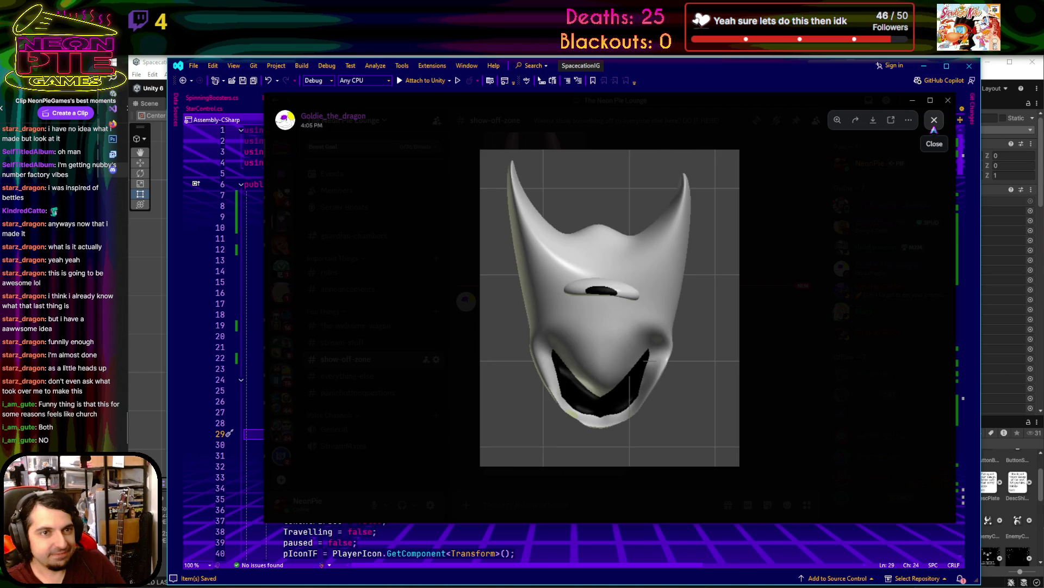
left_click(934, 128)
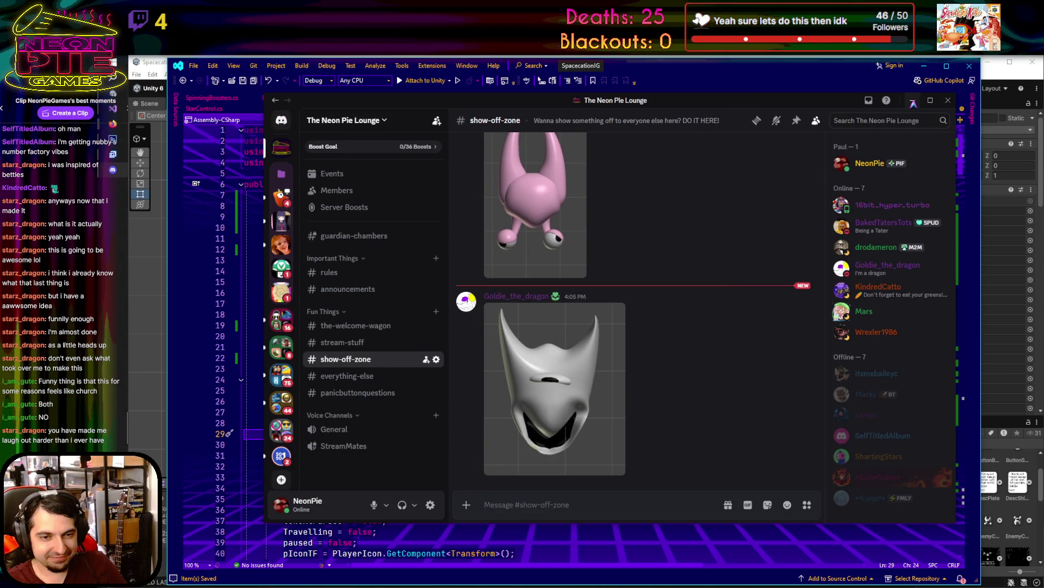
key("alt+Tab")
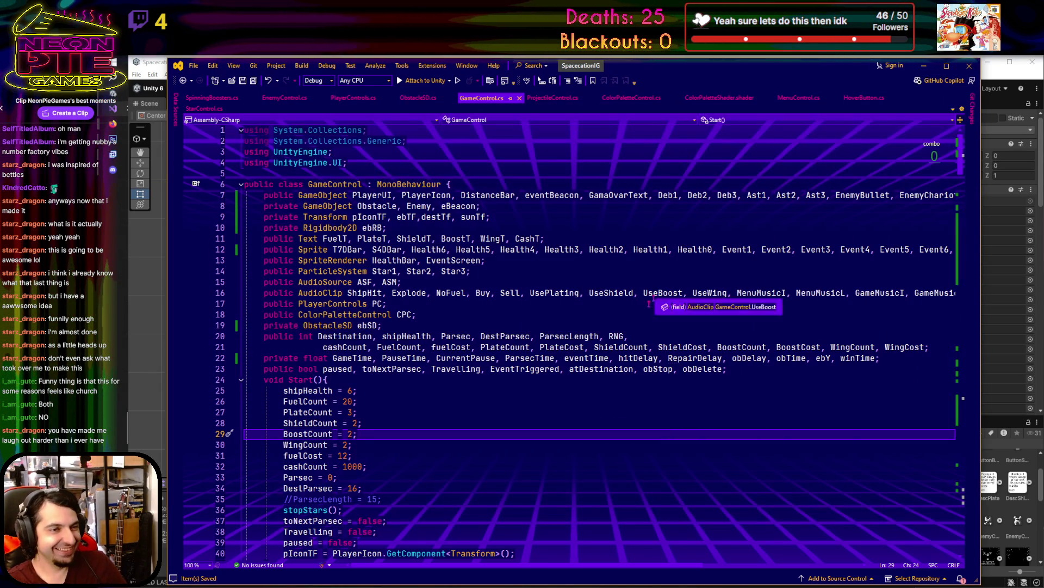
- Scroll from the FuelCount line down to the '//Starting the game' block in Update()
left_click(536, 400)
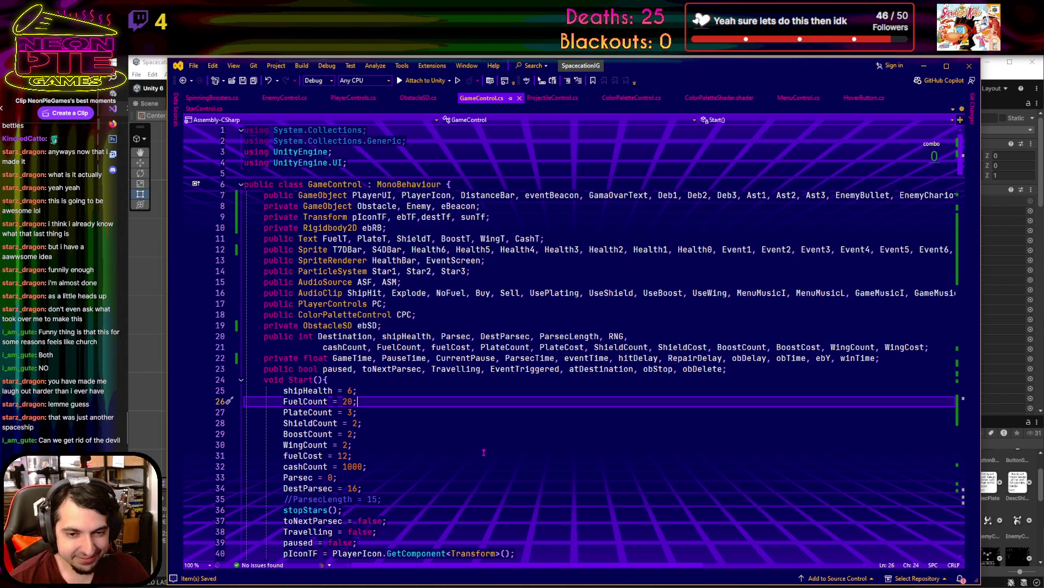
scroll(633, 428, "down", 15)
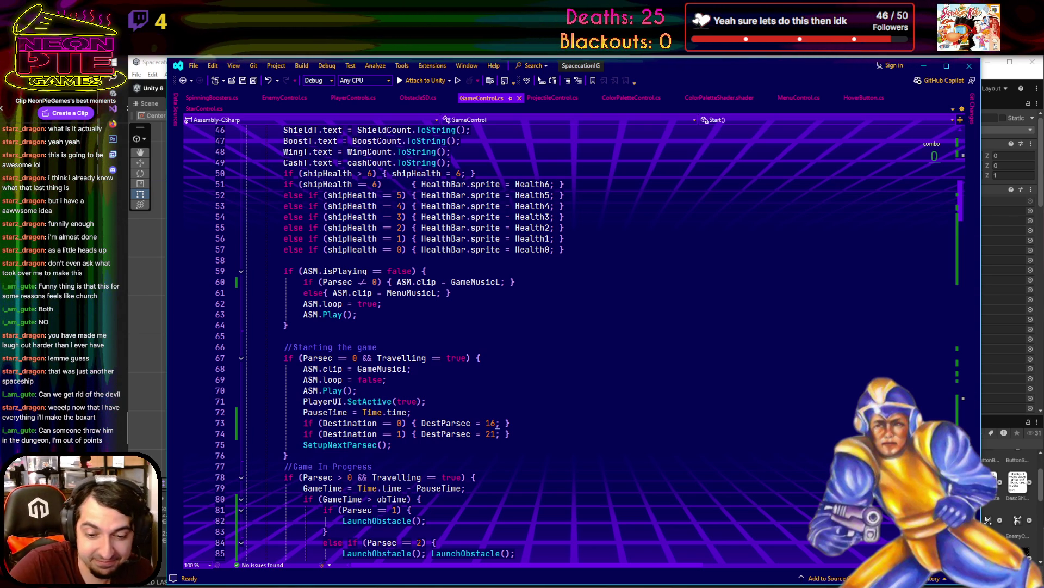
- Add a new line after PlayerUI.SetActive(true) and start typing 'Di' there
left_click(533, 338)
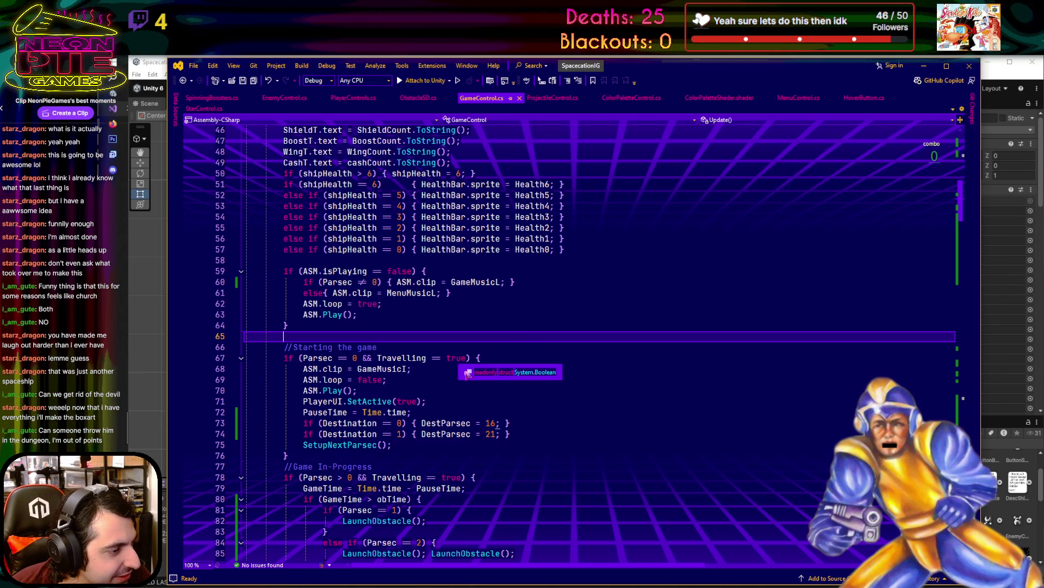
scroll(522, 392, "up", 15)
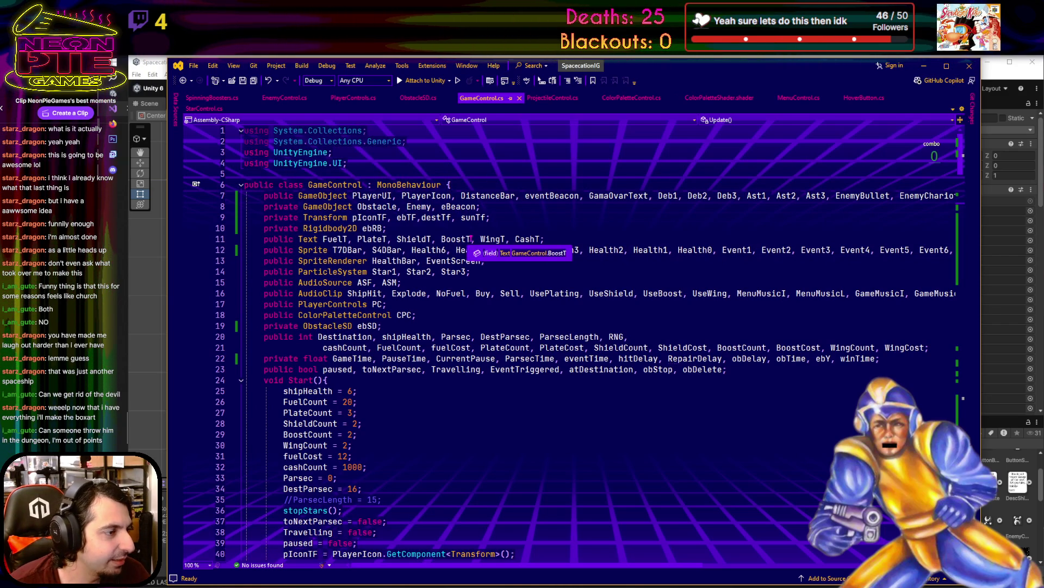
scroll(471, 238, "down", 5)
scroll(471, 238, "down", 13)
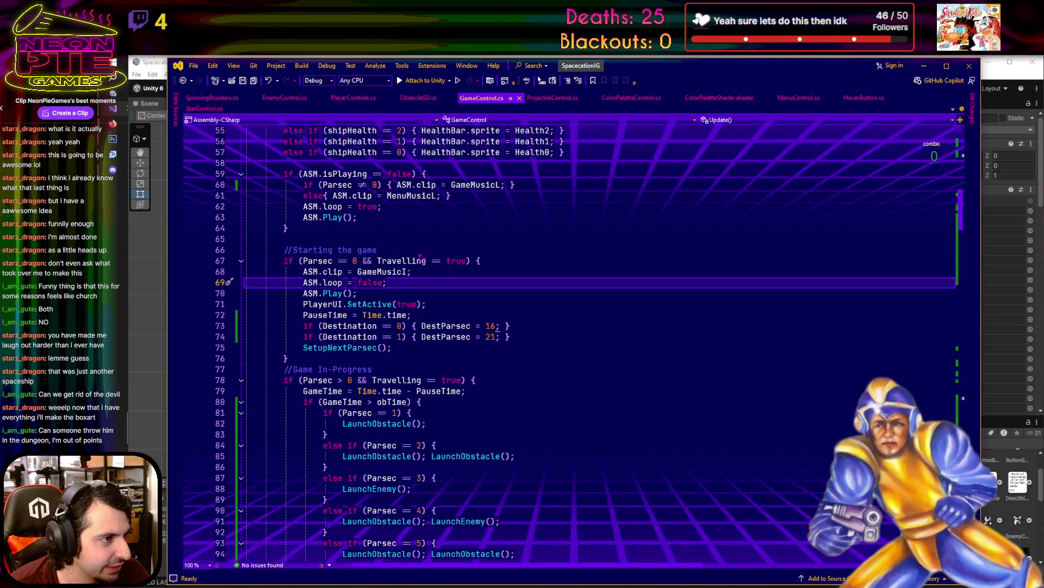
scroll(450, 344, "up", 2)
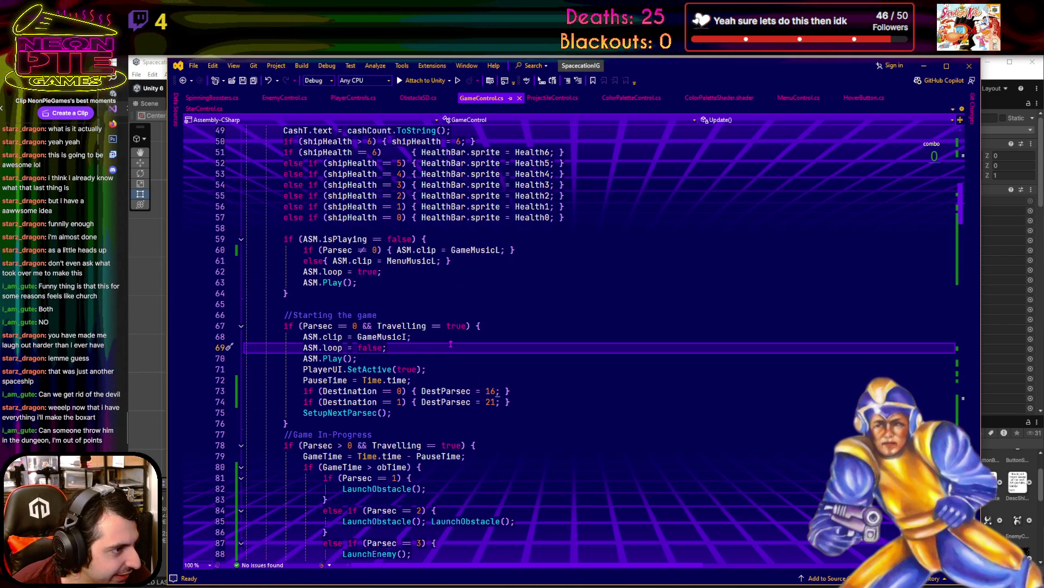
left_click(544, 369)
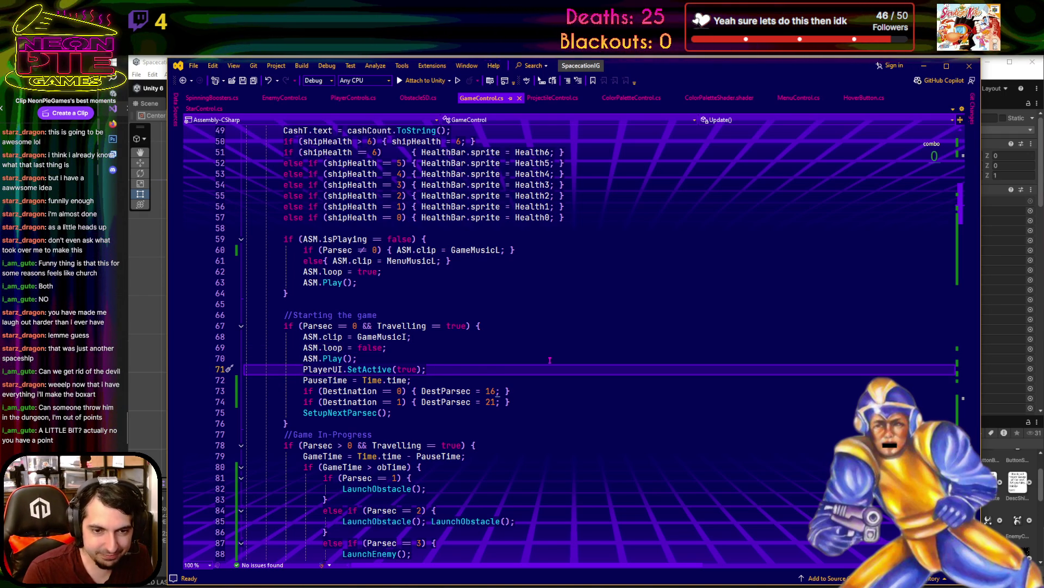
key("Return")
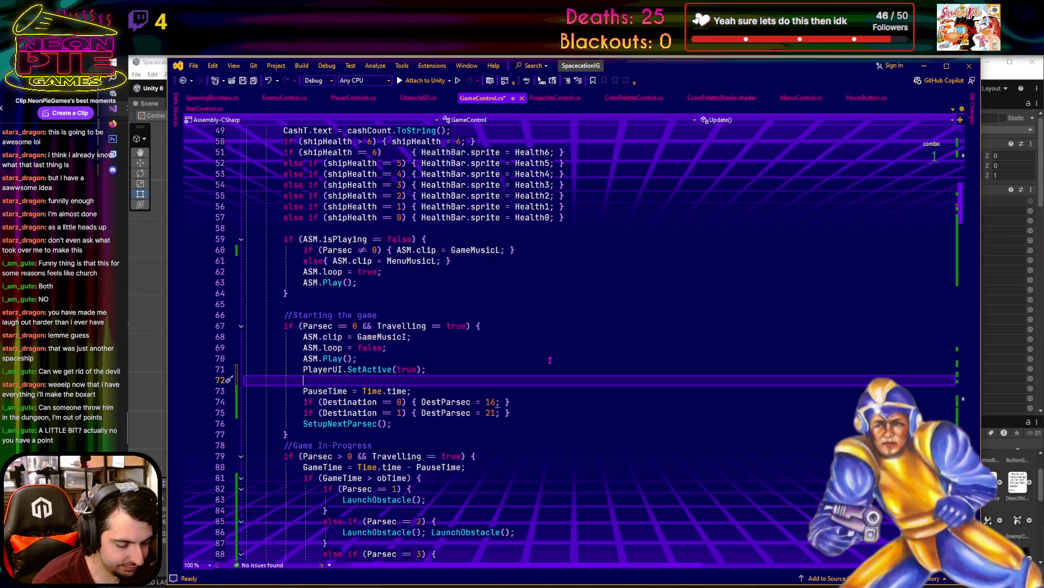
type("Di")
scroll(550, 359, "up", 16)
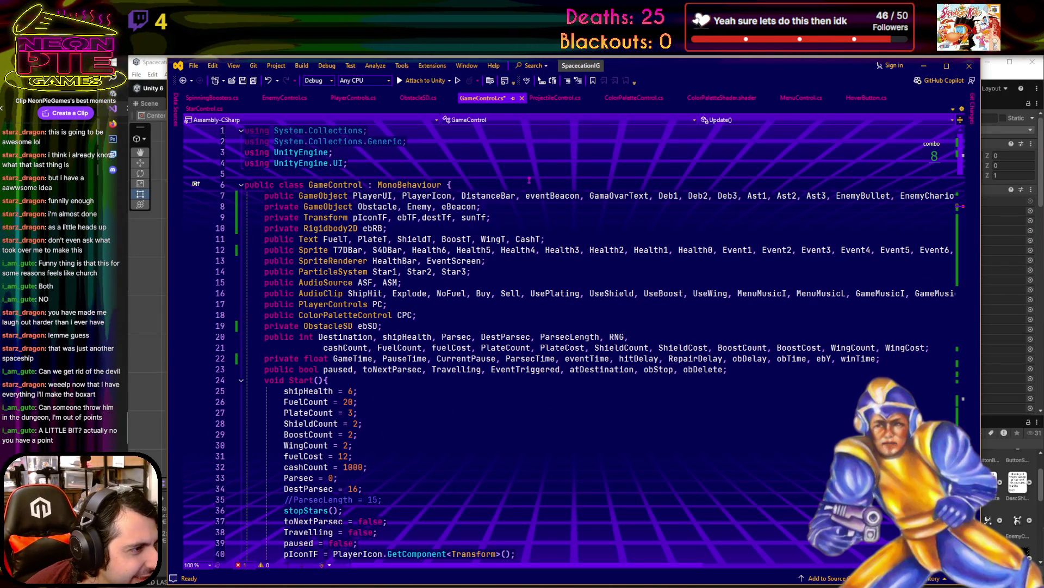
scroll(529, 180, "down", 3)
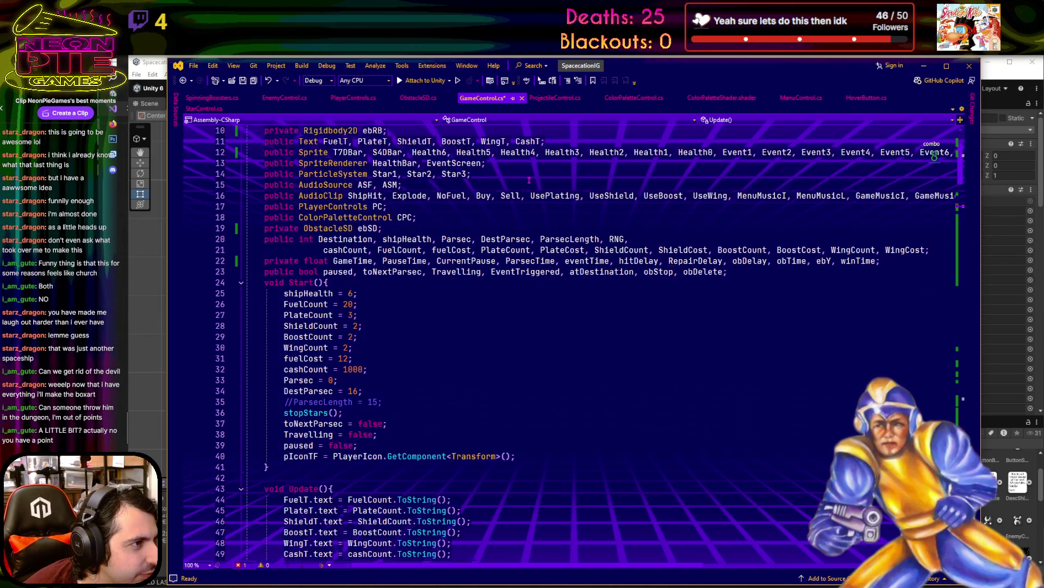
scroll(355, 270, "up", 3)
- Move DistanceBar from the line 7 GameObject fields to after EventScreen, fix commas, and save
left_click(452, 196)
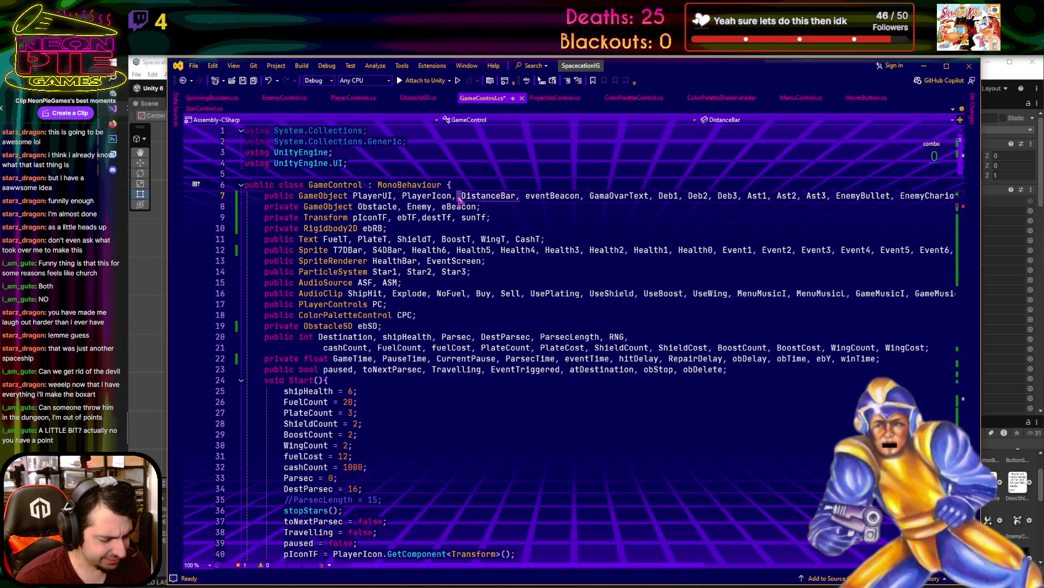
key("Delete")
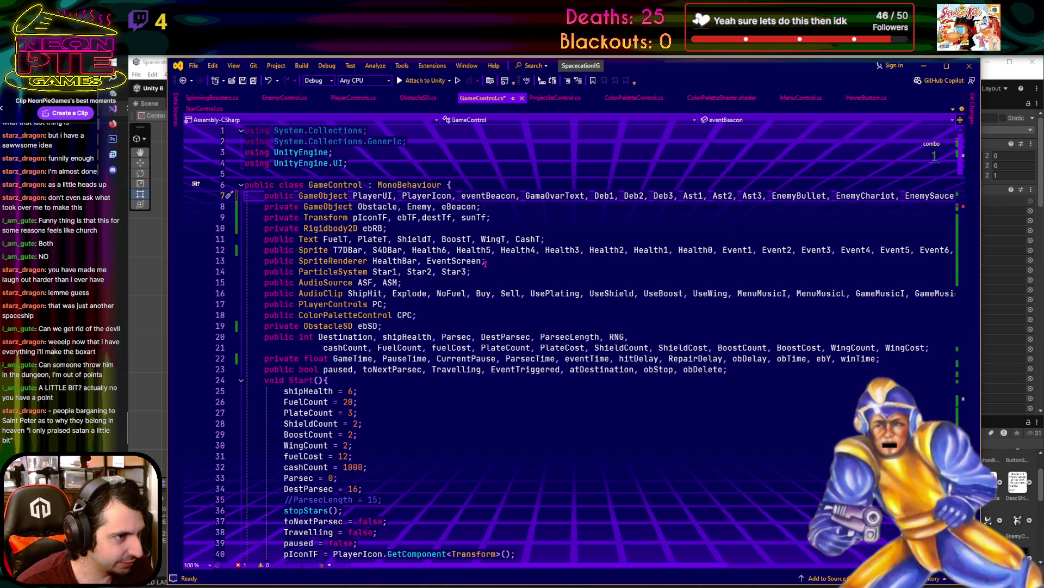
left_click(482, 261)
type("DistanceBar,")
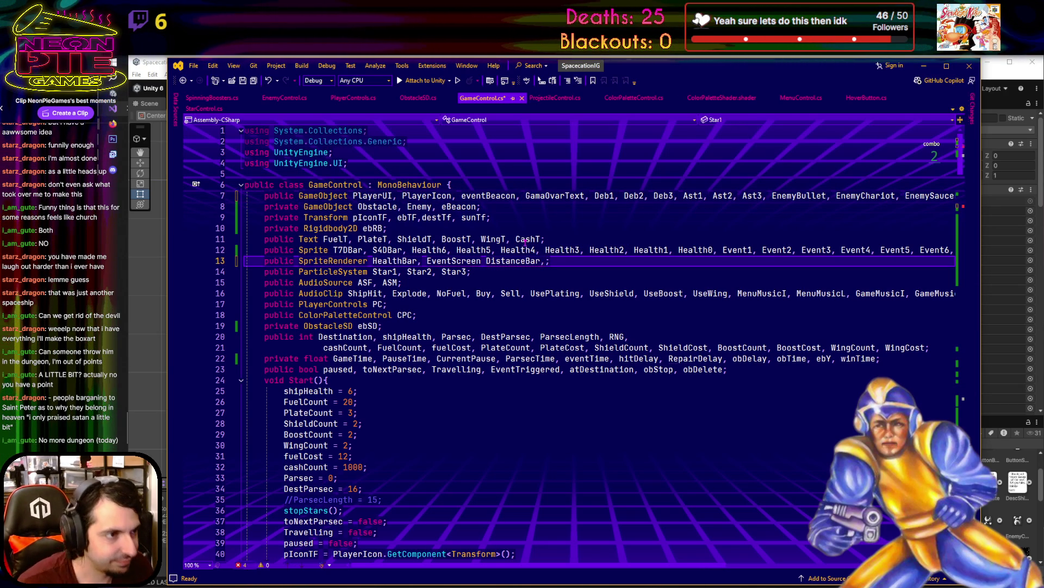
key("BackSpace")
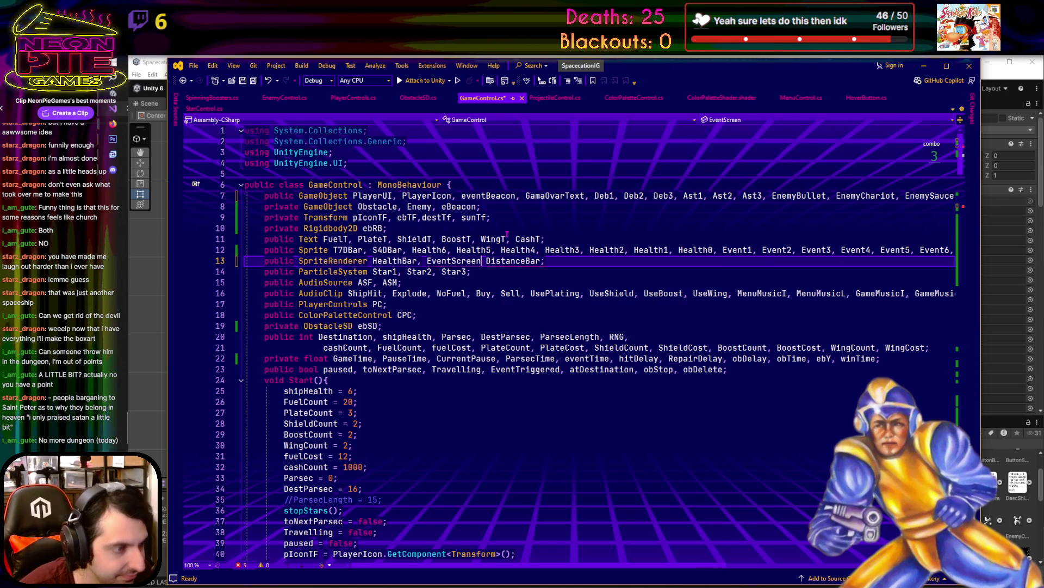
type(",")
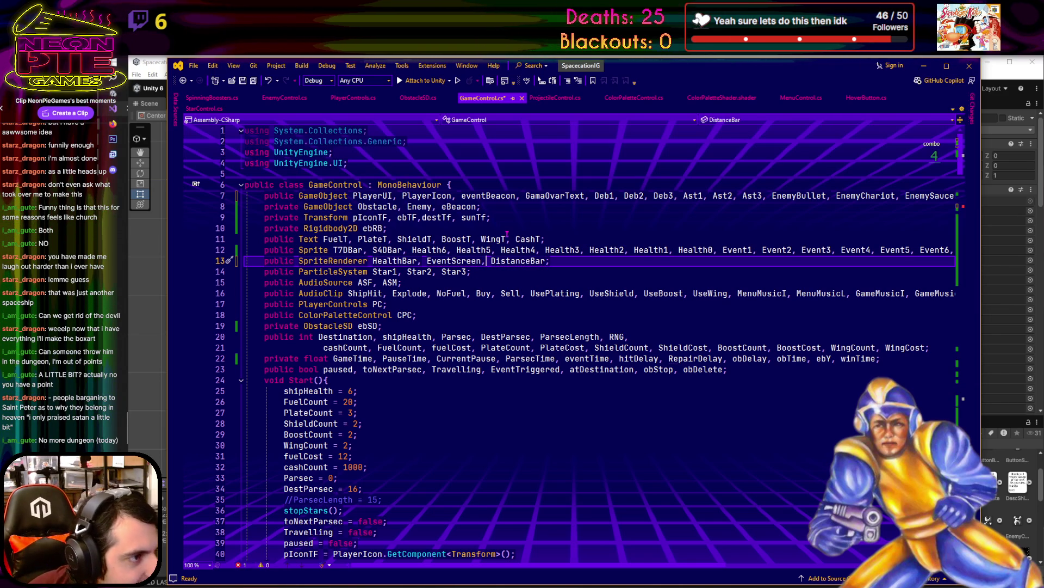
left_click(243, 81)
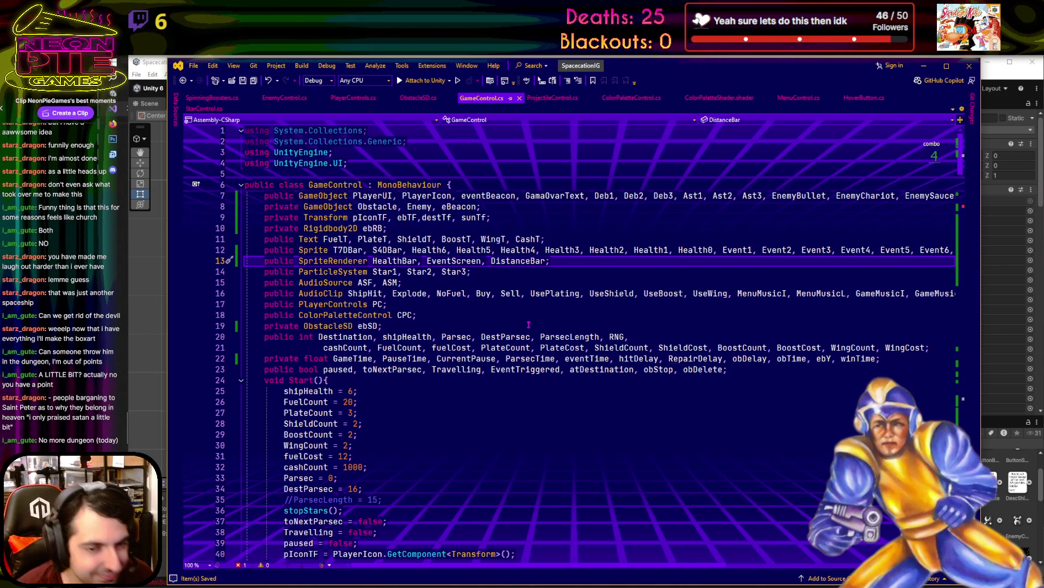
- Complete line 72 as 'DistanceBar.sprite = T7DBar;' using IntelliSense
scroll(528, 324, "down", 20)
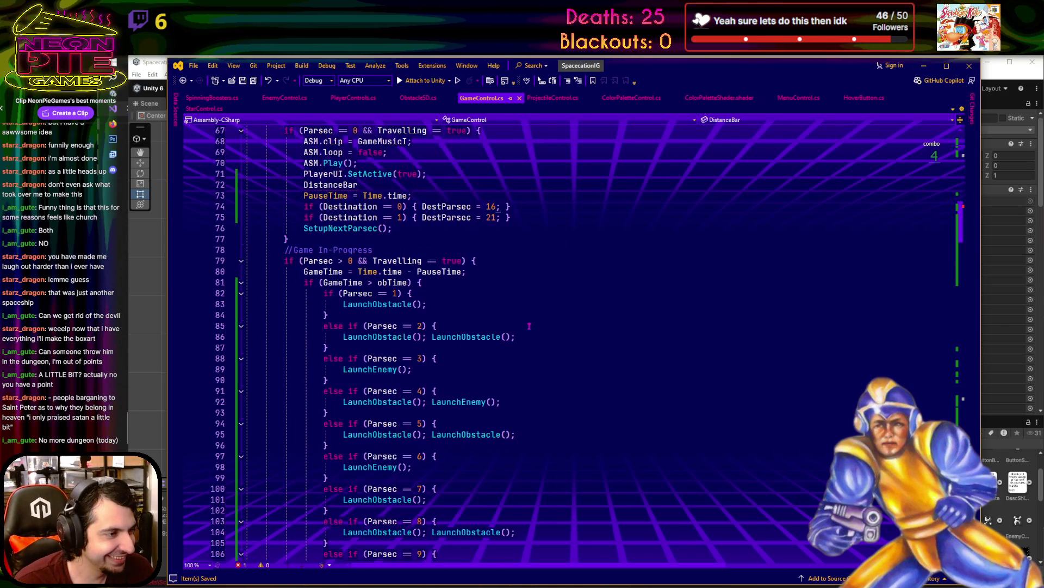
scroll(369, 316, "up", 4)
left_click(378, 316)
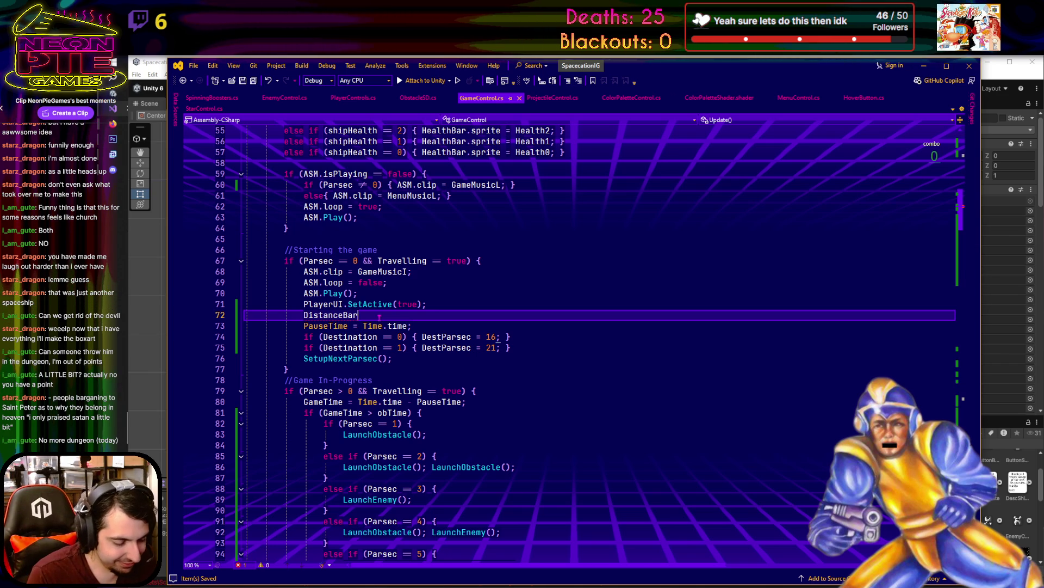
type(".")
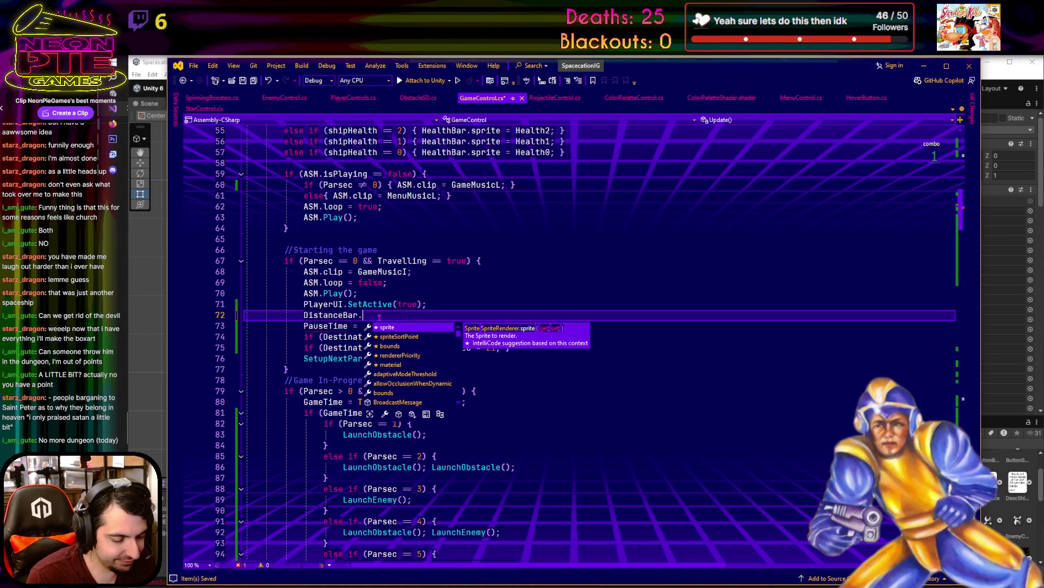
type("spr")
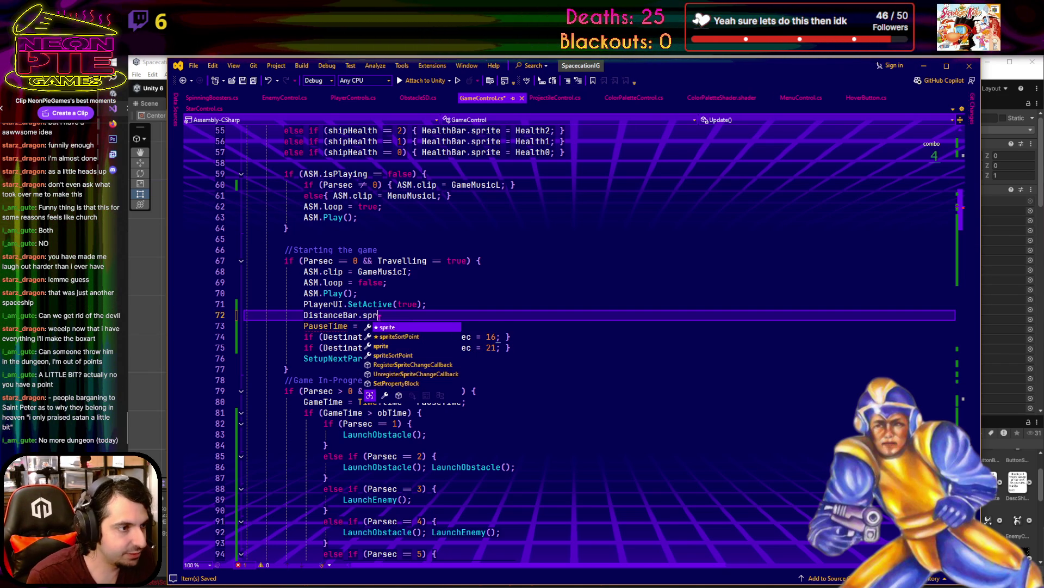
type("ite = ")
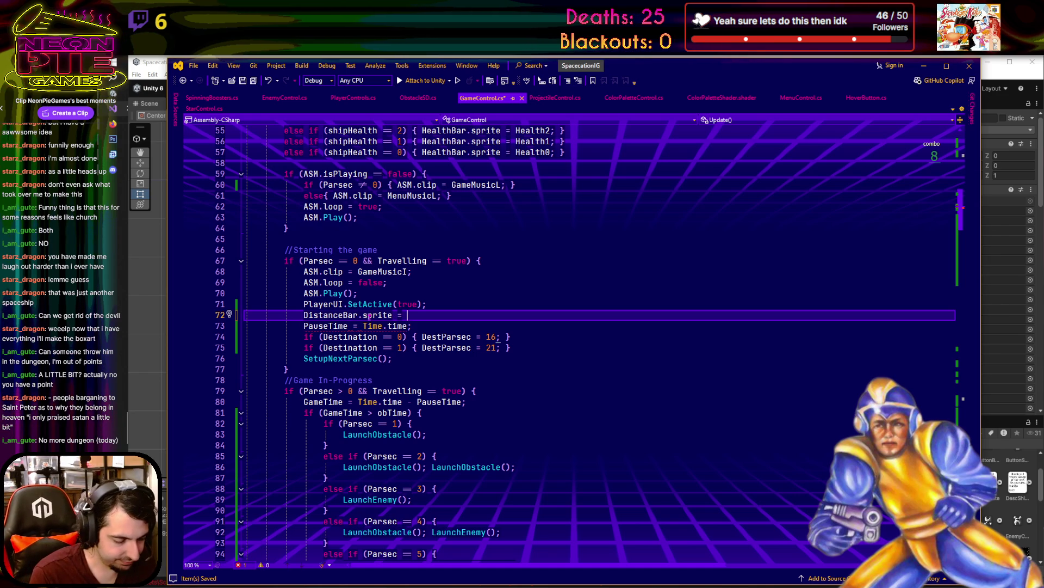
type("T7")
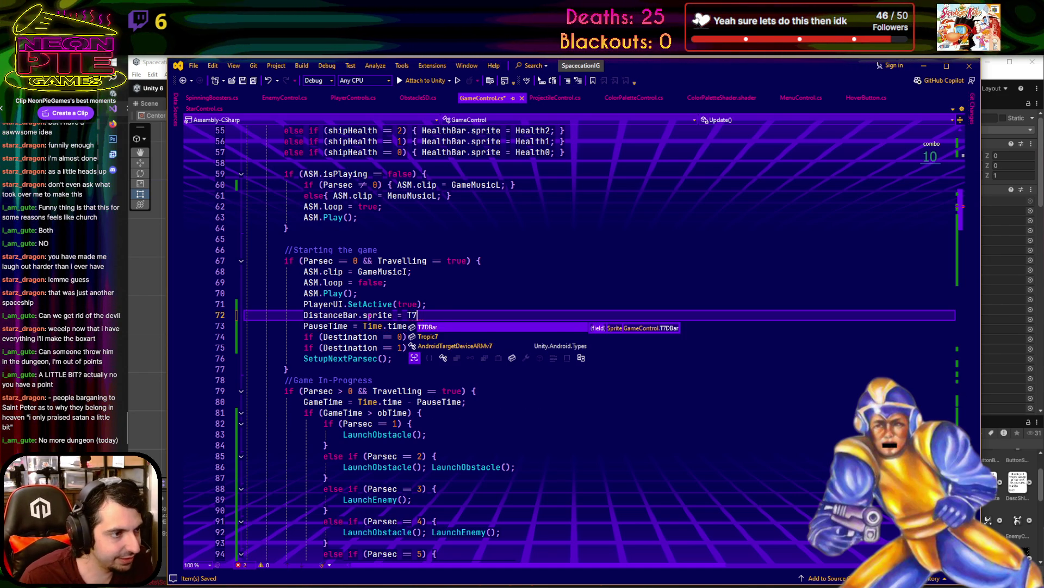
key("Tab")
type(";")
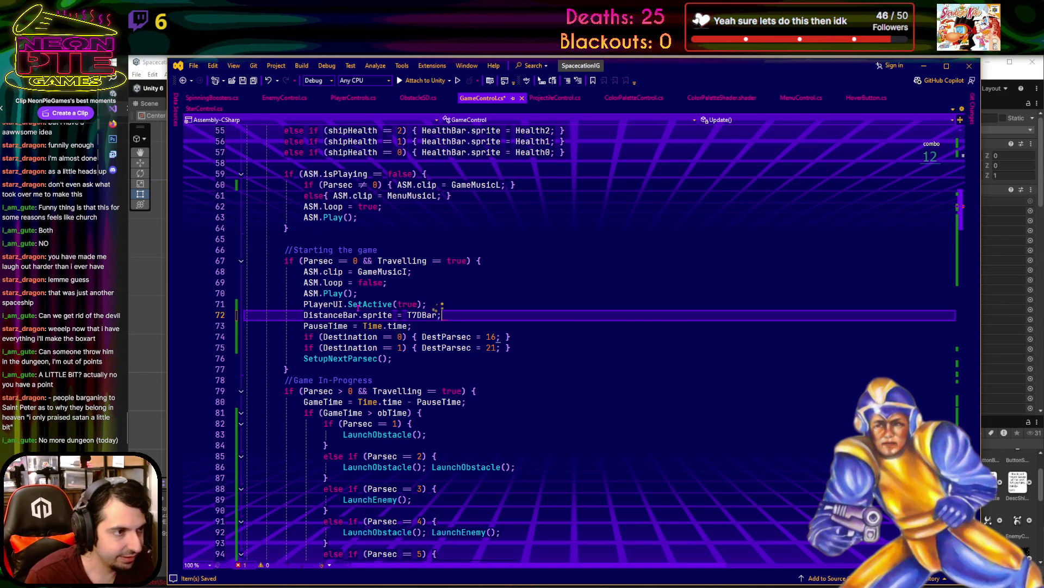
- Cut the new DistanceBar sprite line out of the game-start block
key("shift+Up")
key("ctrl+c")
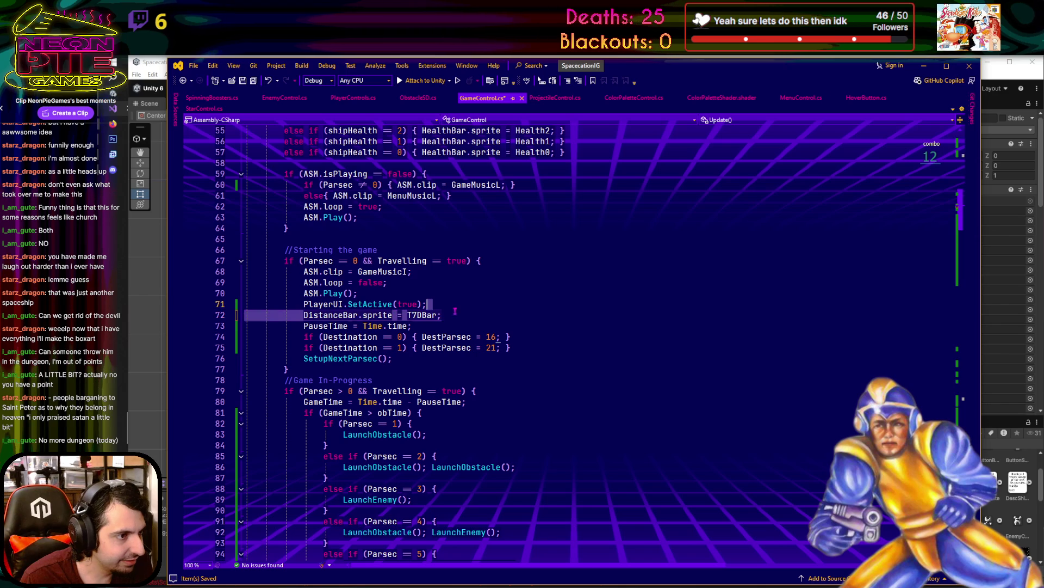
key("Delete")
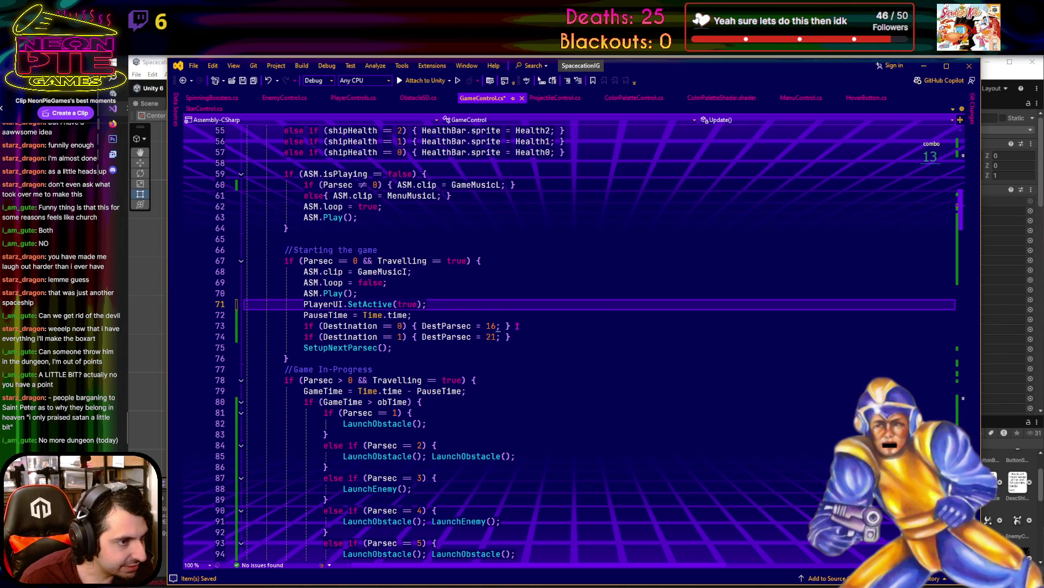
left_click(499, 326)
- Paste the T7DBar sprite line into the destination 0 block, with DestParsec = 16 and braces on separate lines
key("Return")
key("ctrl+v")
left_click(417, 325)
key("Return")
left_click(444, 347)
key("Return")
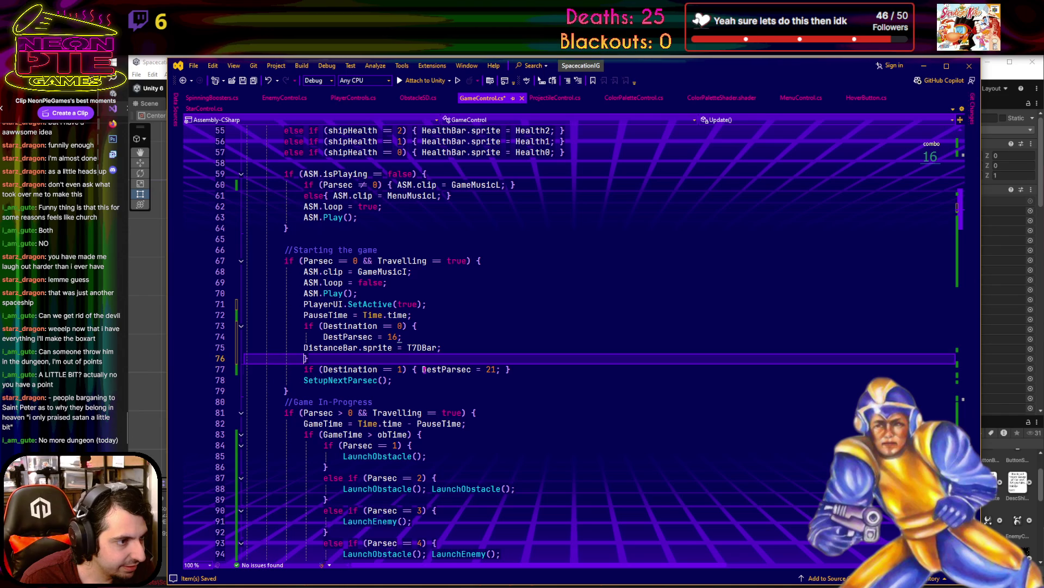
- Split the destination 1 block onto separate lines and paste the sprite line after DestParsec = 21
left_click(497, 372)
key("Return")
left_click(405, 380)
key("Return")
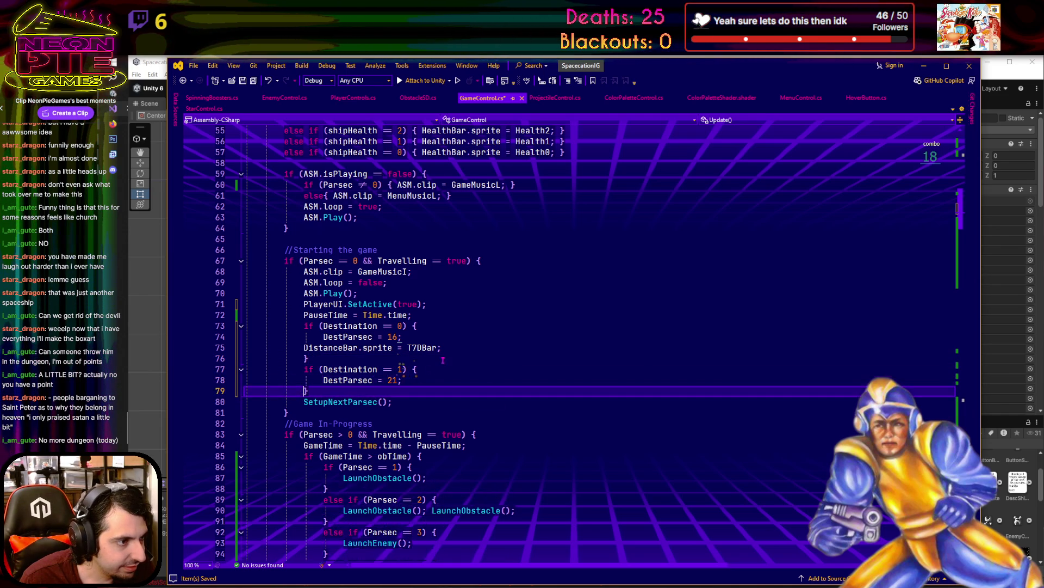
key("Return")
left_click(432, 379)
key("Return")
key("ctrl+v")
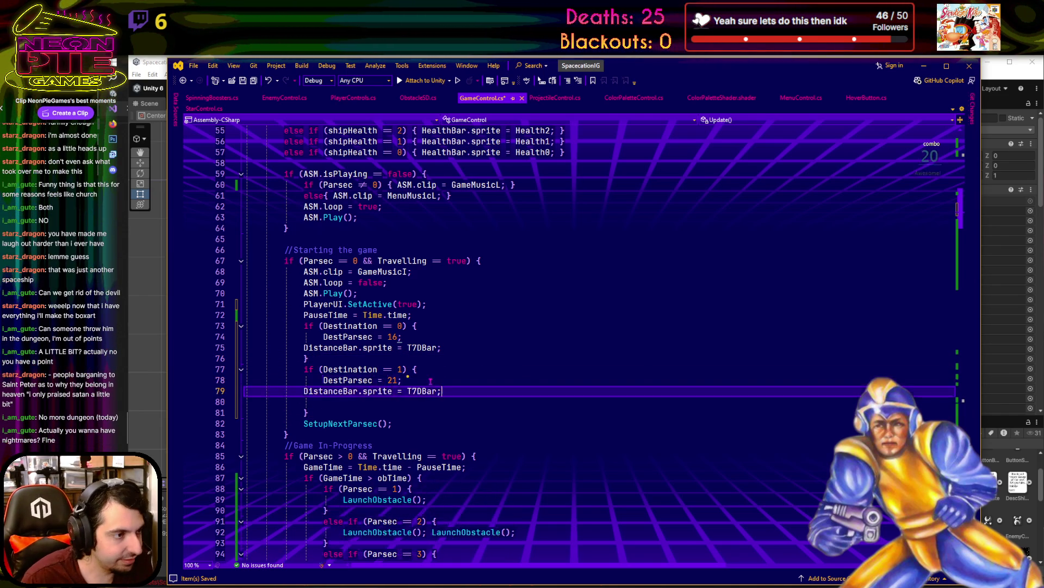
left_click(421, 406)
key("BackSpace")
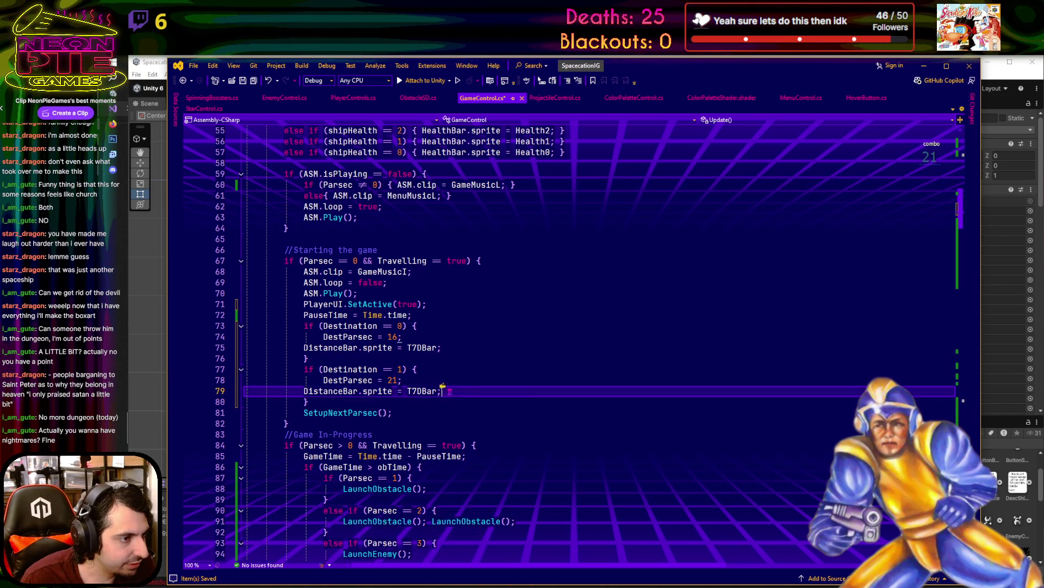
- Change the destination 1 sprite to S4DBar and indent both sprite lines
double_click(422, 391)
type("S4DBar")
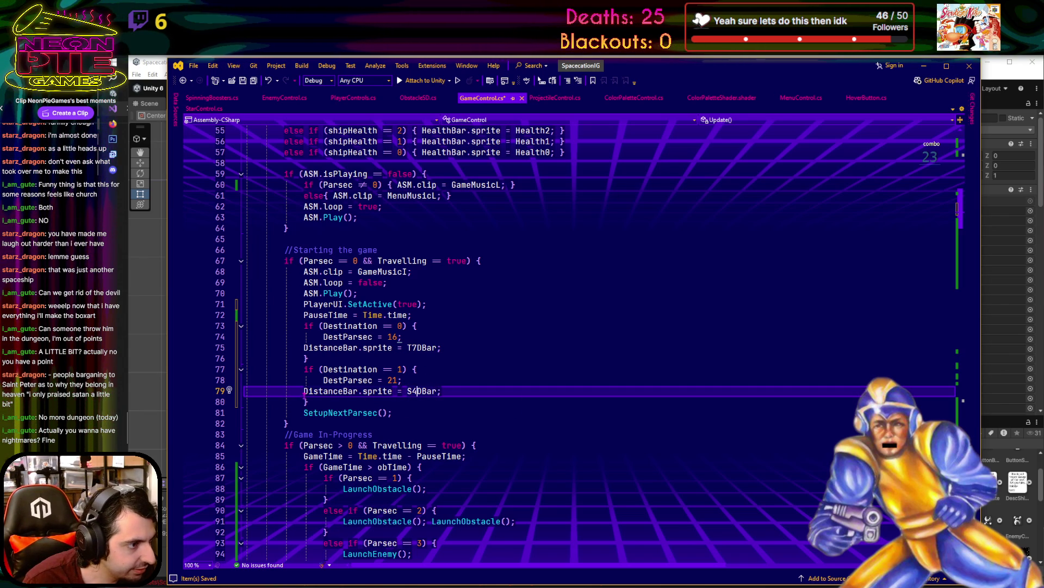
key("Tab")
left_click(306, 348)
key("Tab")
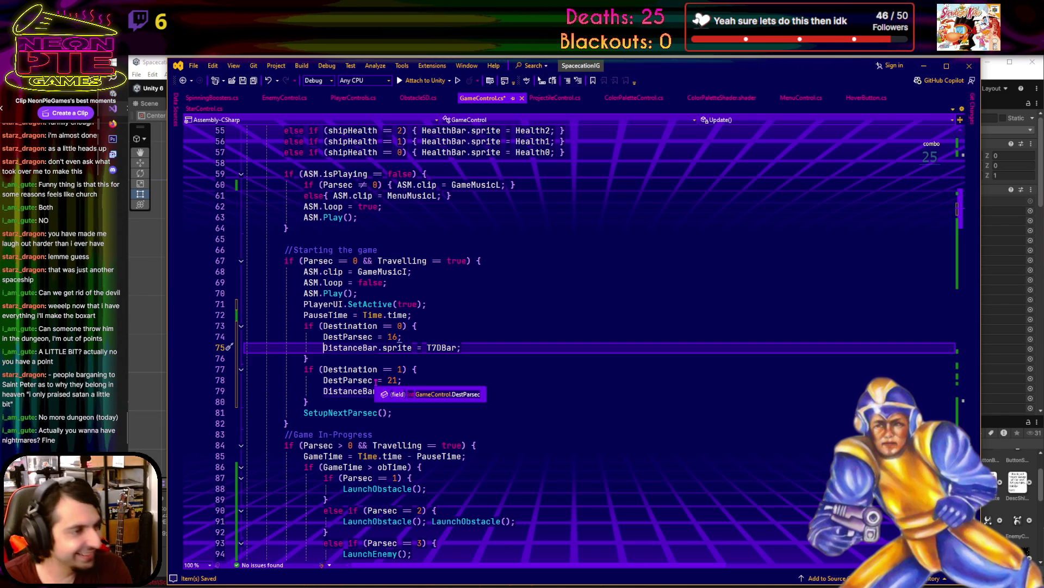
left_click(471, 379)
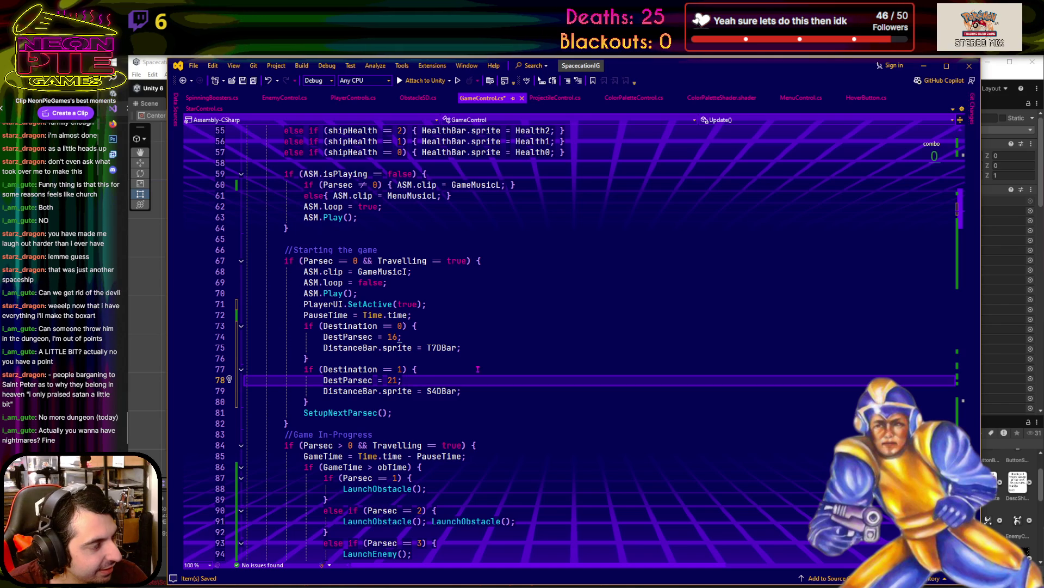
left_click(479, 390)
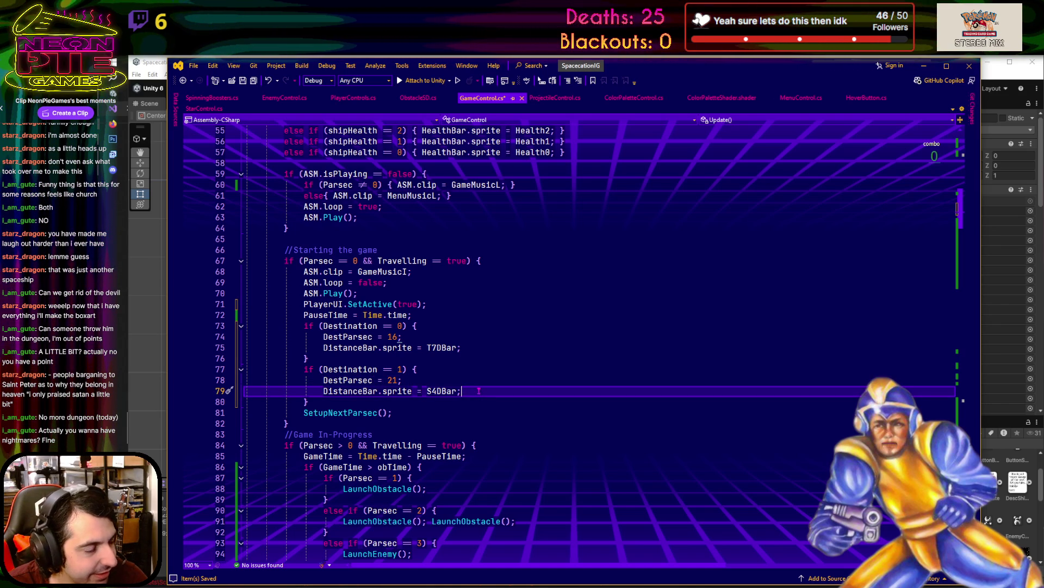
scroll(479, 391, "down", 4)
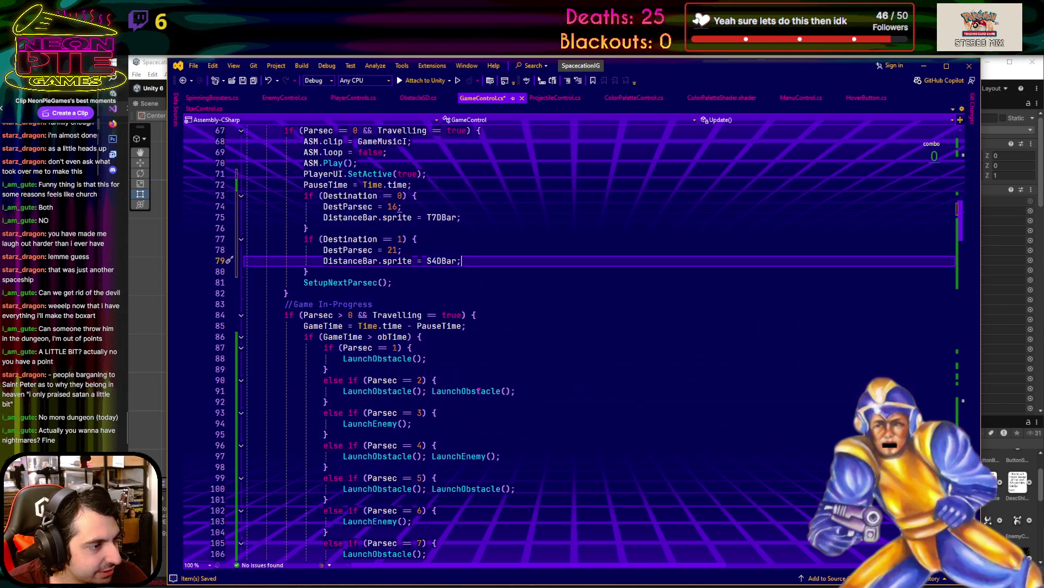
- Search GameControl.cs for PlayerIcon, stepping through its occurrences to the usage on line 40
scroll(478, 390, "down", 14)
scroll(479, 391, "up", 20)
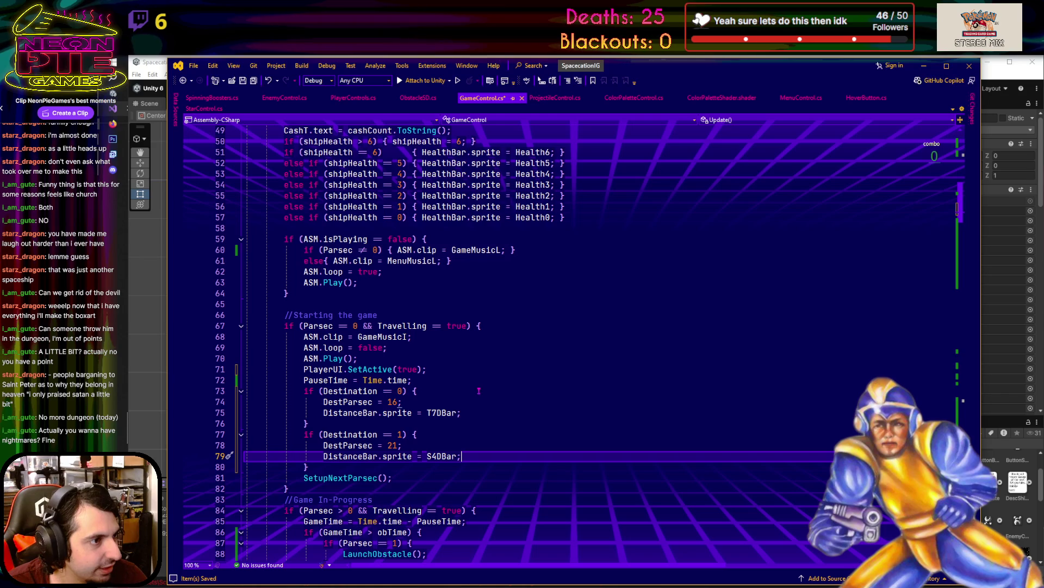
scroll(443, 371, "up", 16)
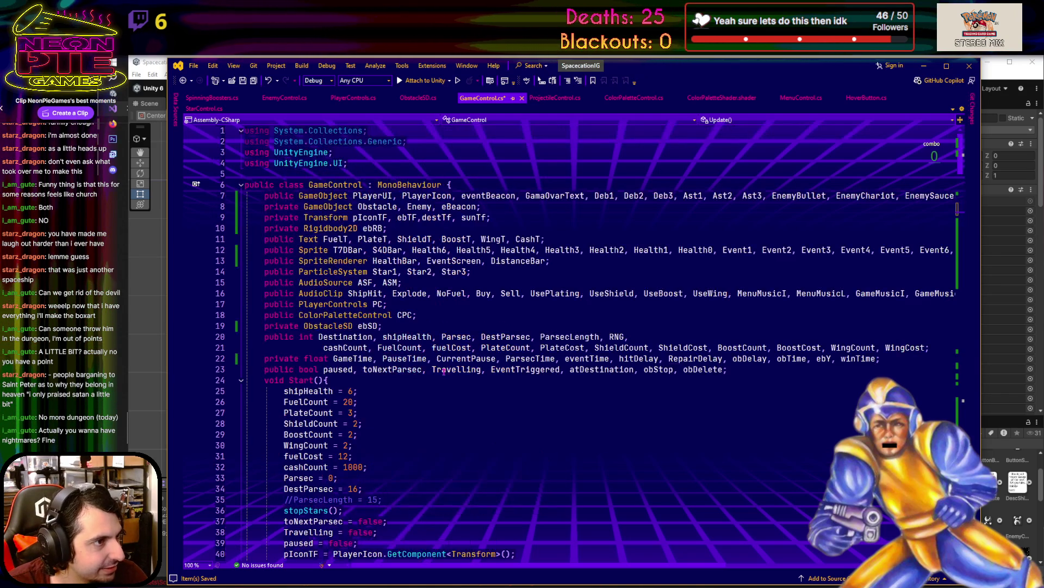
left_click(439, 198)
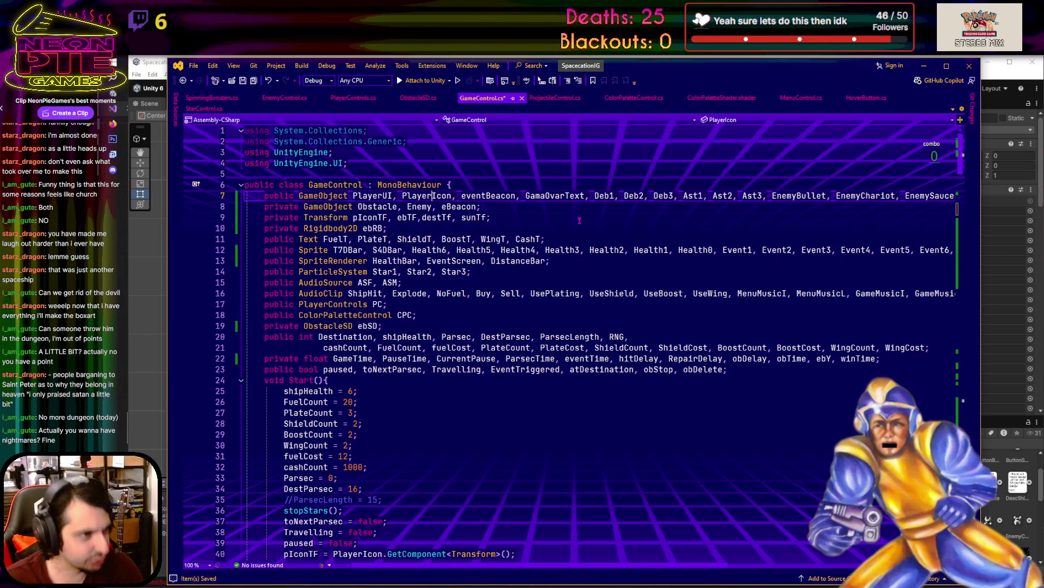
key("ctrl+f")
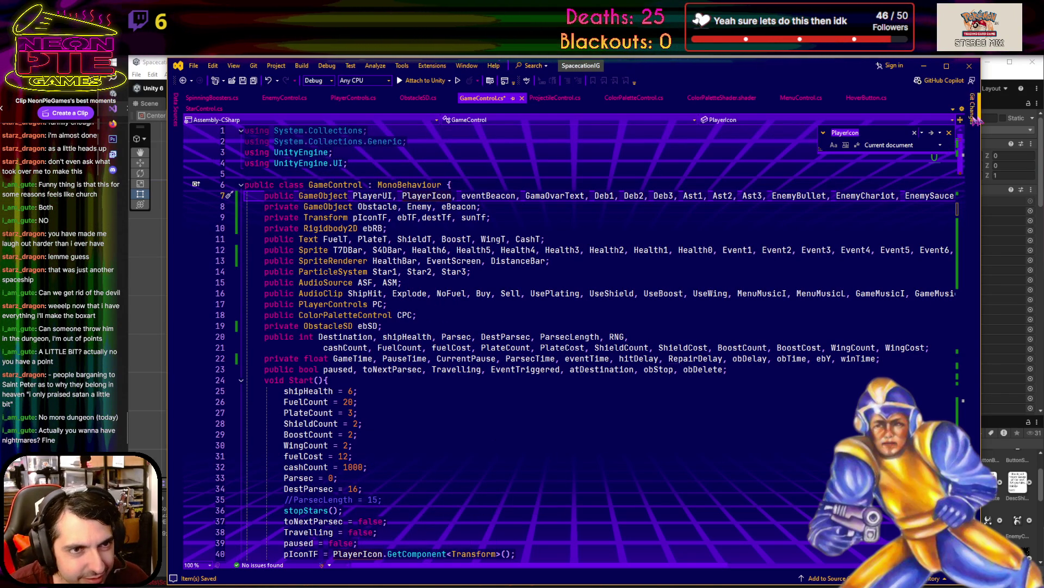
left_click(934, 134)
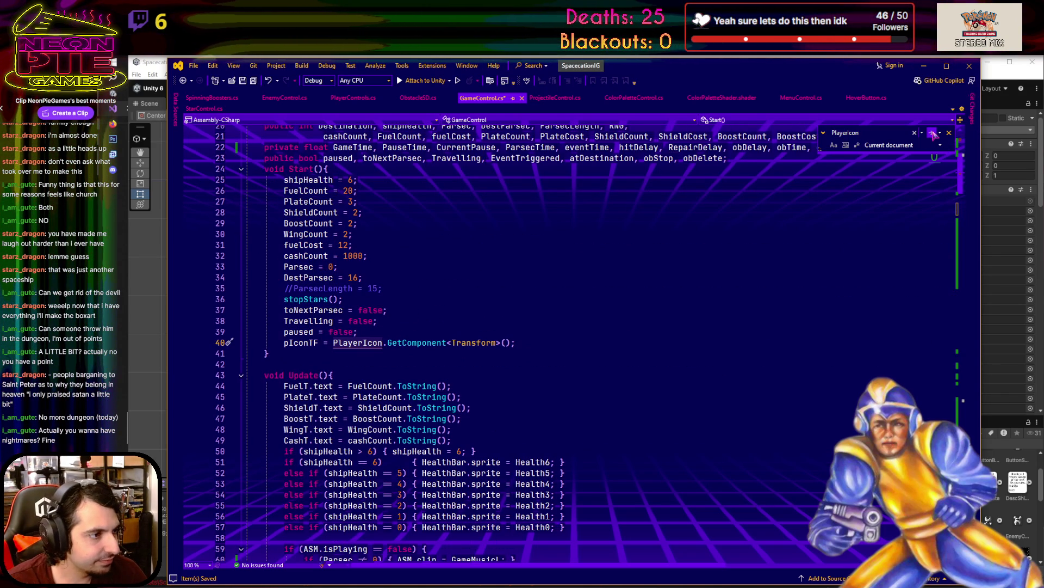
left_click(933, 134)
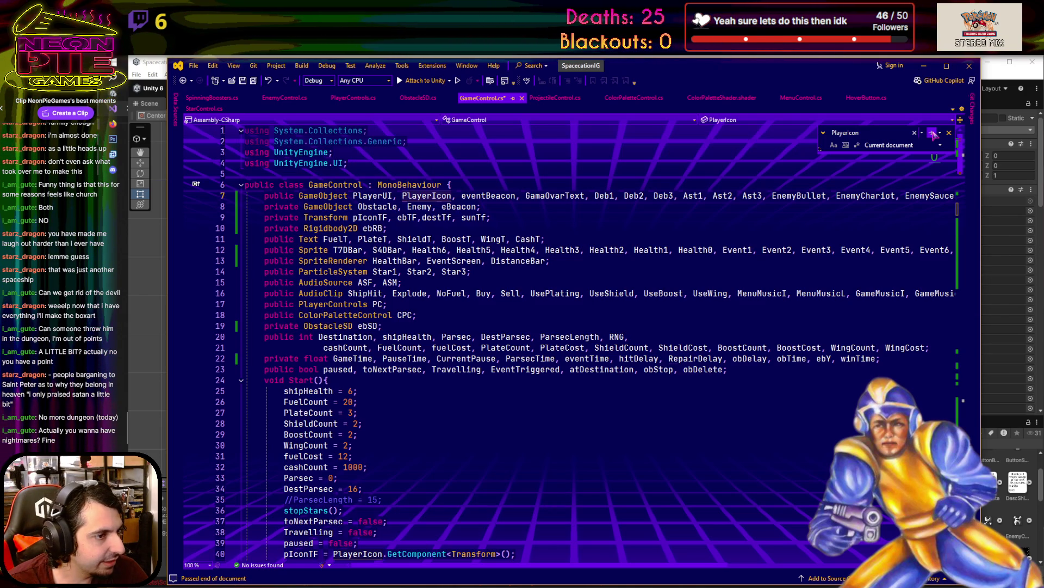
left_click(934, 134)
key("Return")
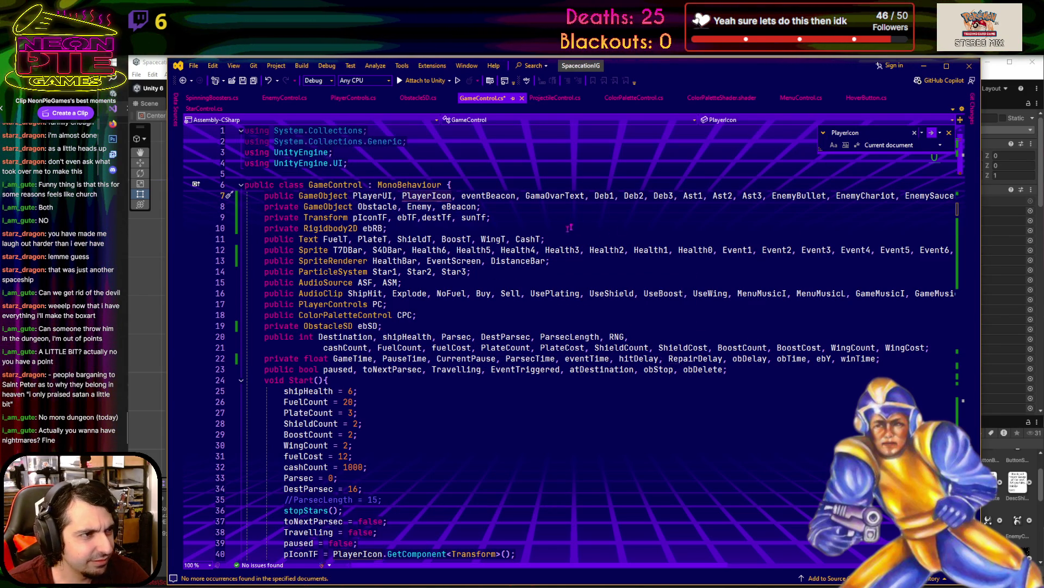
left_click(932, 135)
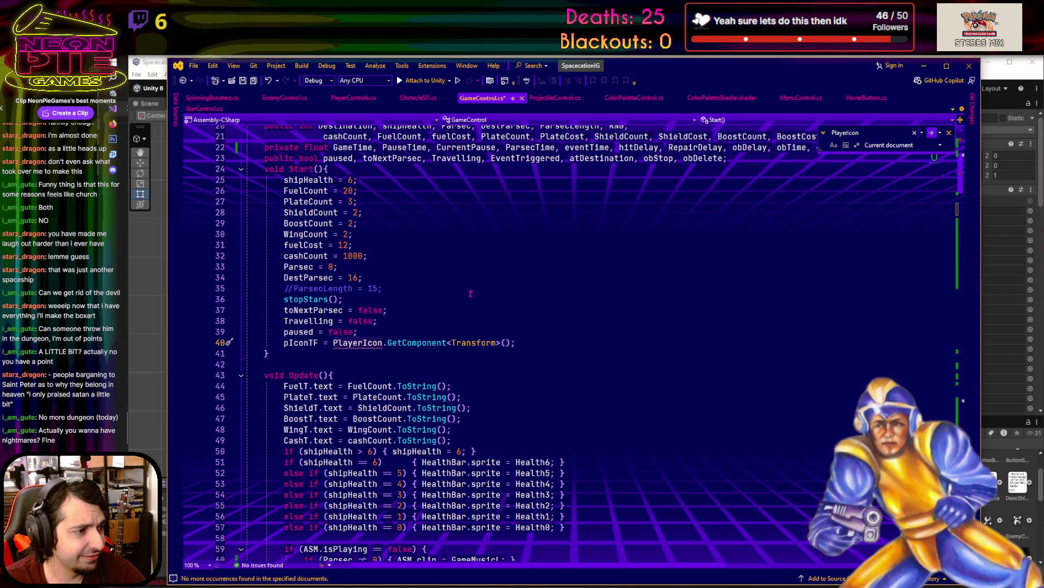
- Search for pIconTF to reach its localPosition update on line 252, then switch to Discord
left_click(299, 343)
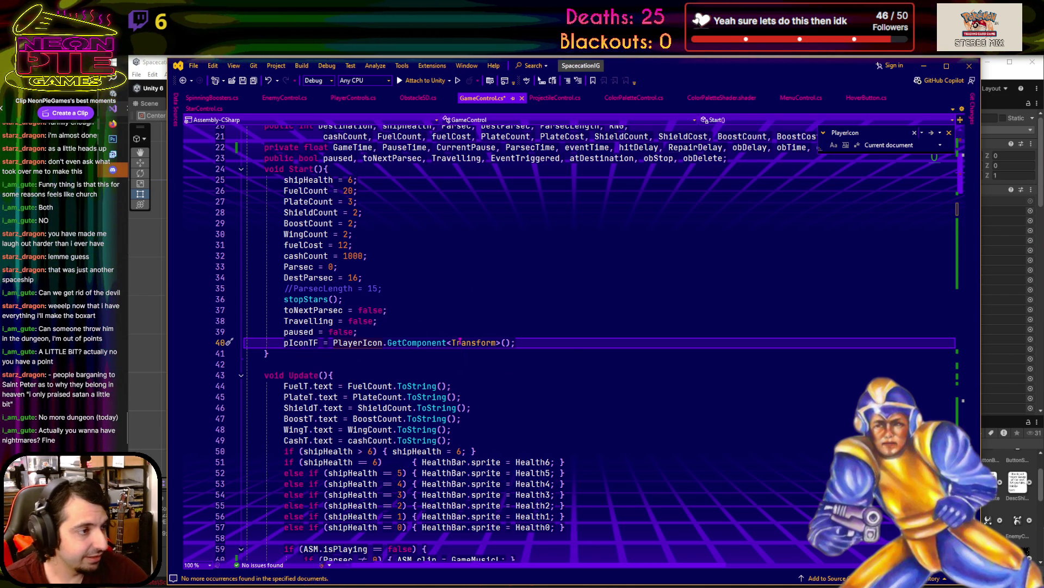
key("ctrl+f")
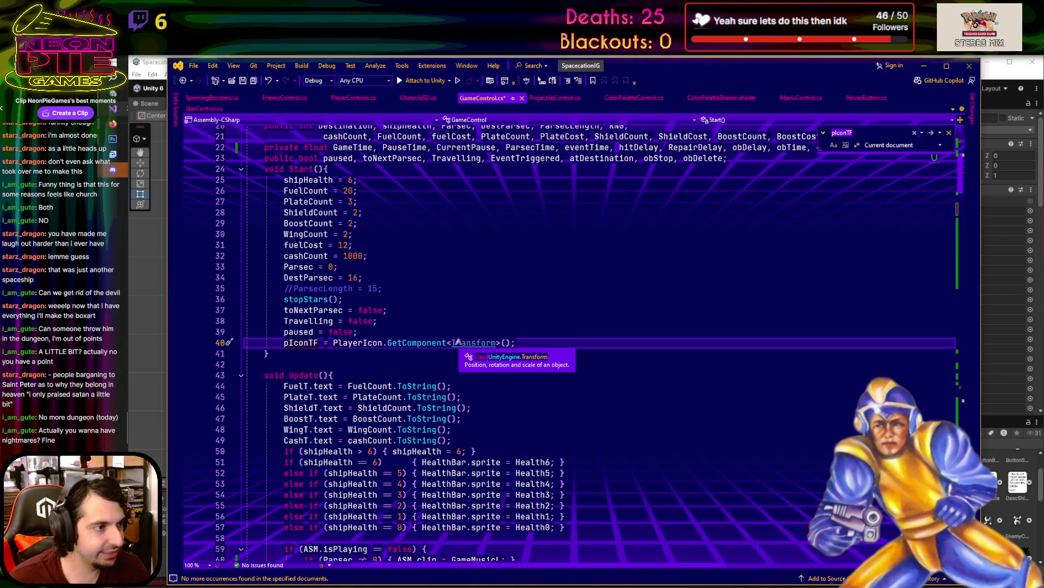
left_click(931, 133)
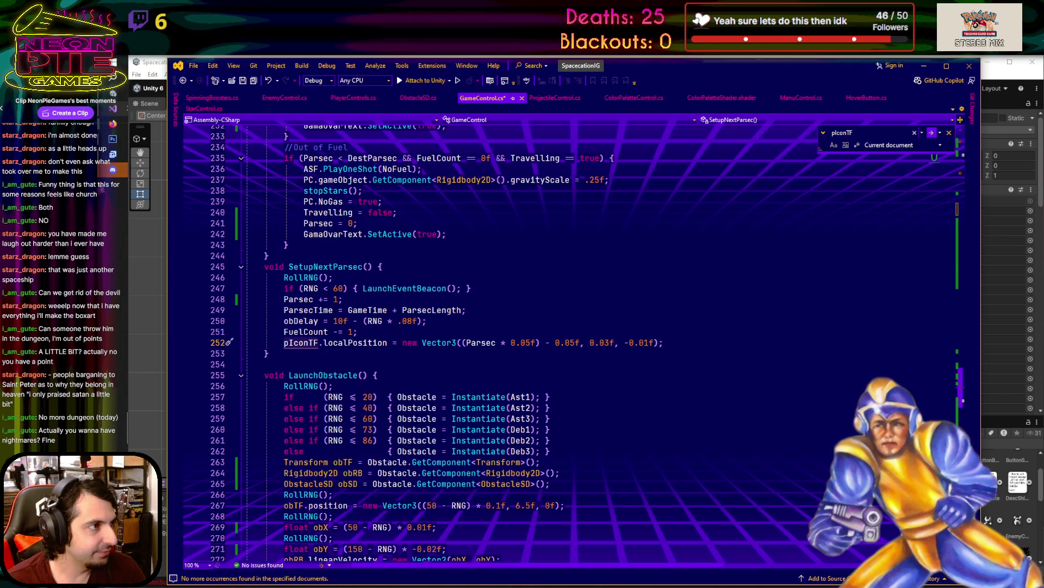
key("alt+Tab")
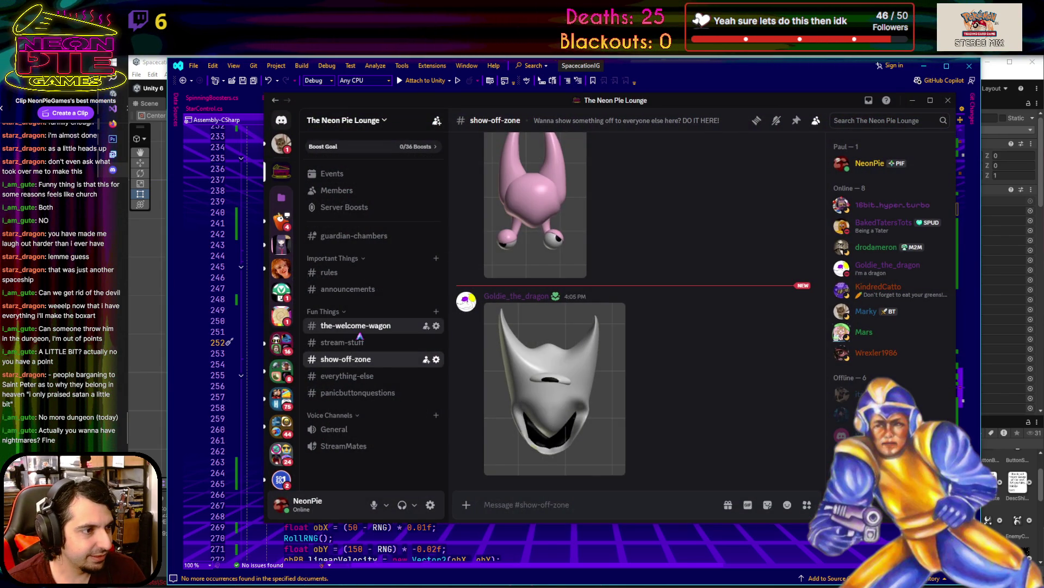
- Open the-welcome-wagon and a direct message, view the Mr. Mime image enlarged, then hide Discord
left_click(356, 326)
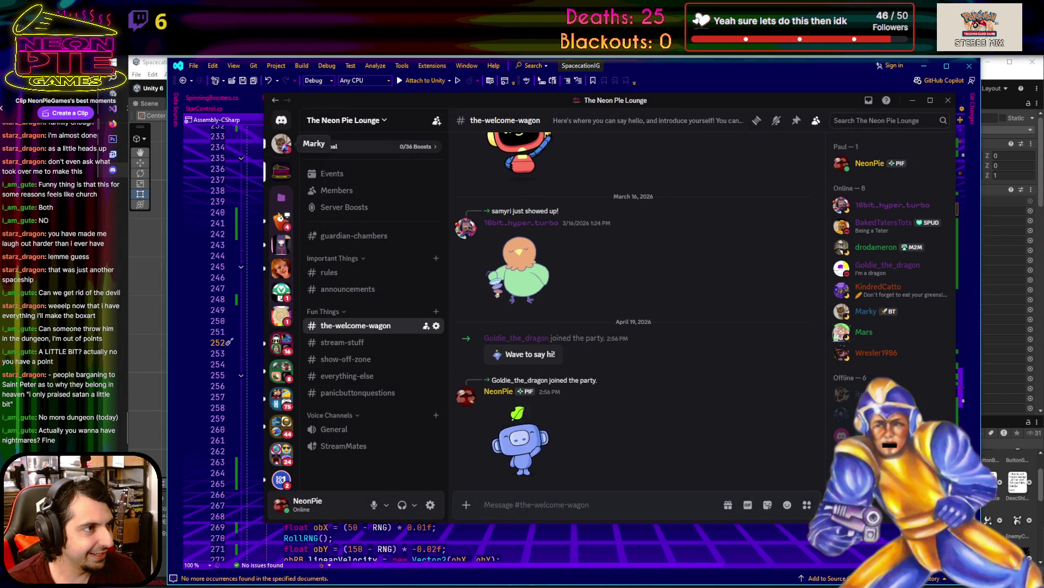
left_click(281, 144)
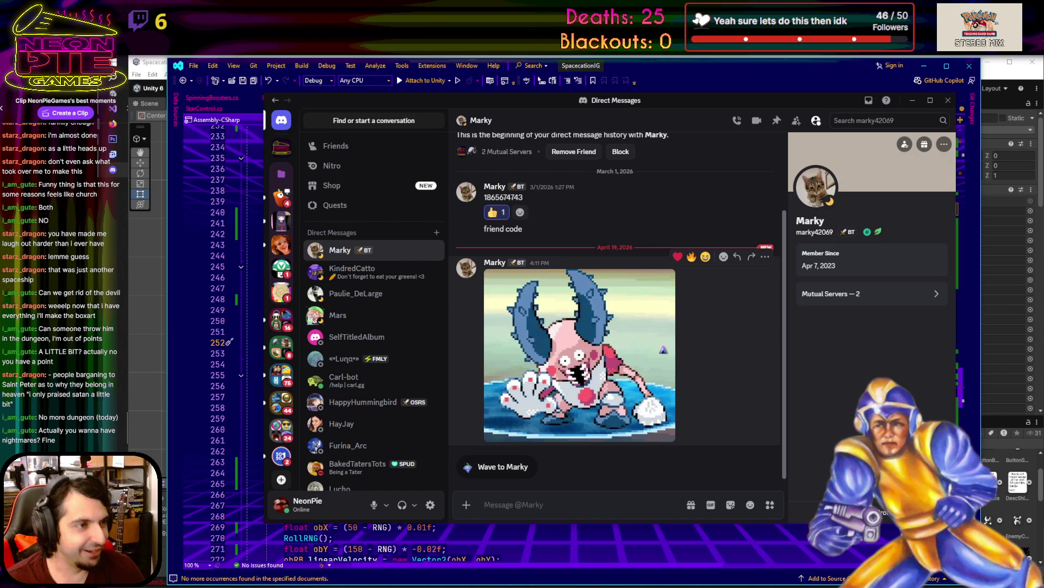
left_click(663, 349)
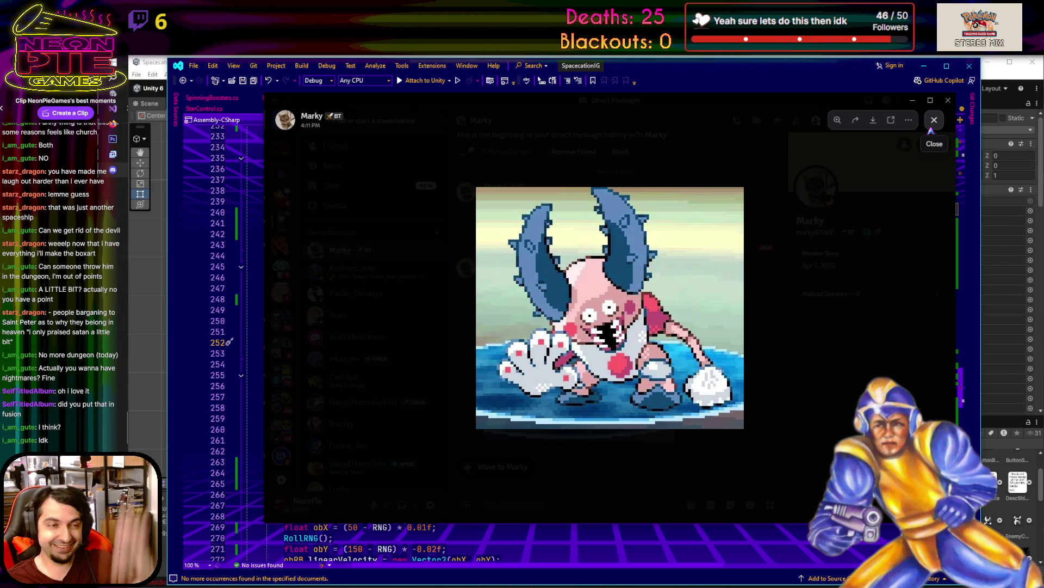
left_click(931, 129)
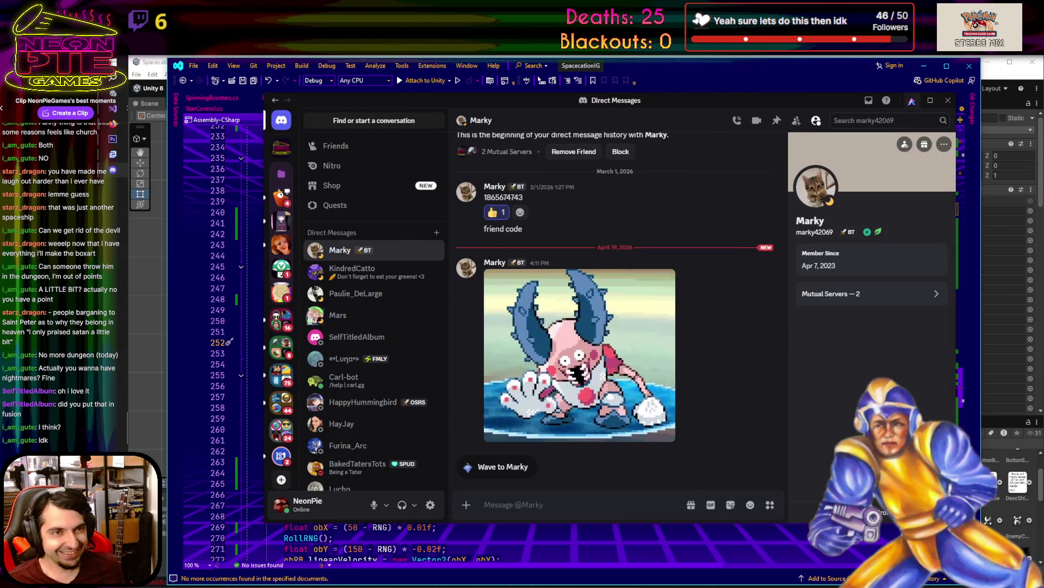
left_click(914, 100)
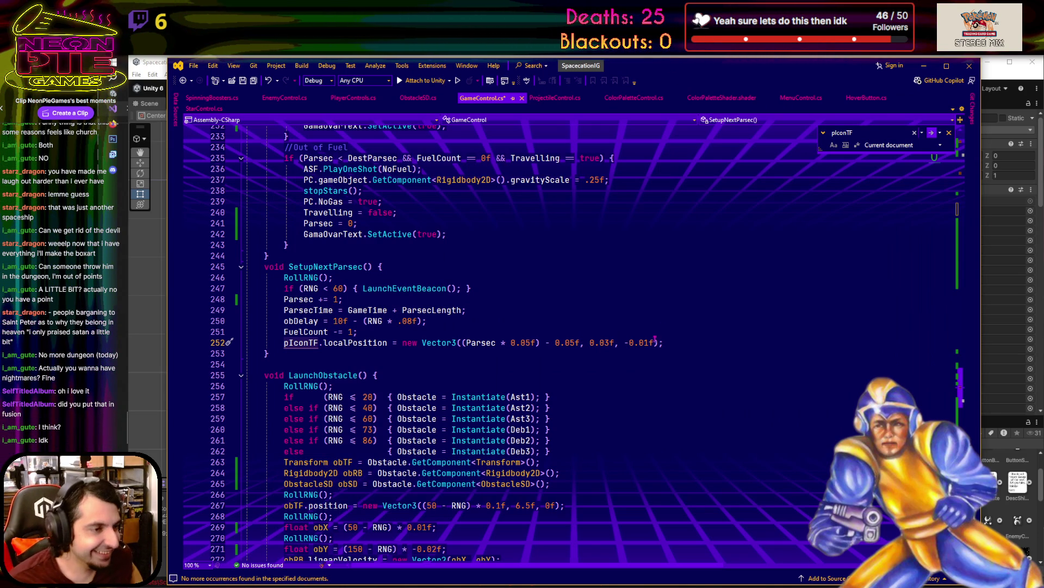
- Prefix line 252's pIconTF localPosition update with 'if (Destination == 0) {' and close the block
left_click(566, 368)
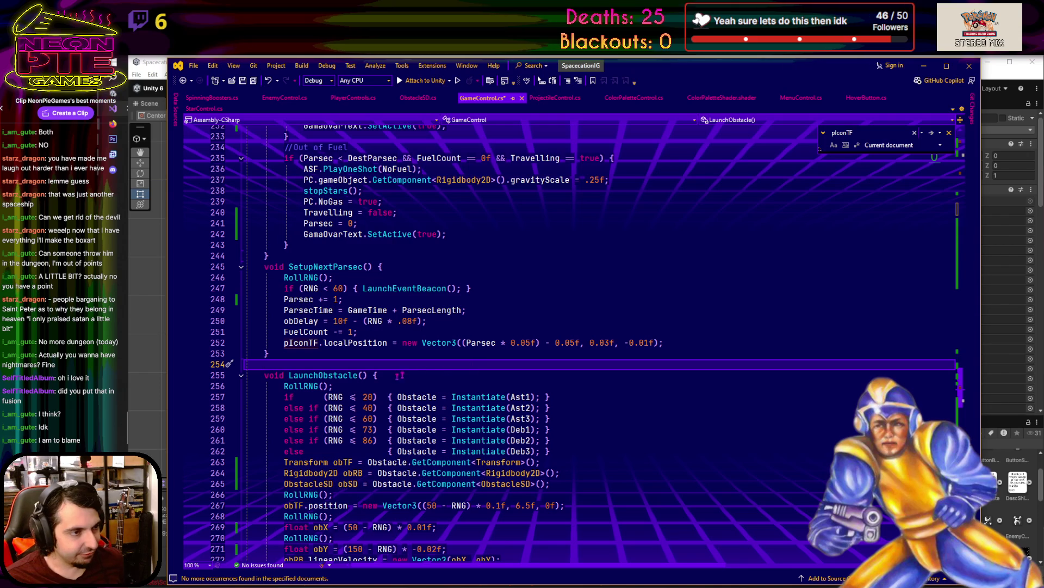
left_click(282, 344)
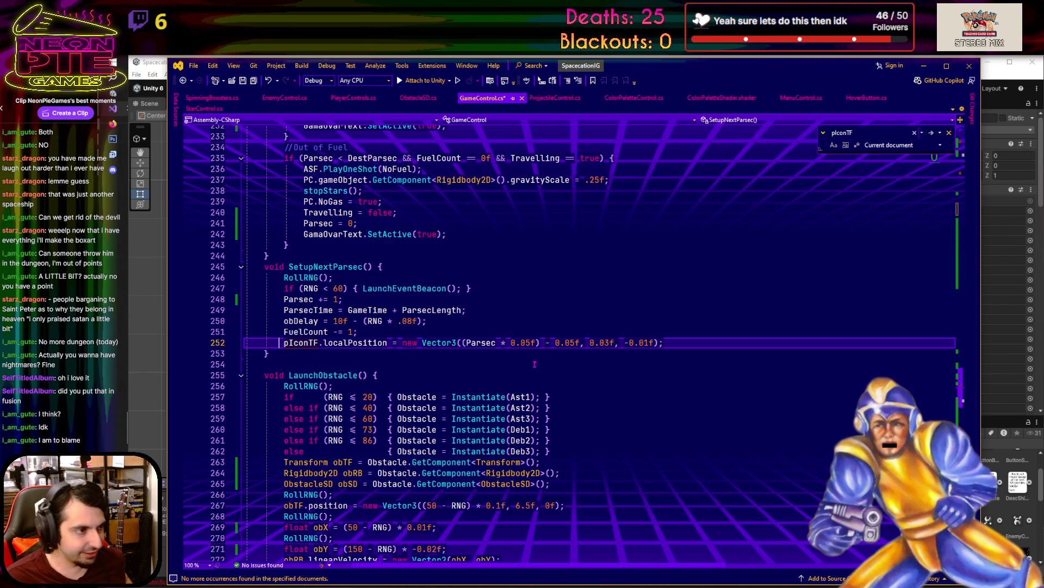
type("if (")
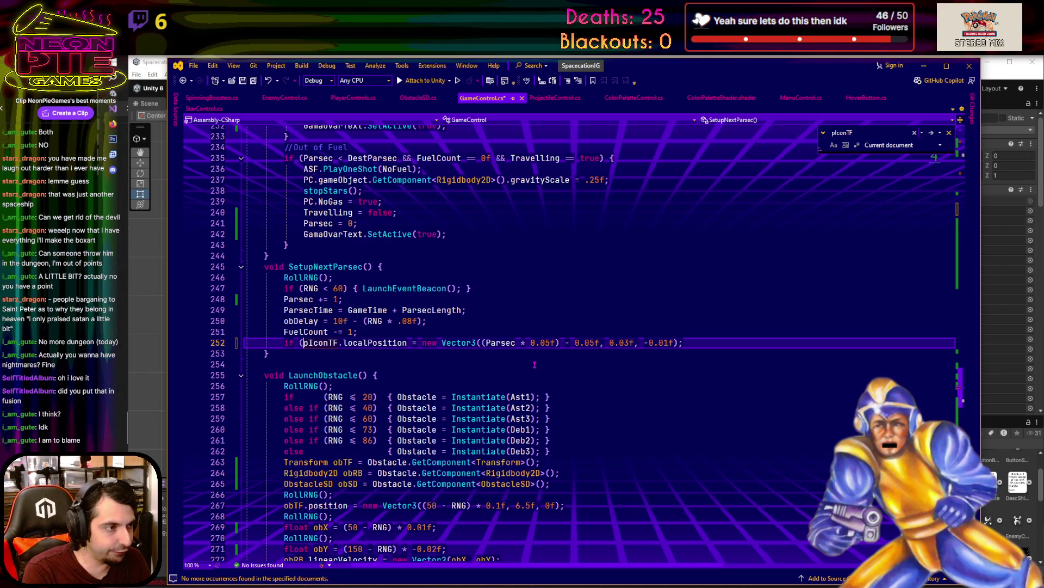
type("Destination")
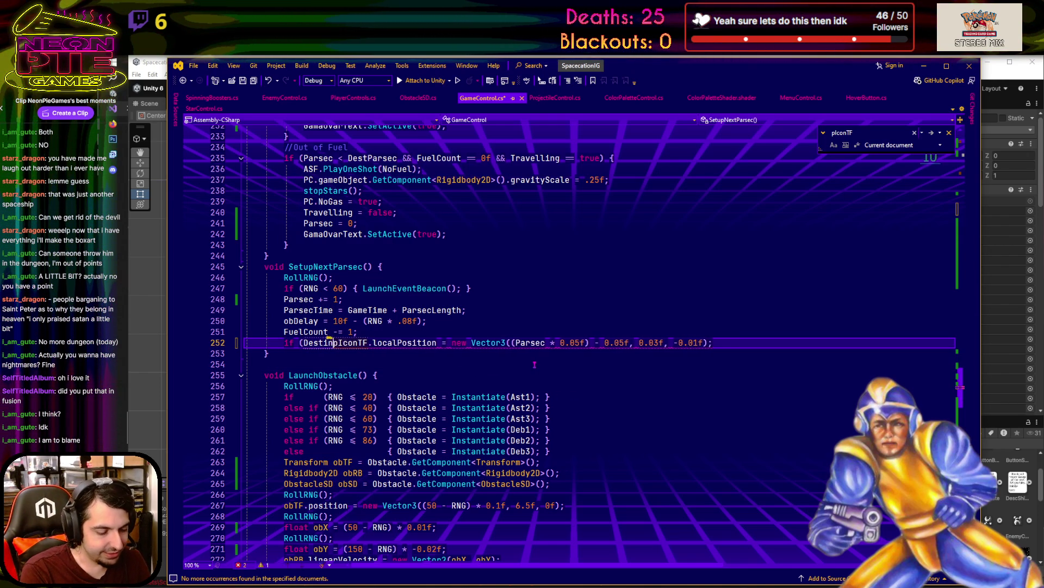
type(" == 0")
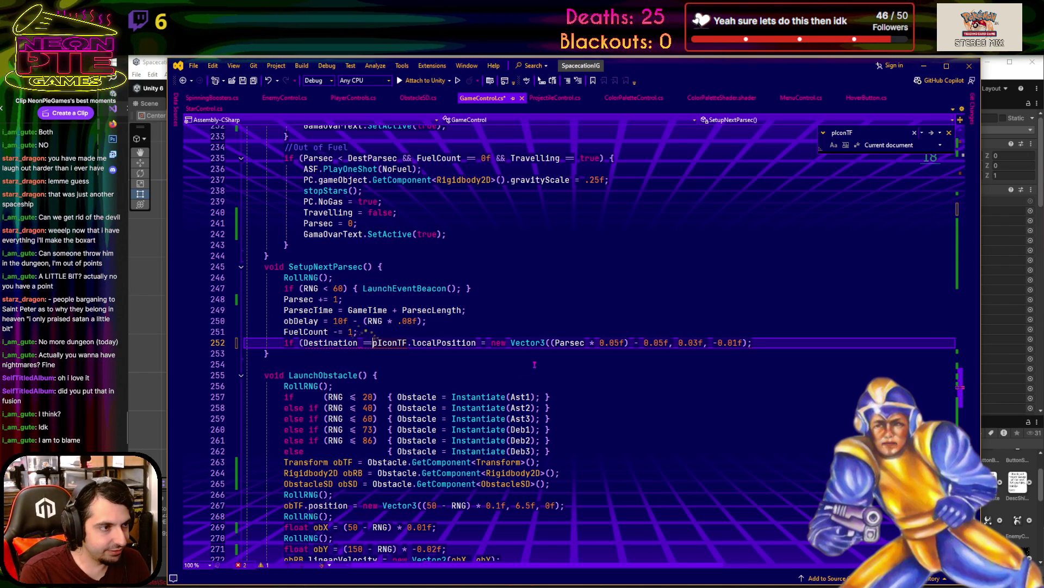
type(") {")
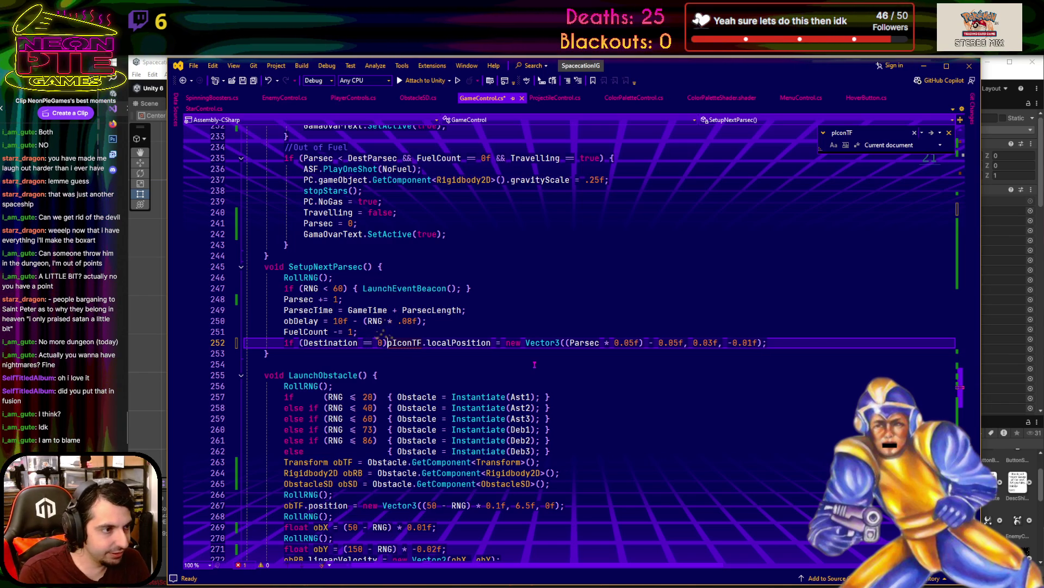
left_click(795, 348)
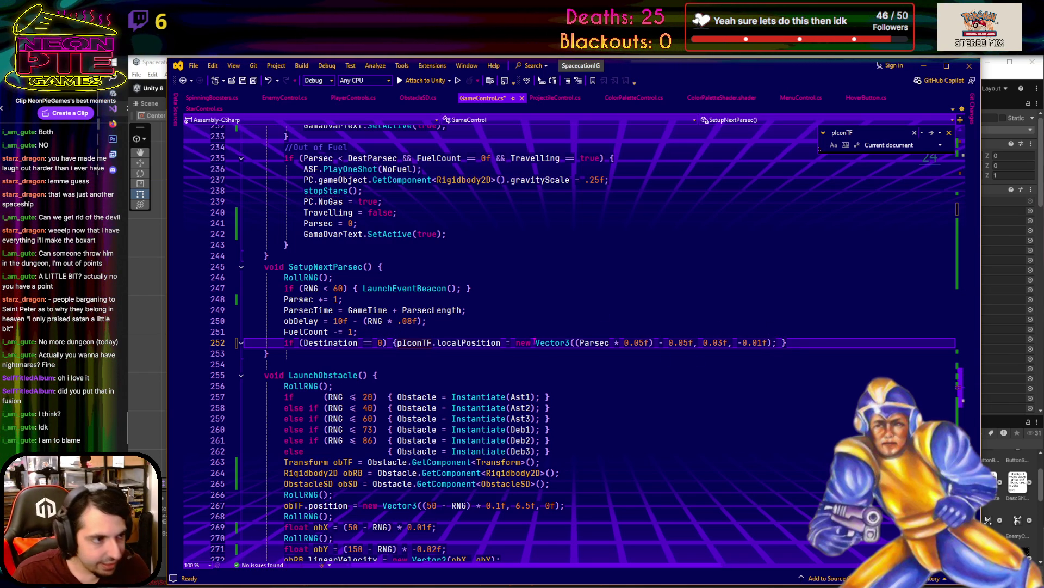
left_click(401, 343)
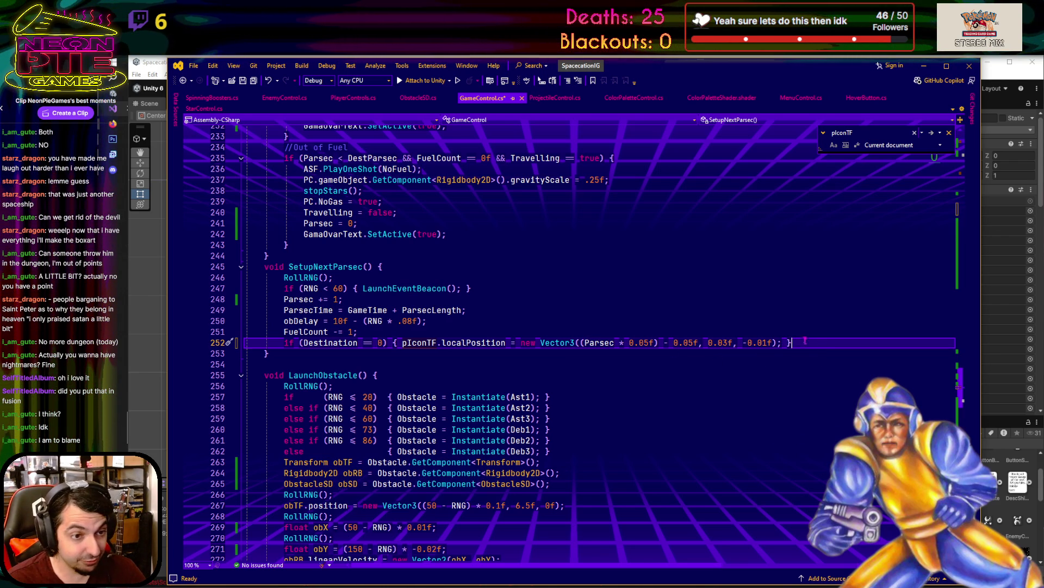
- Duplicate the ship icon line as a Destination 1 version with offsets -0.07f, 0.05f, and save GameControl.cs
key("shift+Up")
key("ctrl+c")
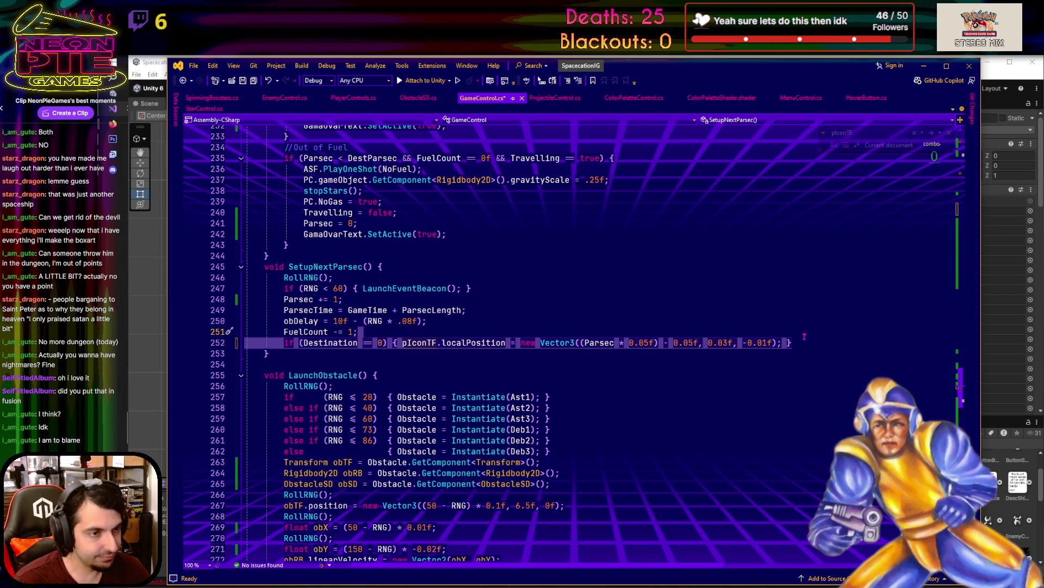
left_click(803, 343)
key("ctrl+v")
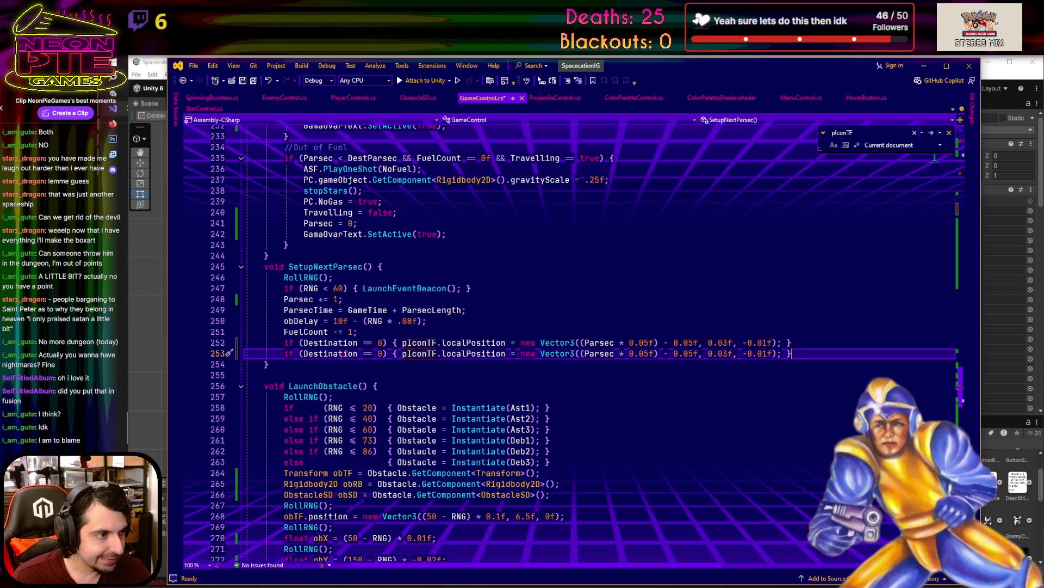
type("1")
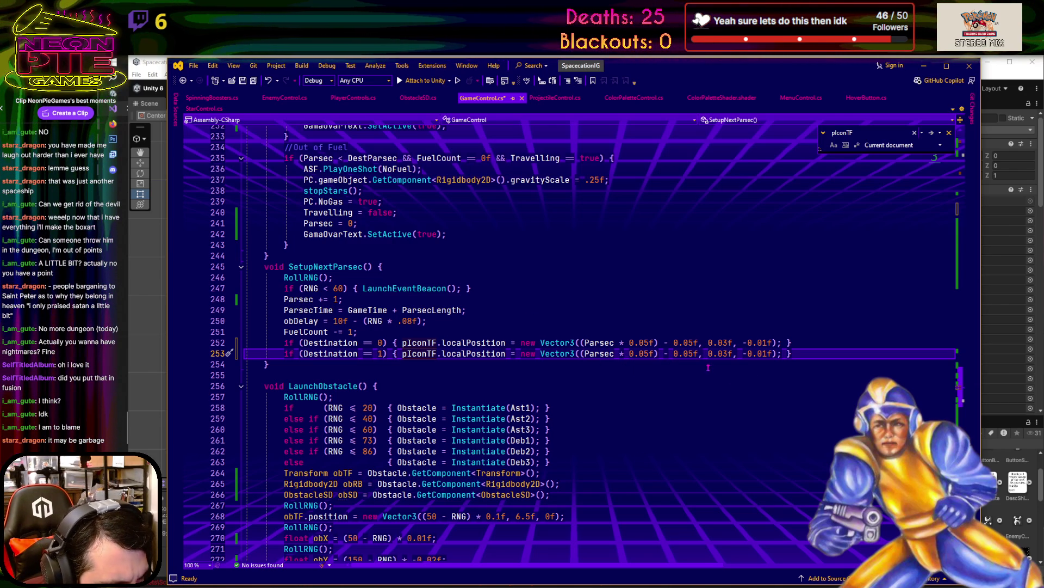
left_click(693, 354)
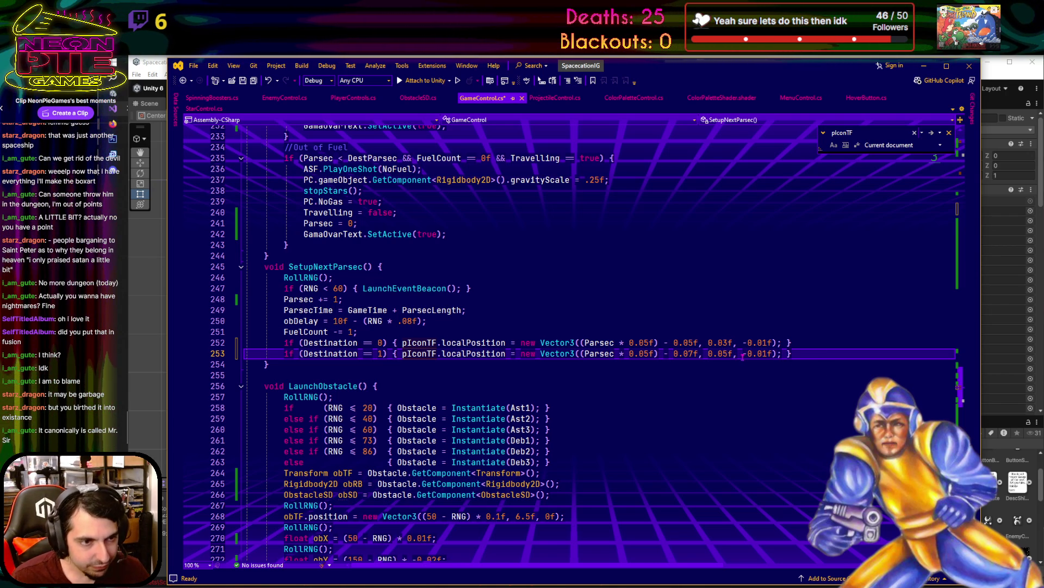
key("BackSpace")
type("5")
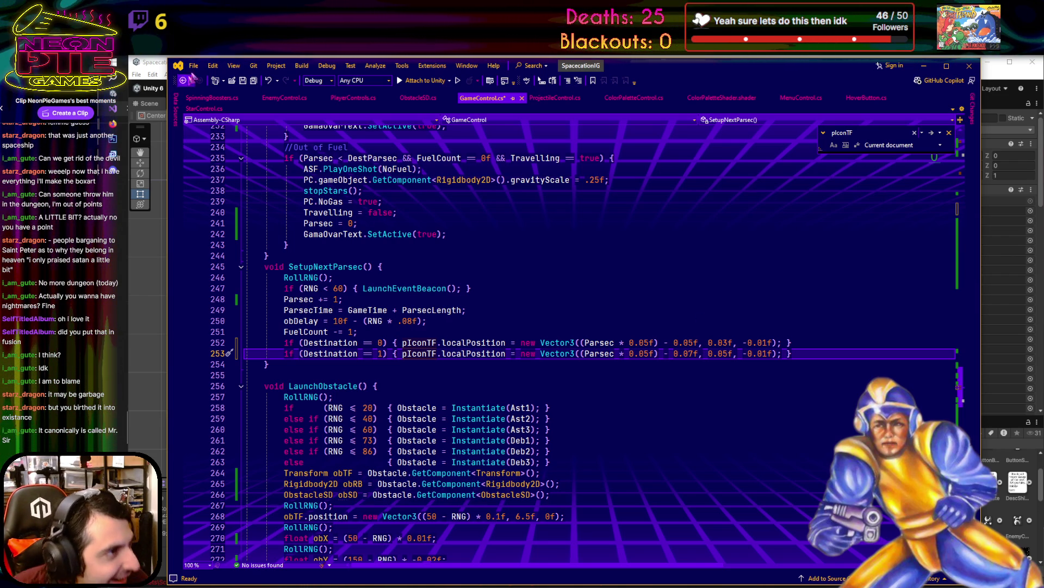
left_click(243, 81)
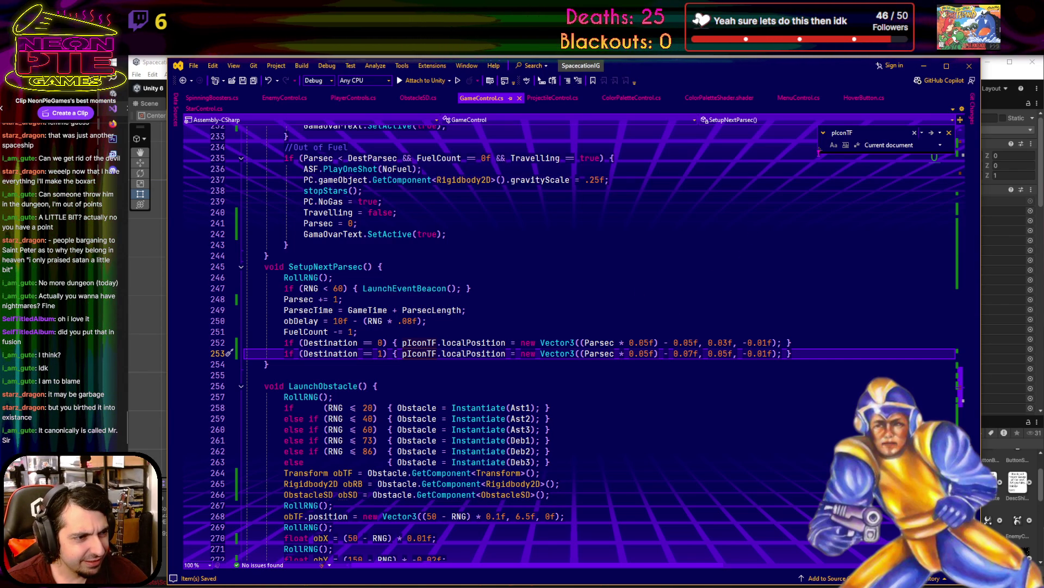
left_click(924, 67)
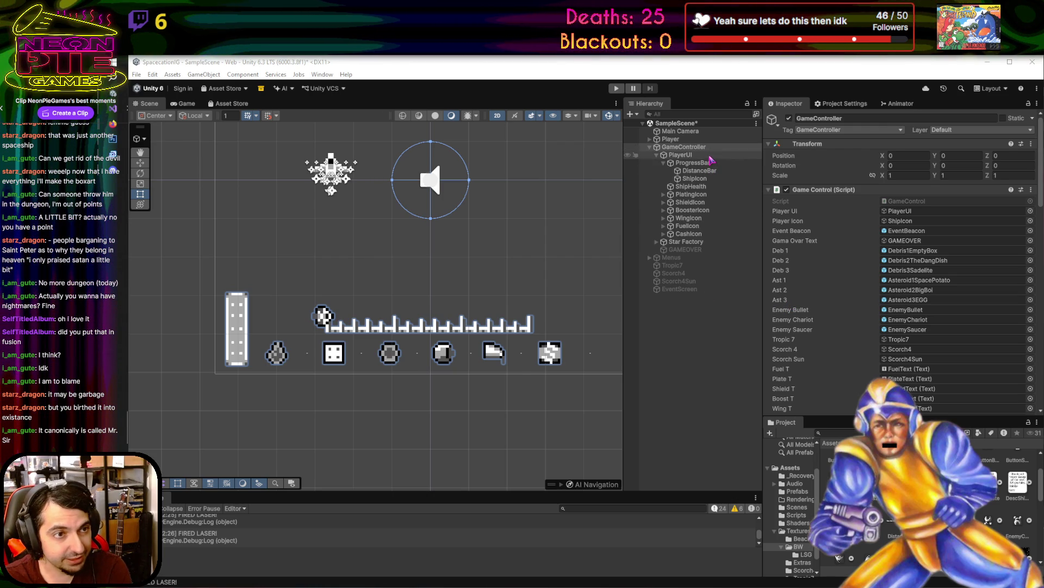
- Deactivate the PlayerUI object and activate the Menus object in the Hierarchy
left_click(688, 156)
key("alt+shift+a")
left_click(656, 156)
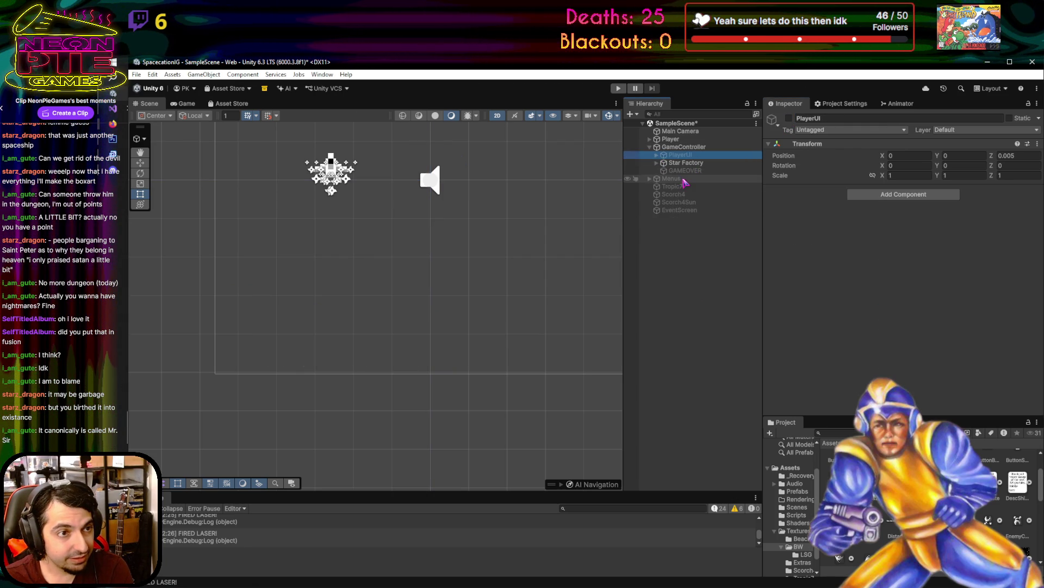
left_click(683, 180)
key("alt+shift+a")
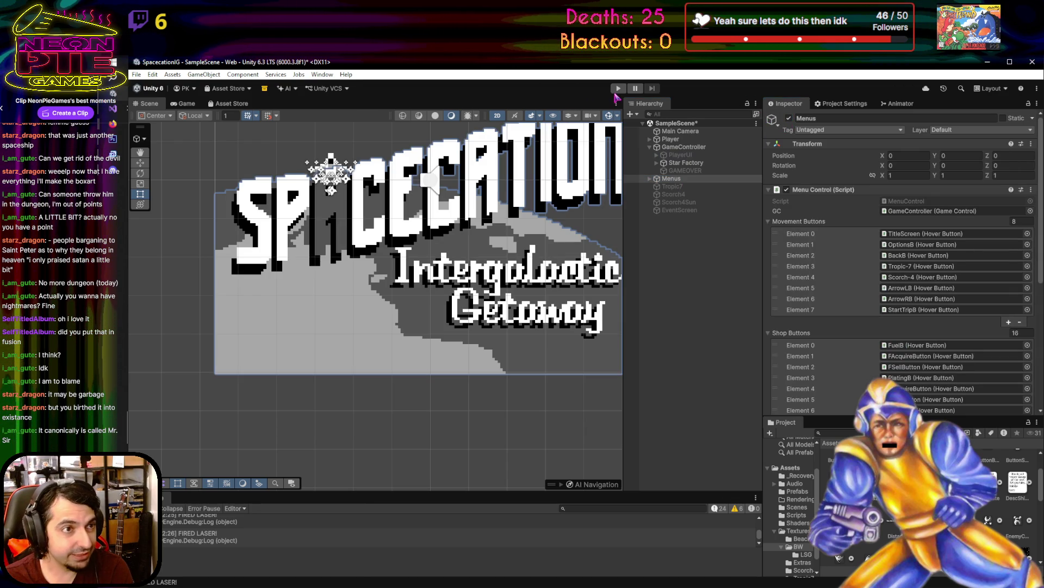
- Playtest past the Tropic-7 screen to check the ship icon, then stop and return to Visual Studio
left_click(618, 90)
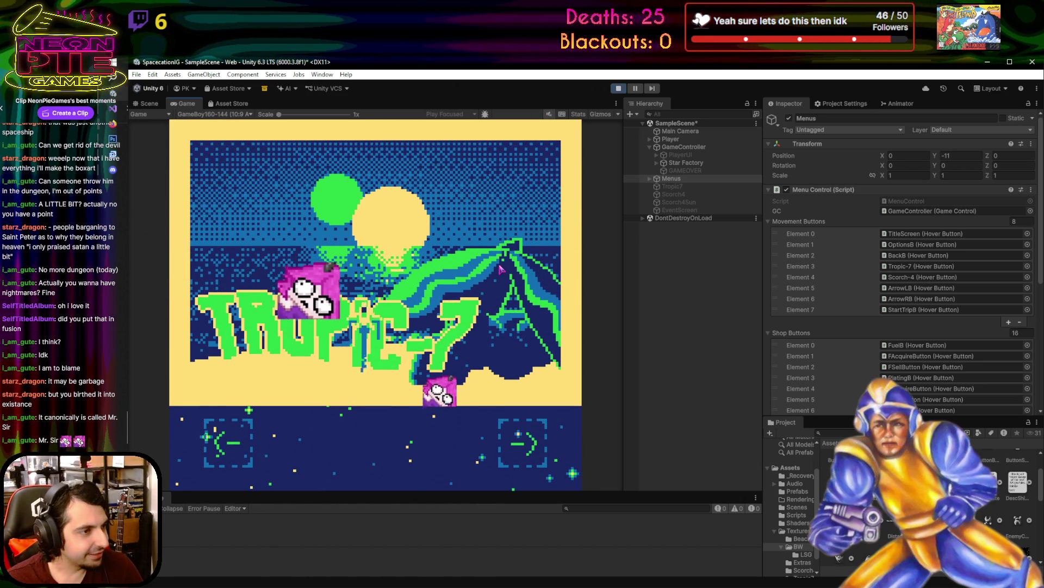
left_click(493, 271)
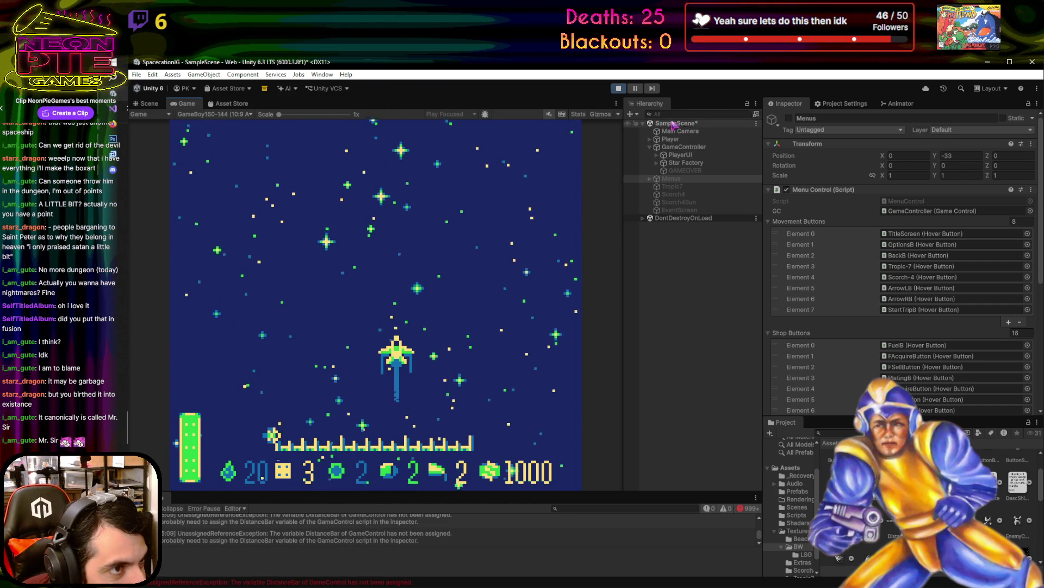
left_click(619, 88)
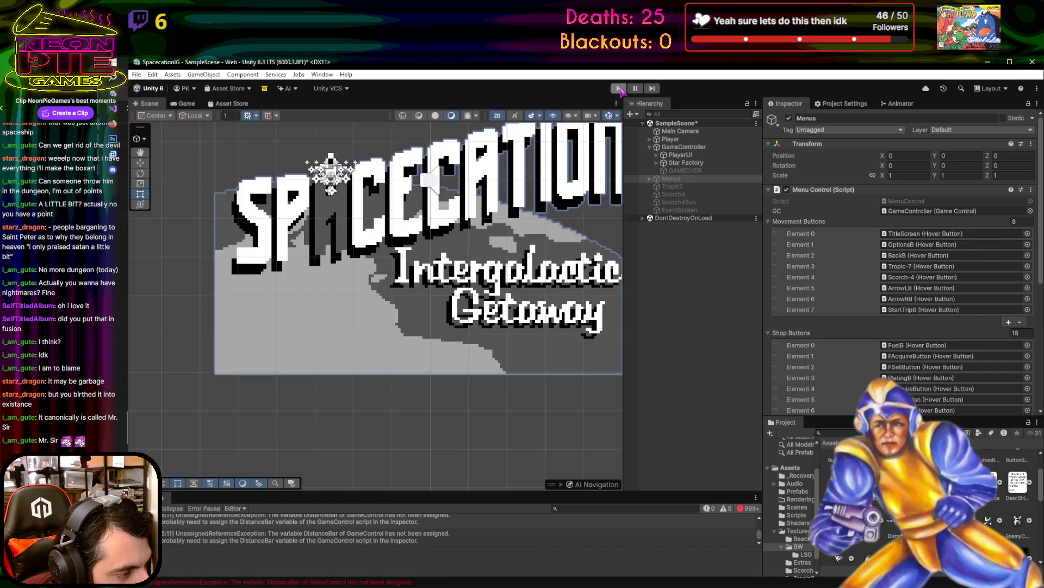
left_click(119, 113)
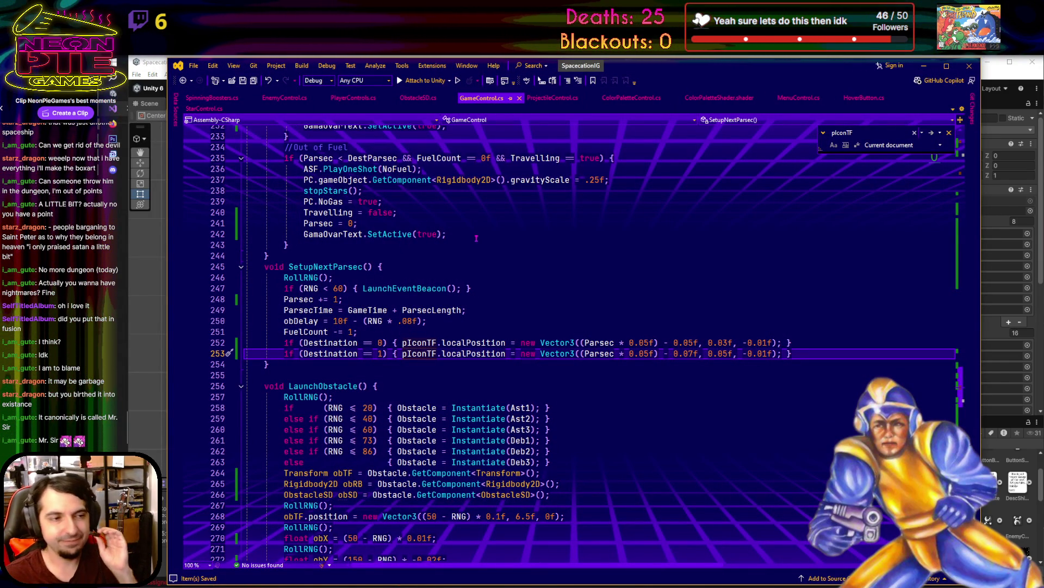
- Scroll GameControl.cs back up to line 1, then return to Unity
scroll(507, 243, "up", 20)
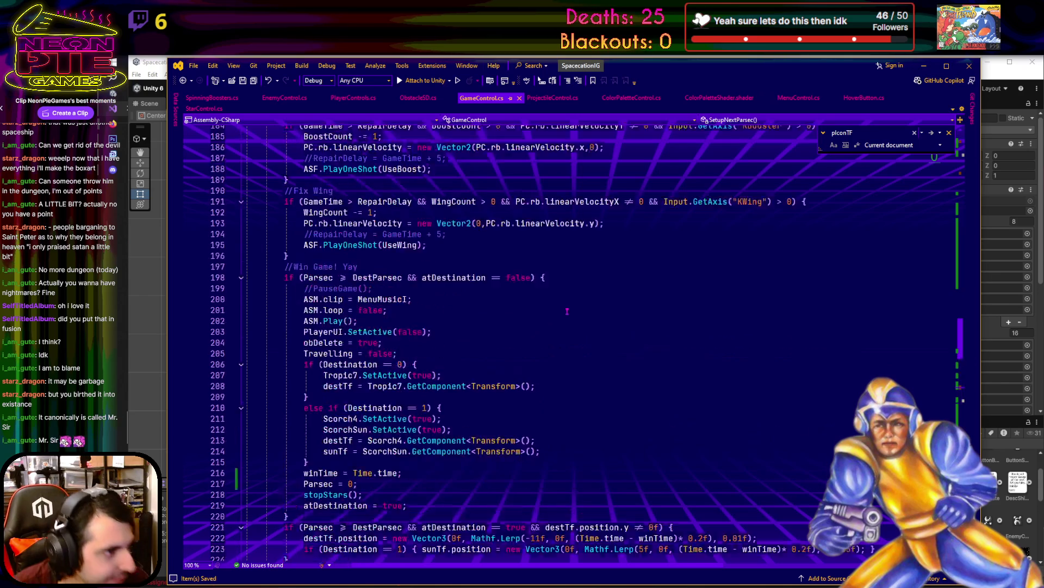
scroll(566, 311, "up", 16)
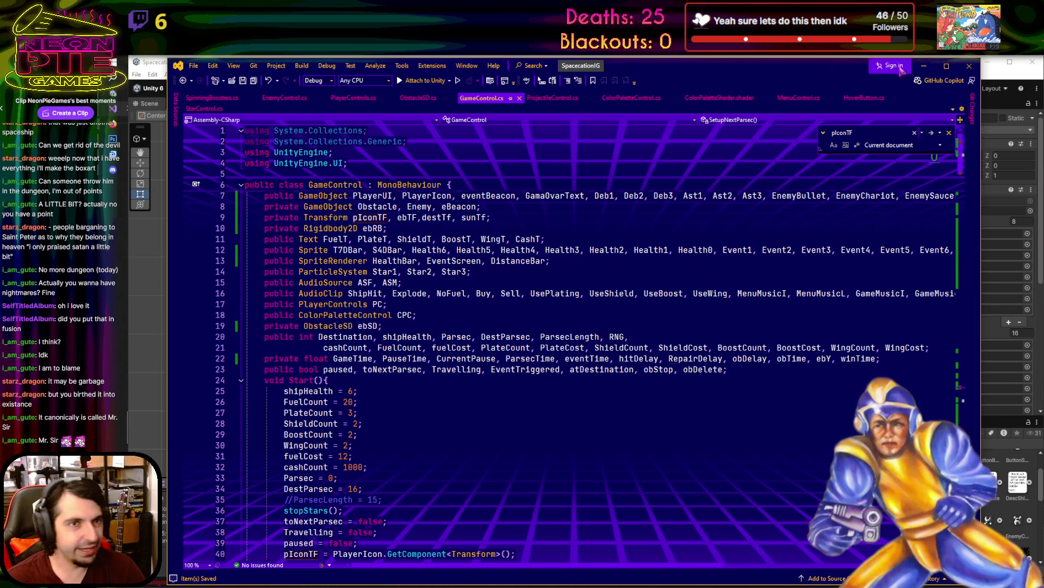
key("alt+Tab")
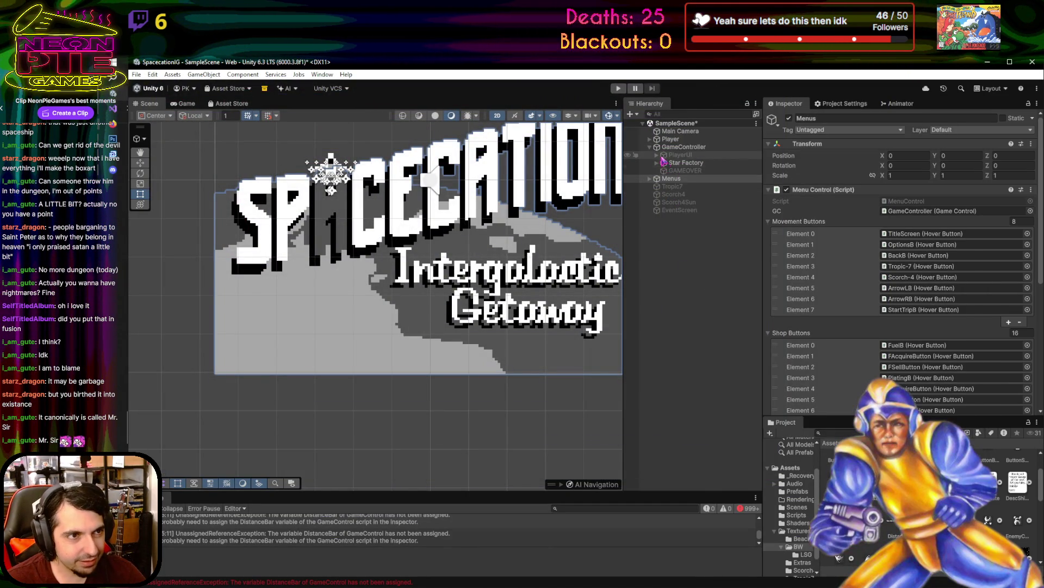
- Drag the DistanceBar object into the GameController's Distance Bar field
left_click(657, 156)
scroll(818, 195, "down", 3)
scroll(819, 195, "up", 3)
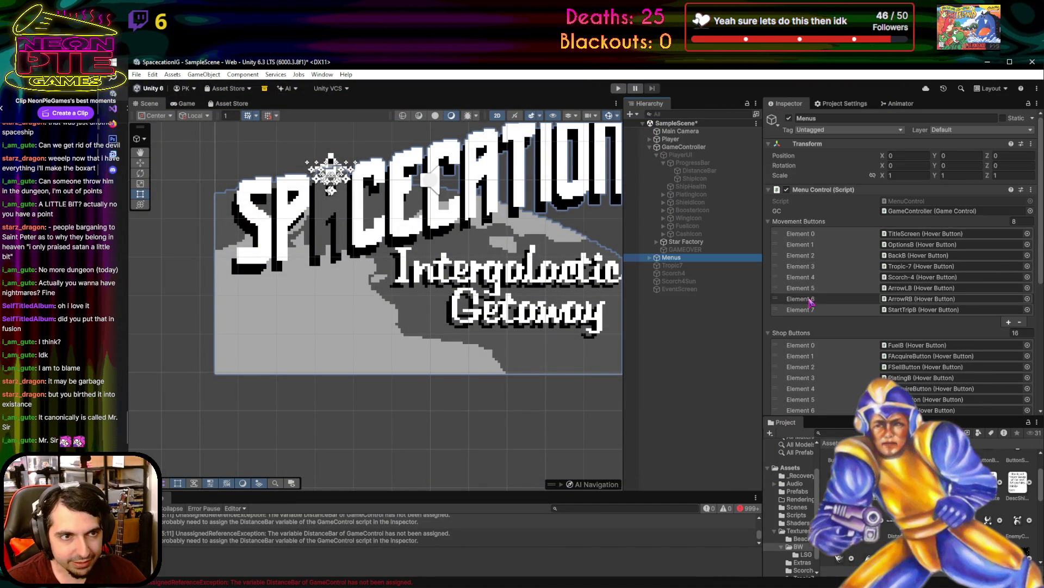
left_click(684, 147)
scroll(846, 276, "down", 5)
scroll(846, 277, "down", 5)
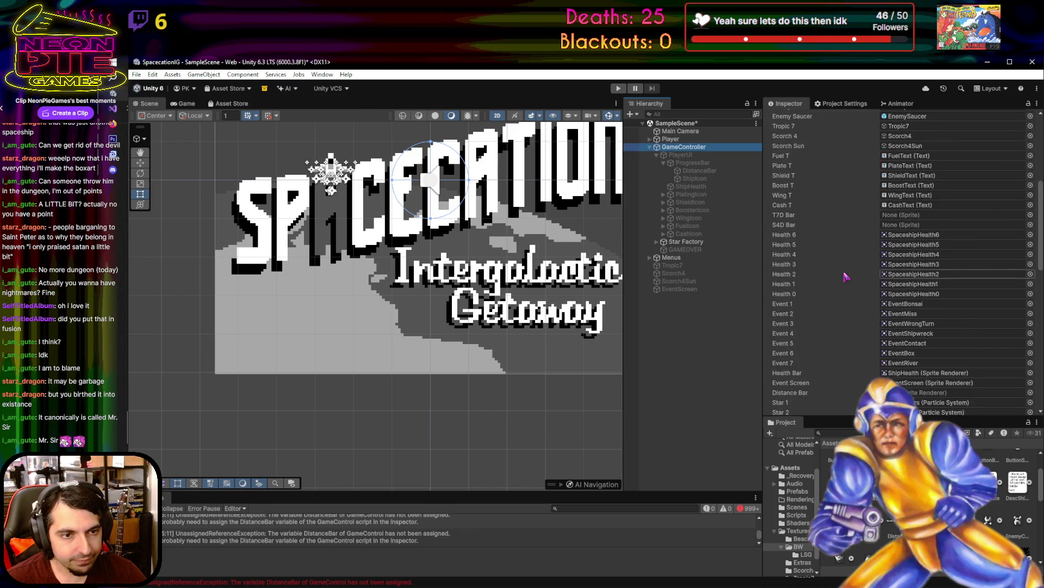
mouse_move(729, 171)
left_mouse_down()
mouse_move(886, 294)
mouse_move(896, 315)
left_mouse_up()
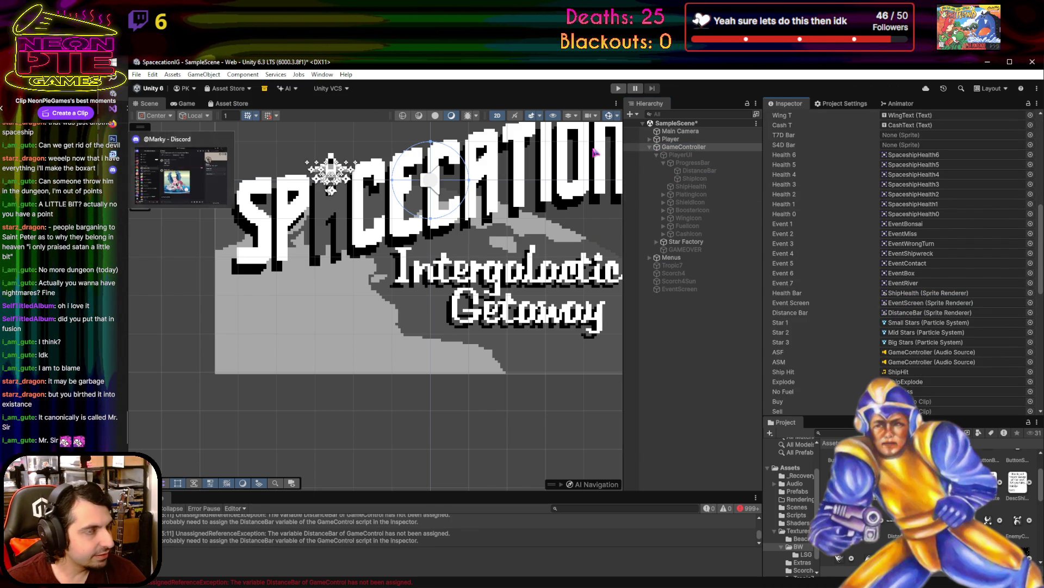
scroll(897, 234, "up", 5)
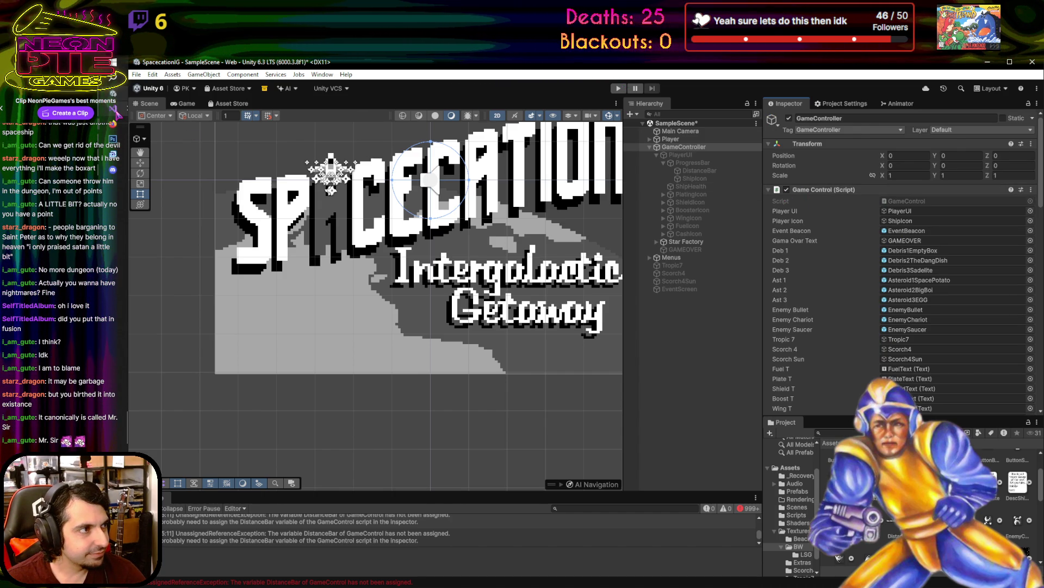
- After checking the code, set T7D Bar to the DistanceBar sprite and S4D Bar to DistanceBarScorch
key("alt+Tab")
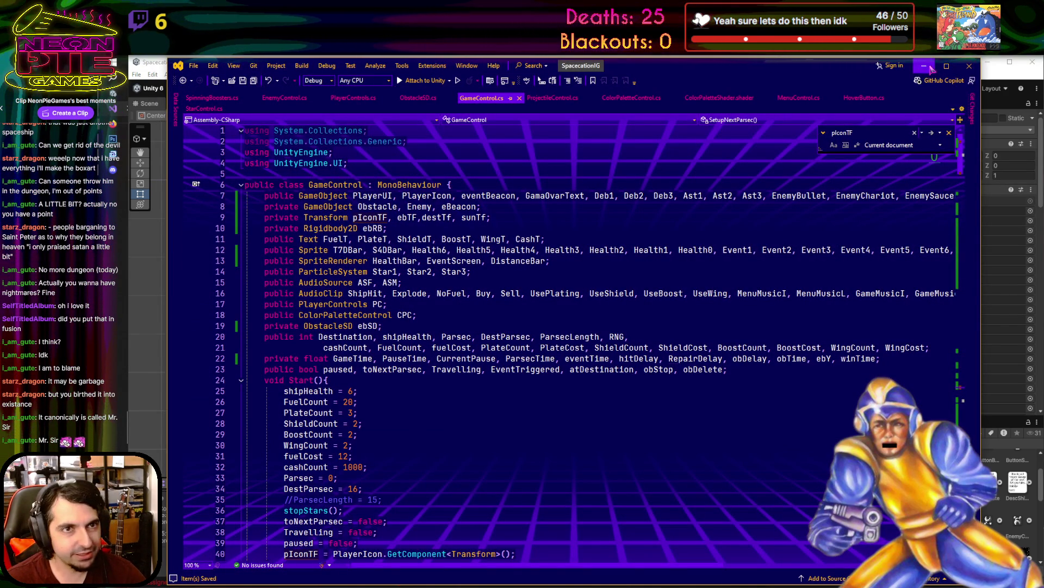
key("alt+Tab")
scroll(914, 281, "down", 5)
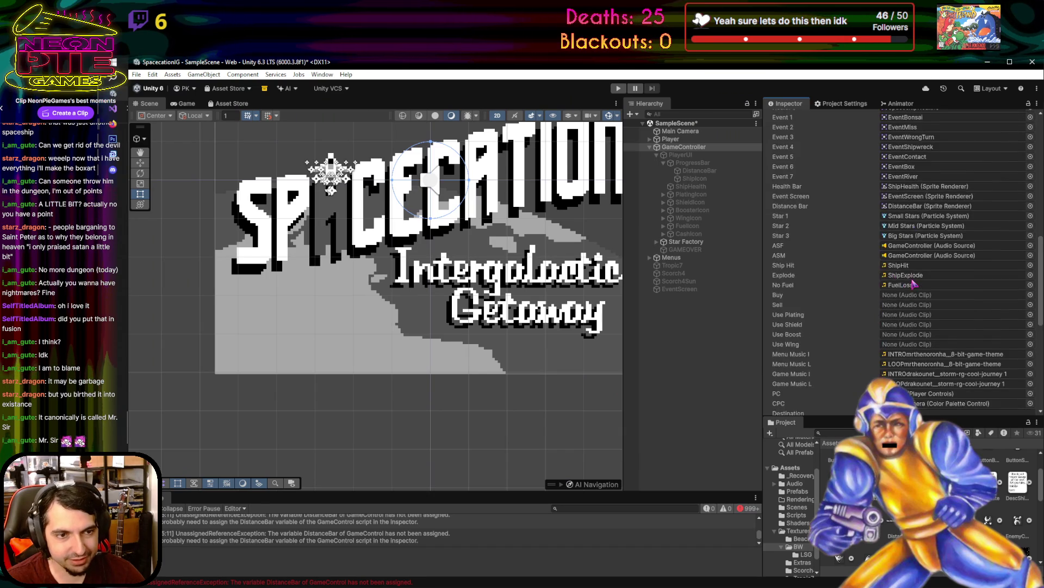
scroll(914, 282, "up", 4)
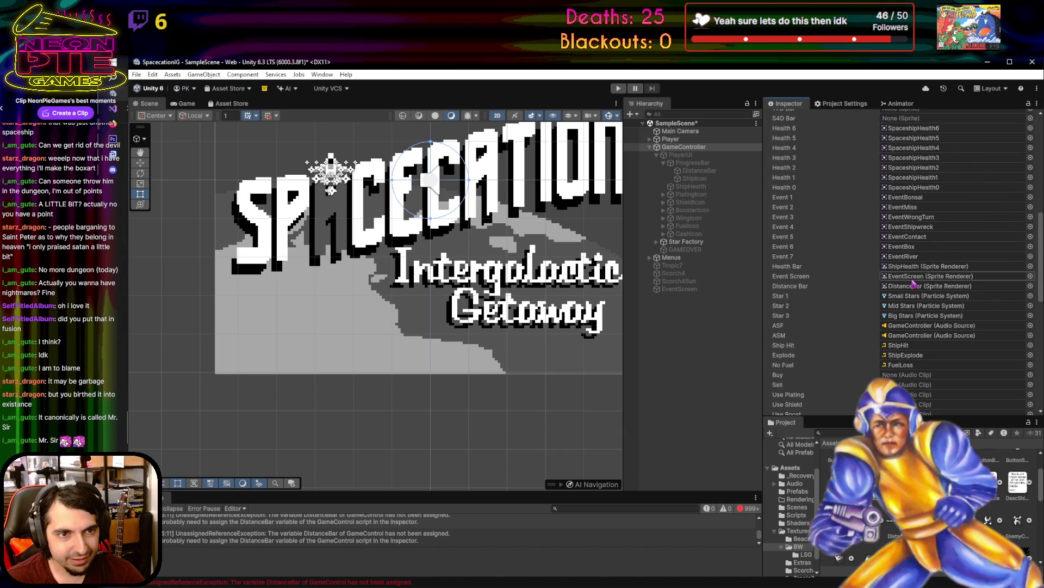
scroll(914, 282, "up", 5)
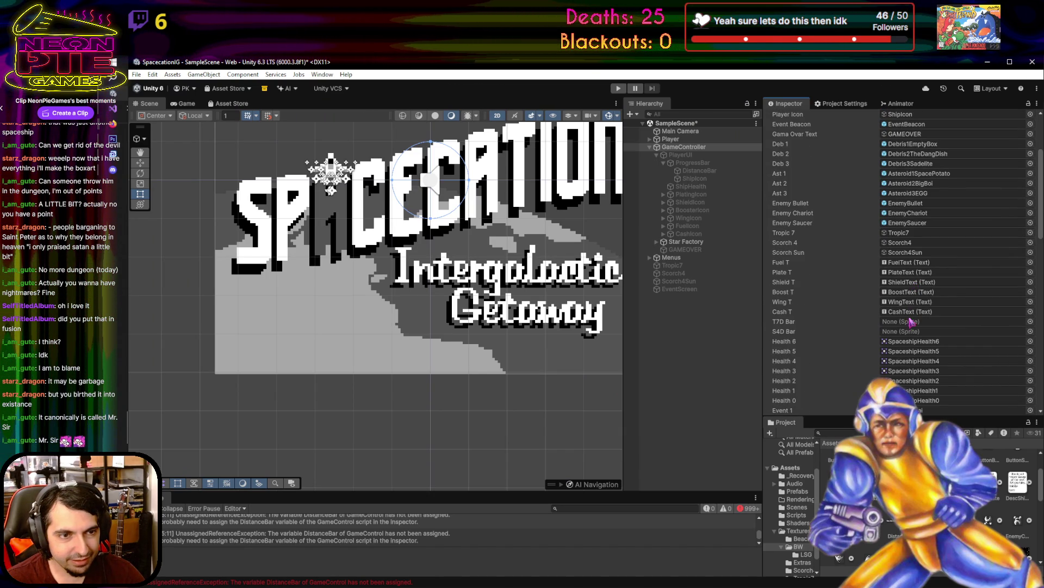
mouse_move(895, 536)
left_mouse_down()
mouse_move(909, 333)
mouse_move(919, 322)
left_mouse_up()
left_click_drag(925, 536, 920, 333)
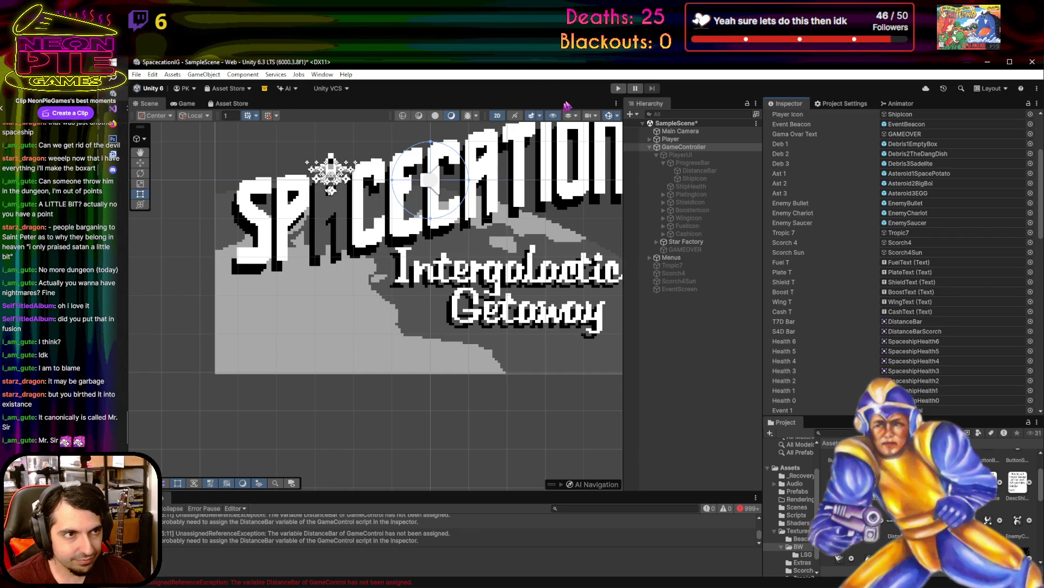
left_click(619, 89)
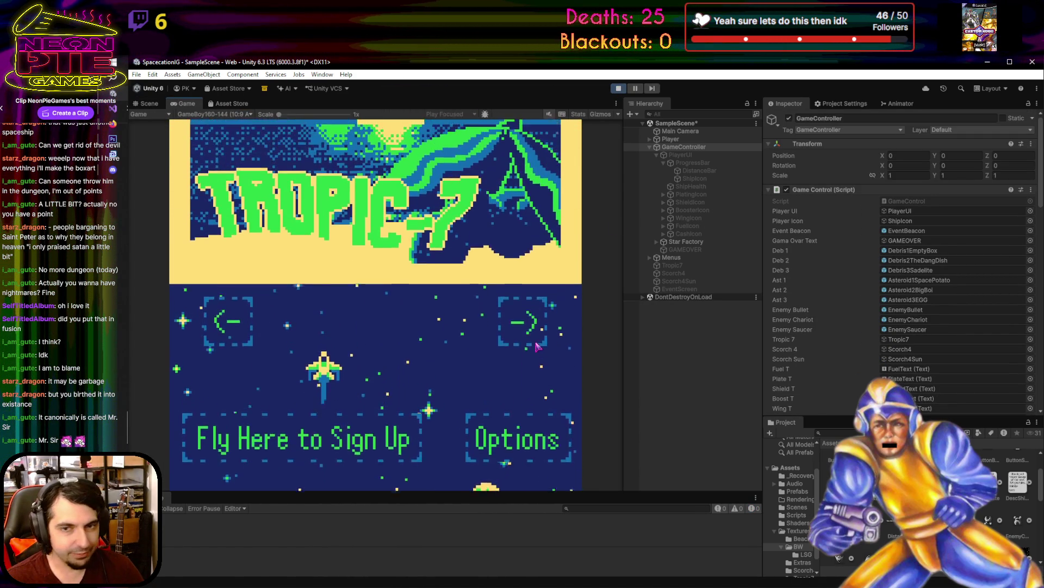
- Skip past Tropic-7 and fly into Scorch-4 to start the trip
key("Right")
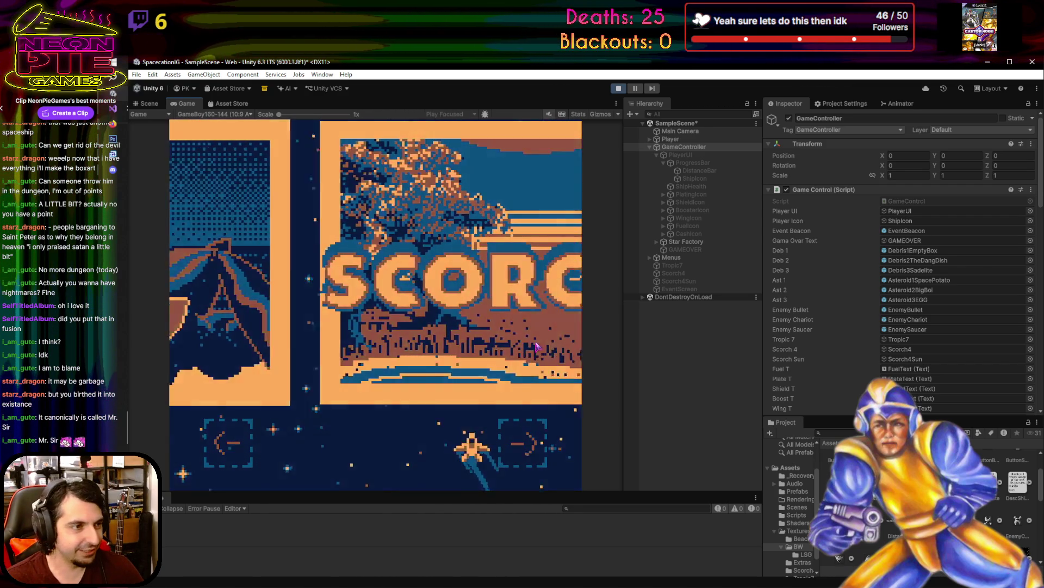
key("Up")
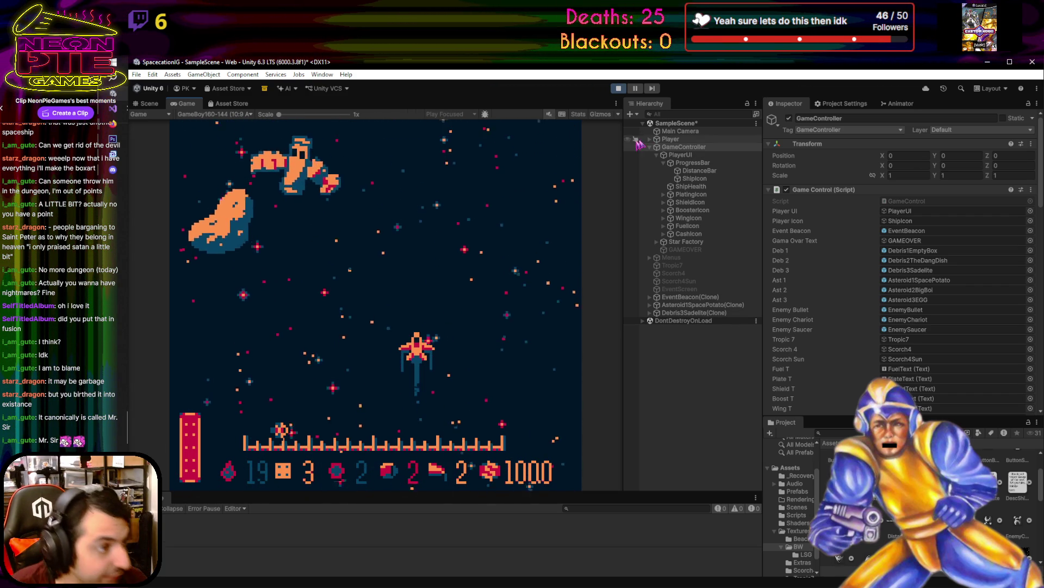
- Pause the playtest and set the ShipIcon's Transform Position X to -0.135
left_click(636, 88)
scroll(380, 315, "up", 5)
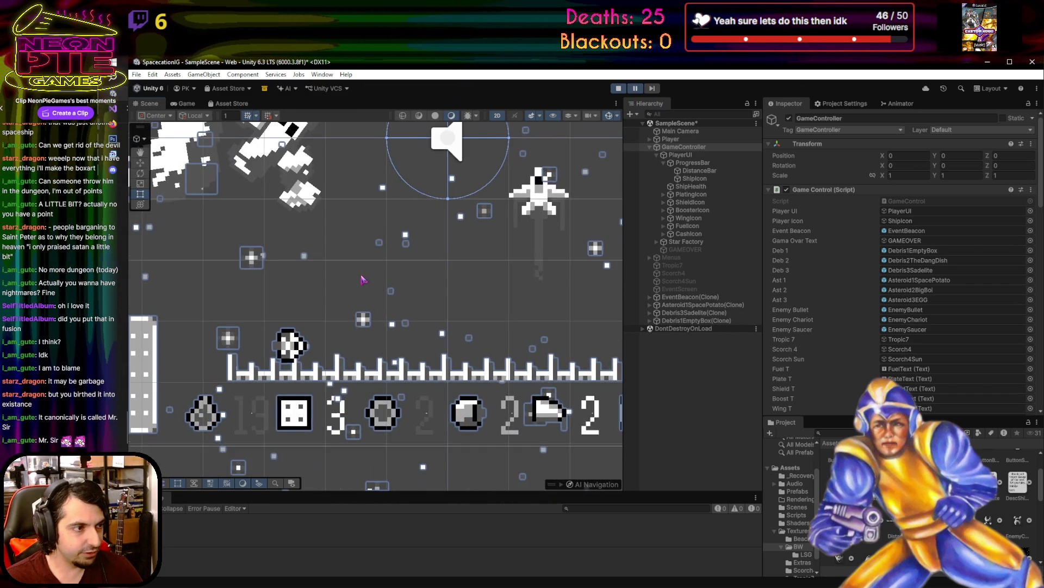
left_click(722, 178)
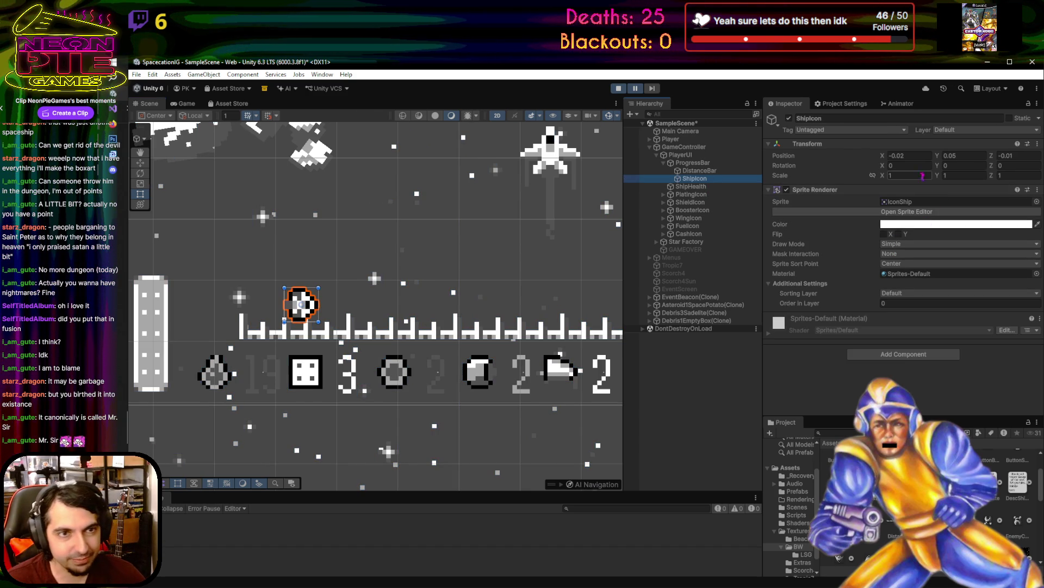
left_click(922, 157)
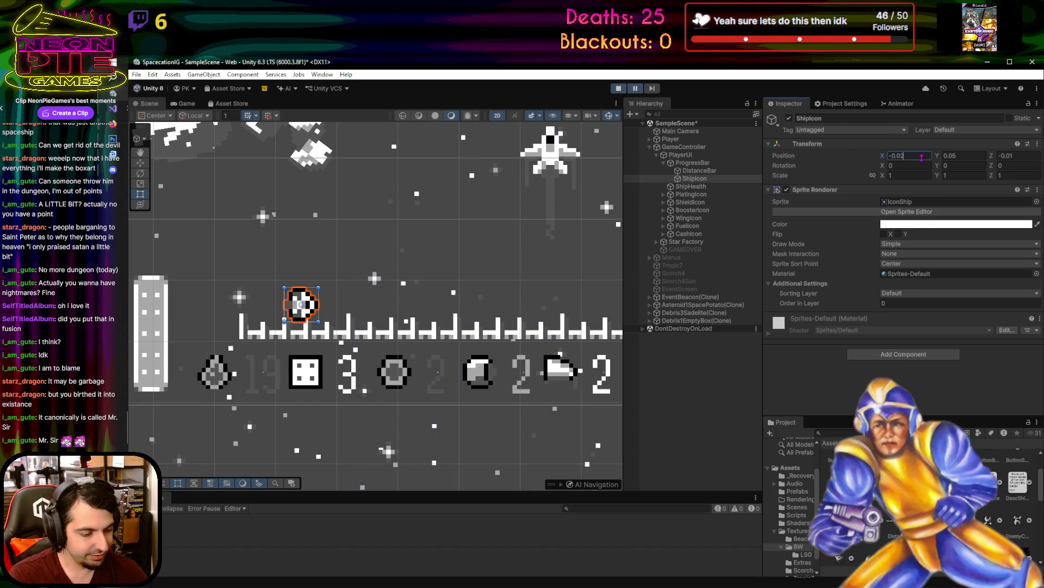
key("Down")
key("Down")
key("Down")
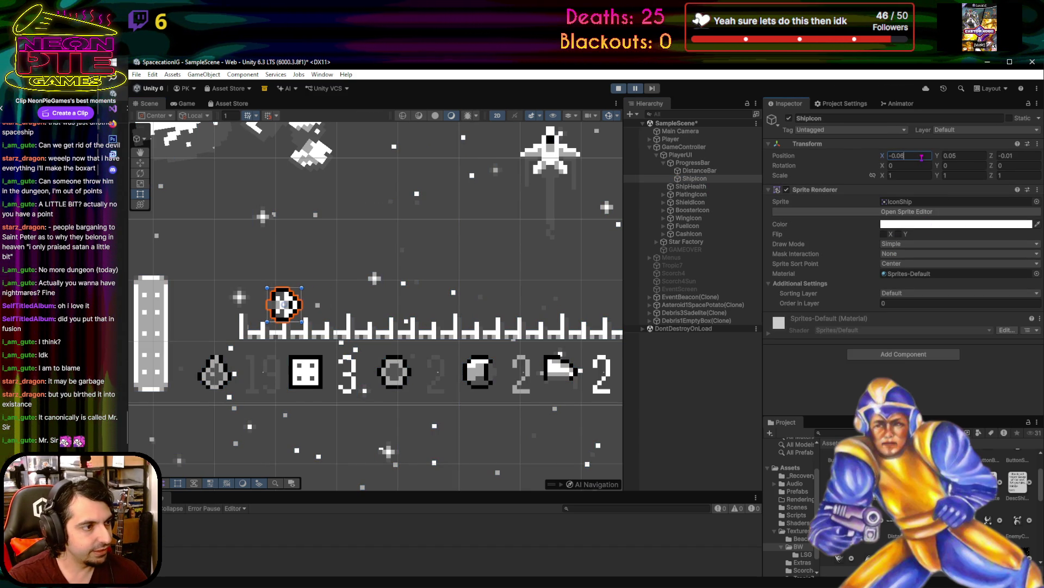
key("Down")
key("BackSpace")
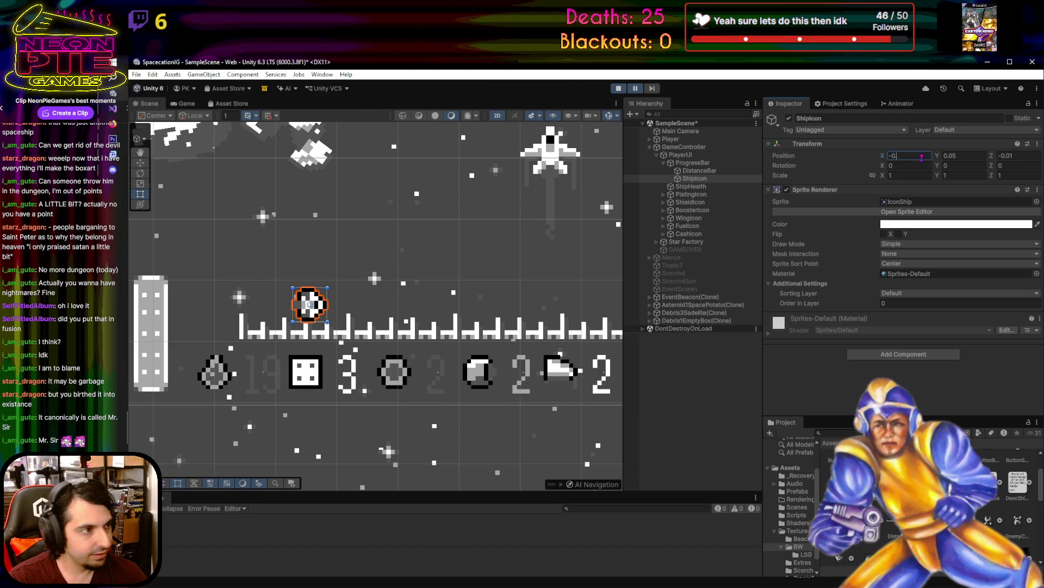
type("13")
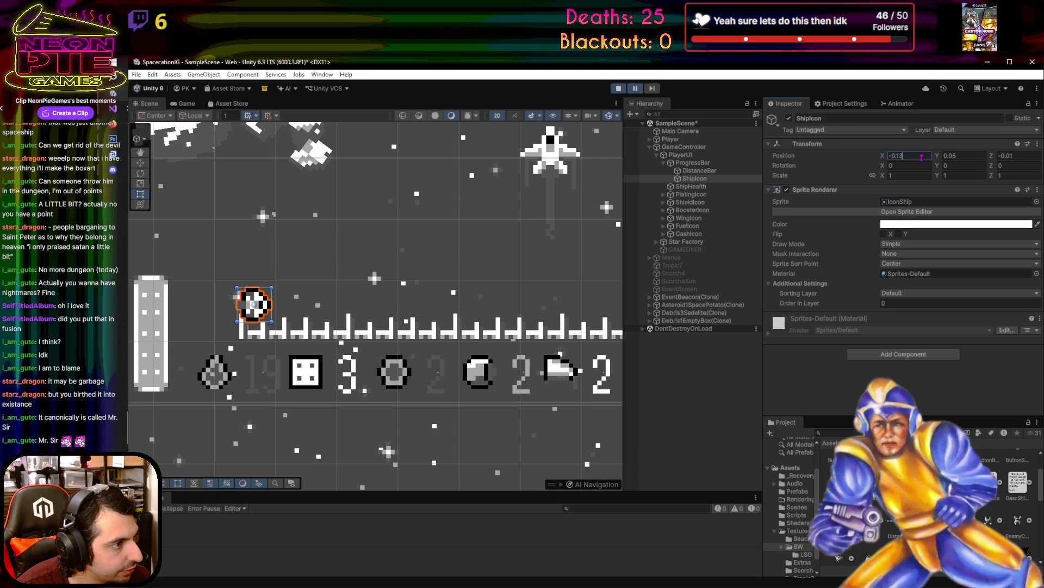
type("5")
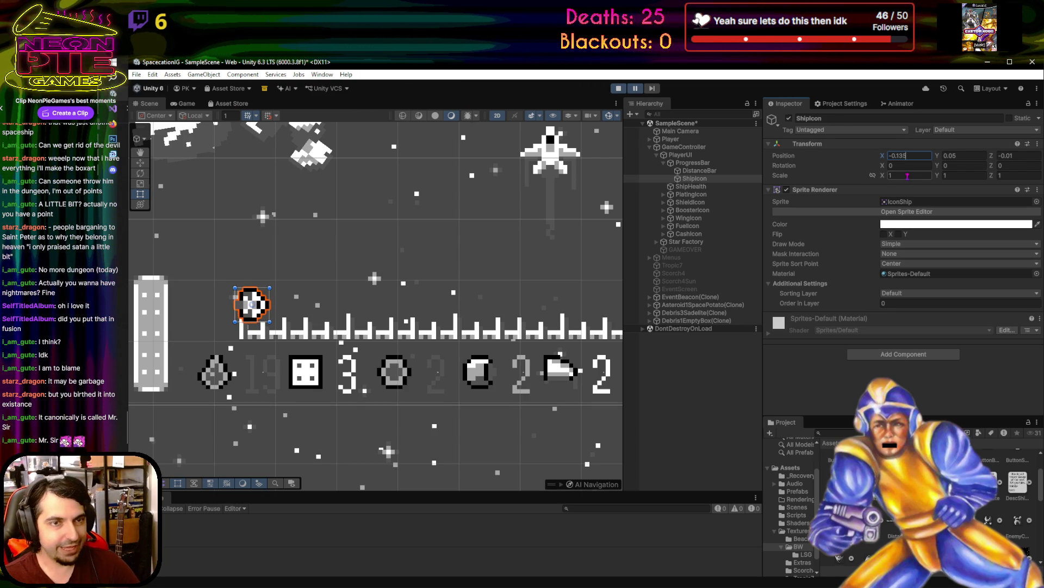
scroll(598, 272, "down", 2)
scroll(555, 285, "right", 3)
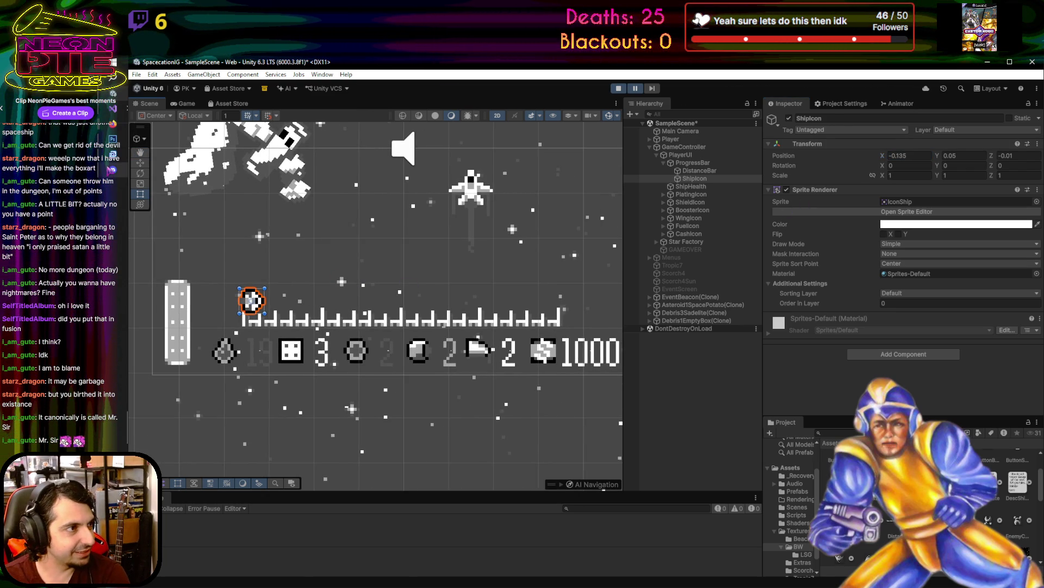
- In SetupNextParsec, change the Destination 1 ship icon offset from -0.07f to -0.135f
key("alt+Tab")
scroll(448, 318, "down", 20)
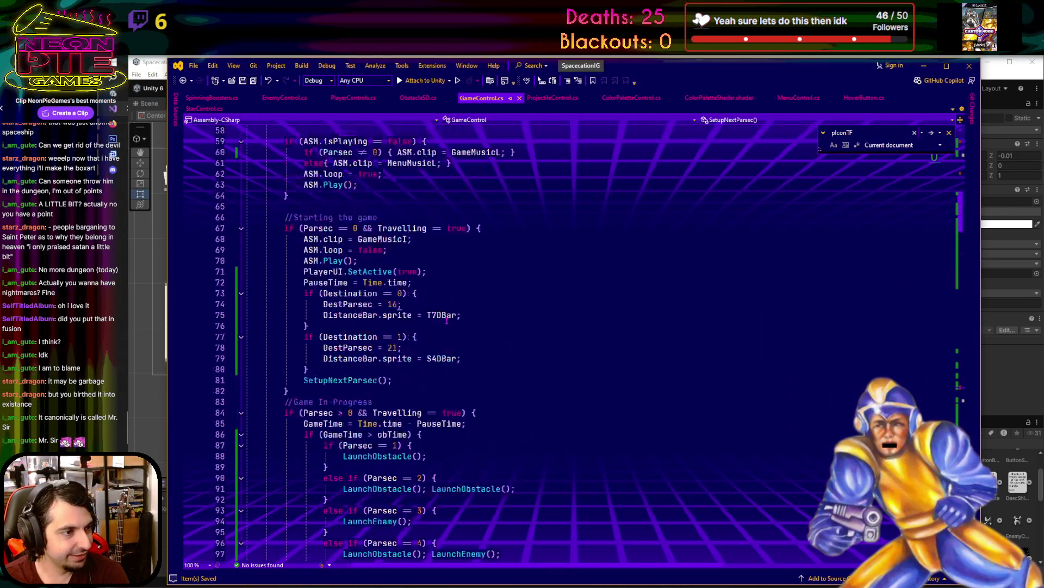
scroll(446, 320, "down", 18)
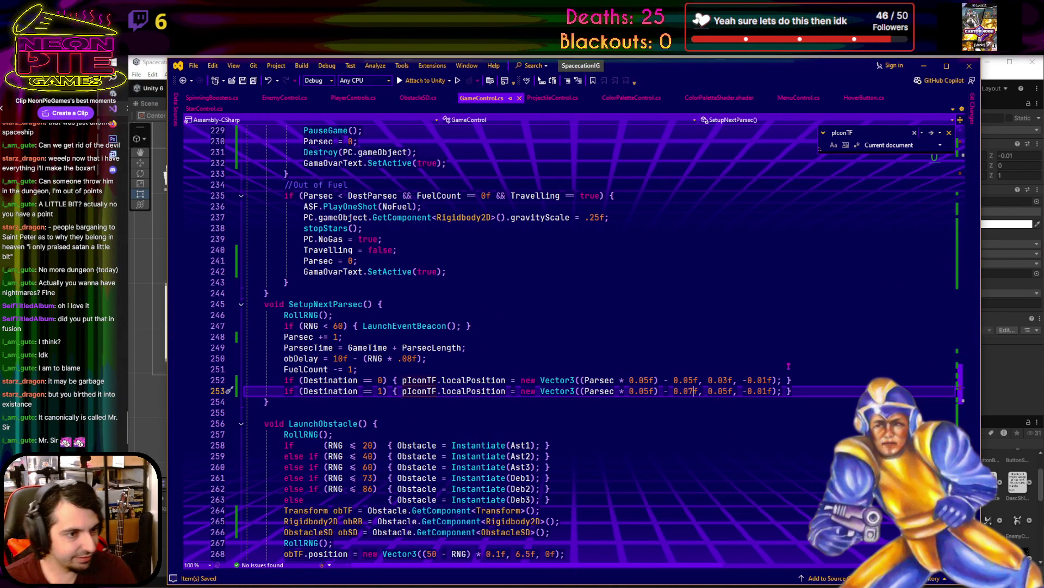
key("BackSpace")
key("BackSpace")
type("135")
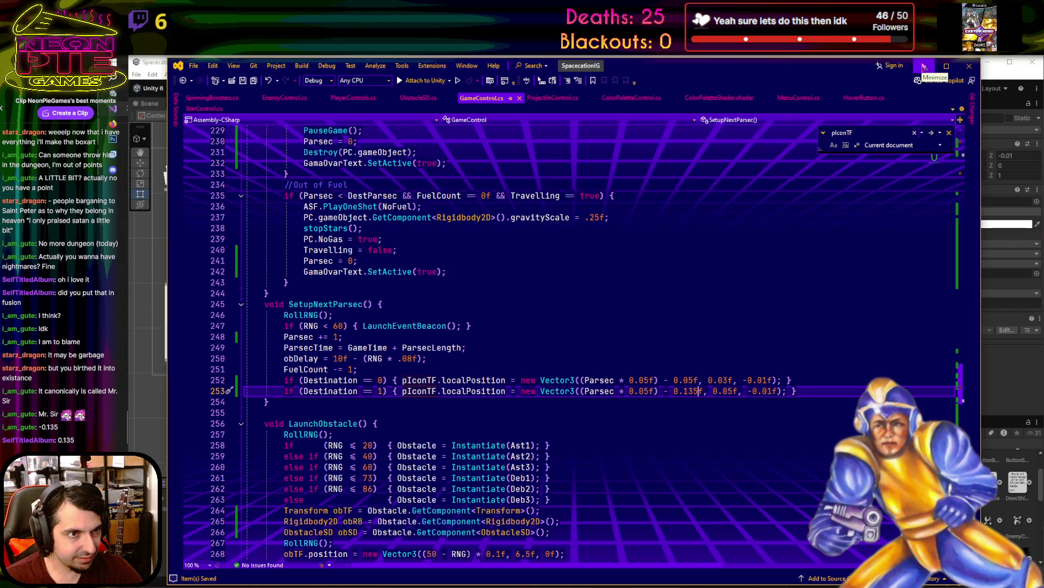
left_click(923, 66)
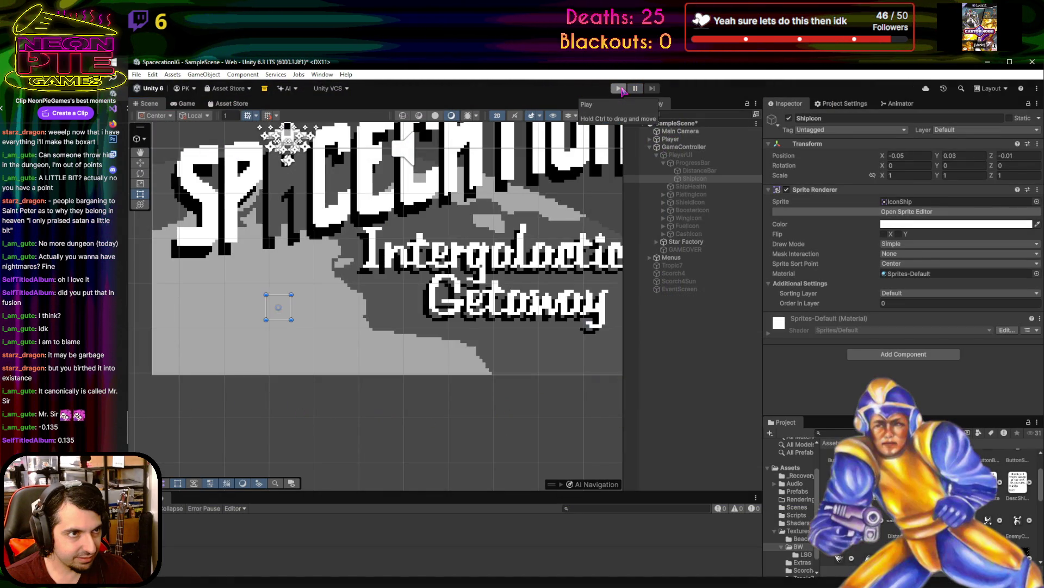
- Playtest the Scorch-4 trip, steering around asteroids, to check the ship icon's start position
left_click(620, 89)
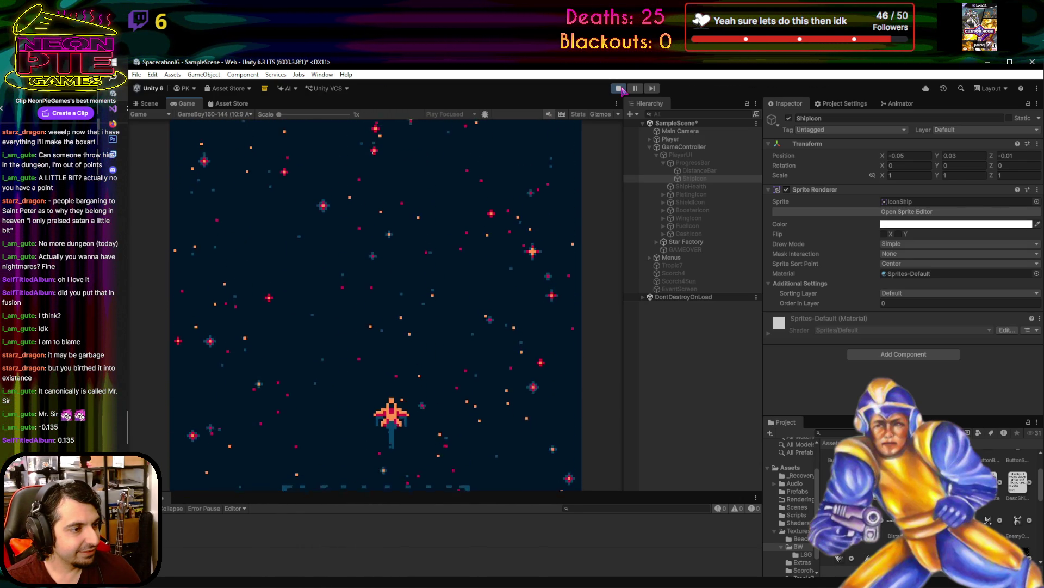
key("Left")
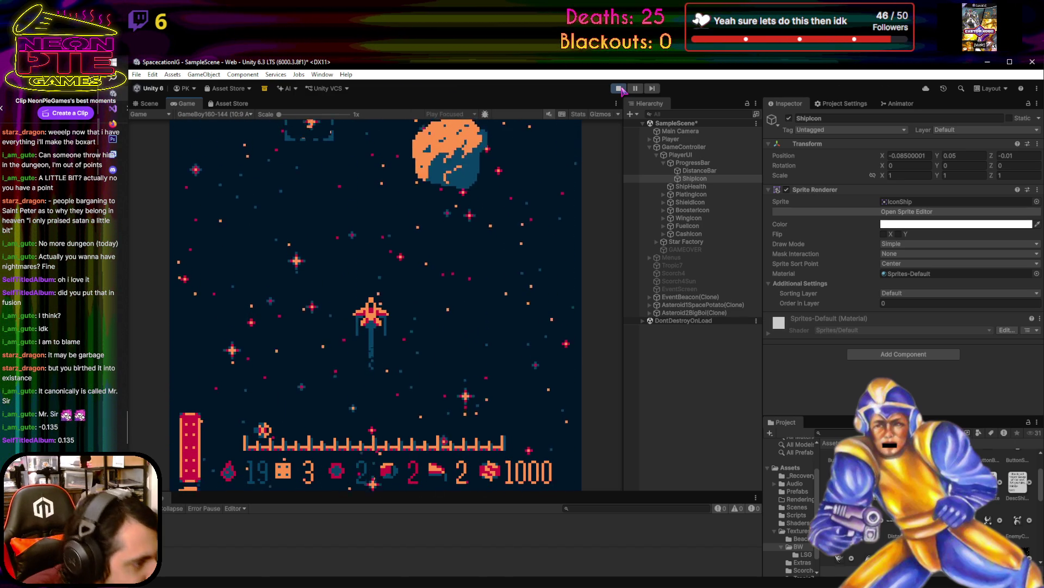
key("Left")
key("Right")
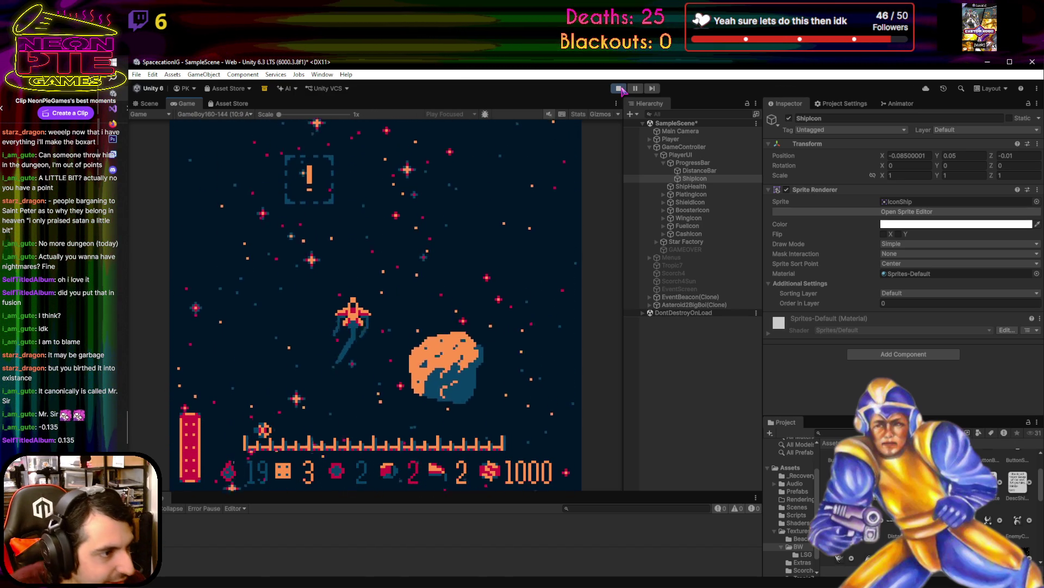
left_click(620, 89)
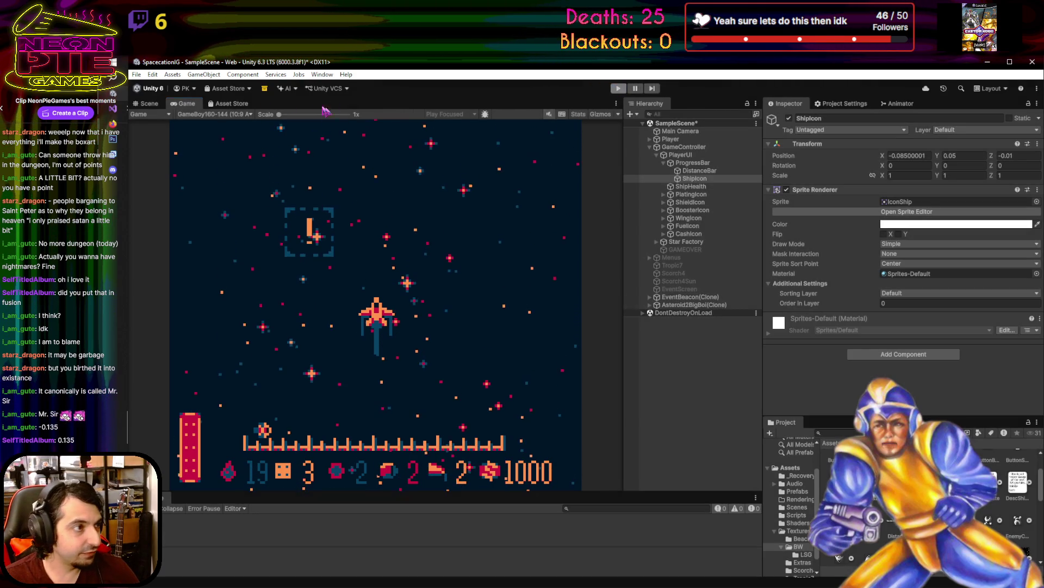
- Move the Discord window aside and return to GameControl.cs in Visual Studio
key("alt+Tab")
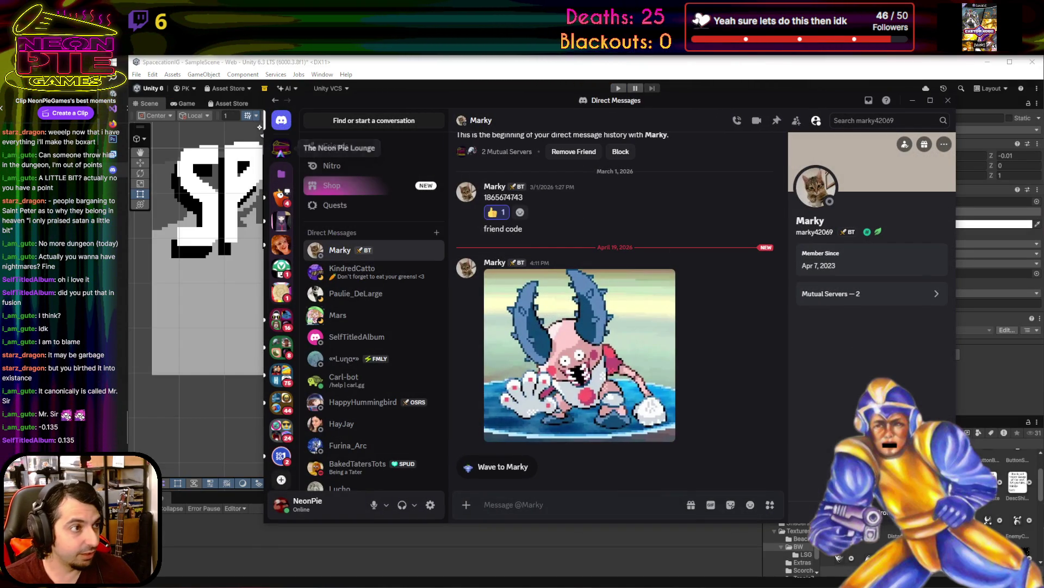
left_click(910, 101)
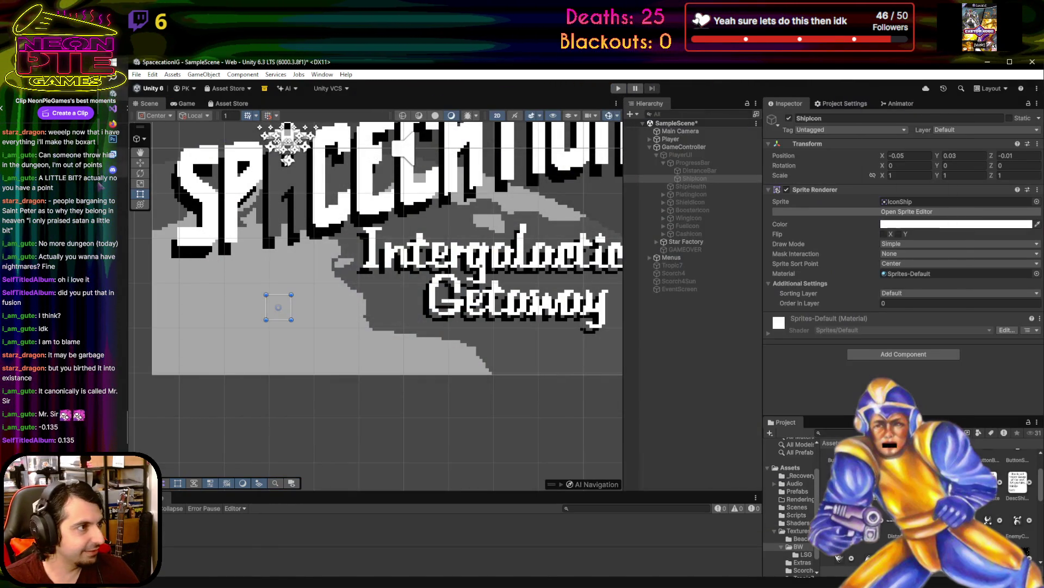
key("alt+Tab")
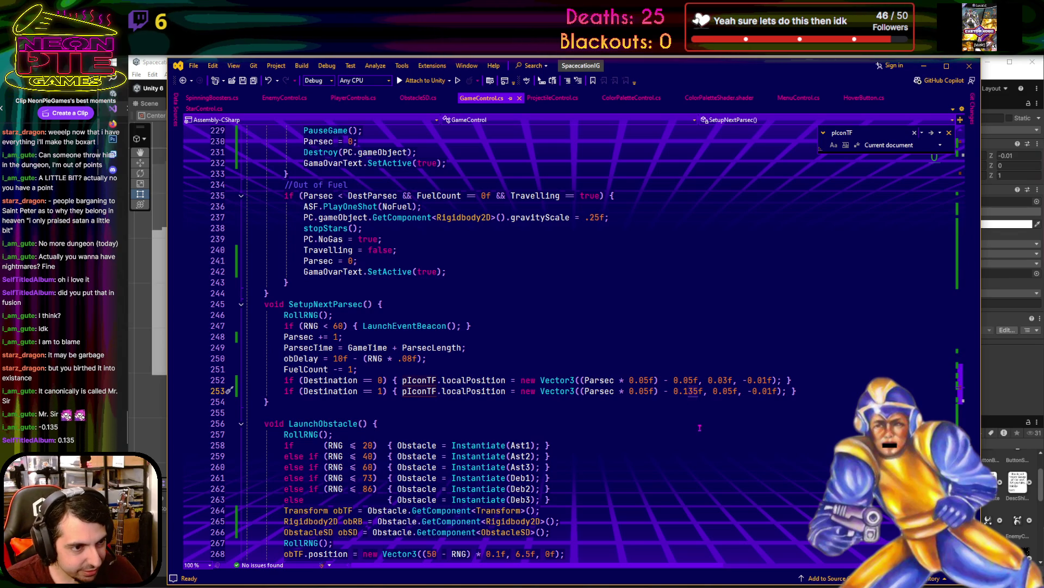
- Change the Destination 1 offset to -0.14f, save GameControl.cs and return to Unity
key("BackSpace")
key("BackSpace")
type("4")
key("ctrl+s")
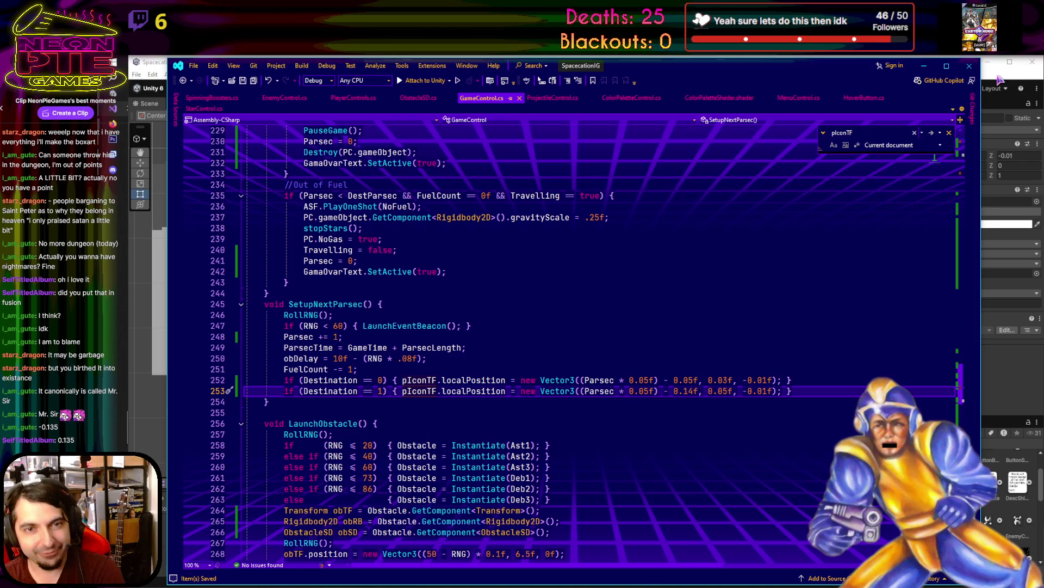
left_click(999, 78)
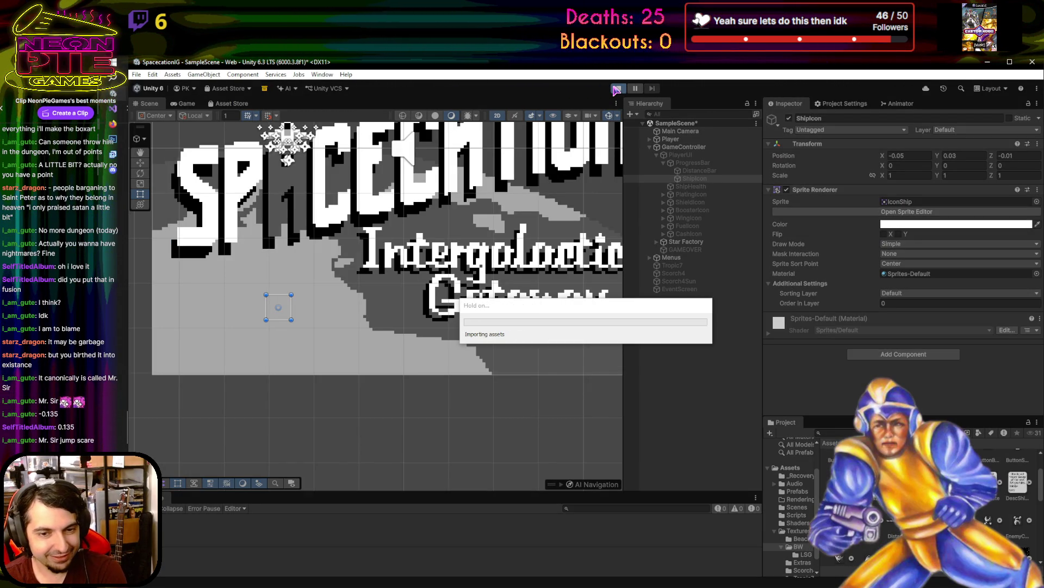
- Start a new playtest, choose Start Trip, and steer the ship left
left_click(618, 89)
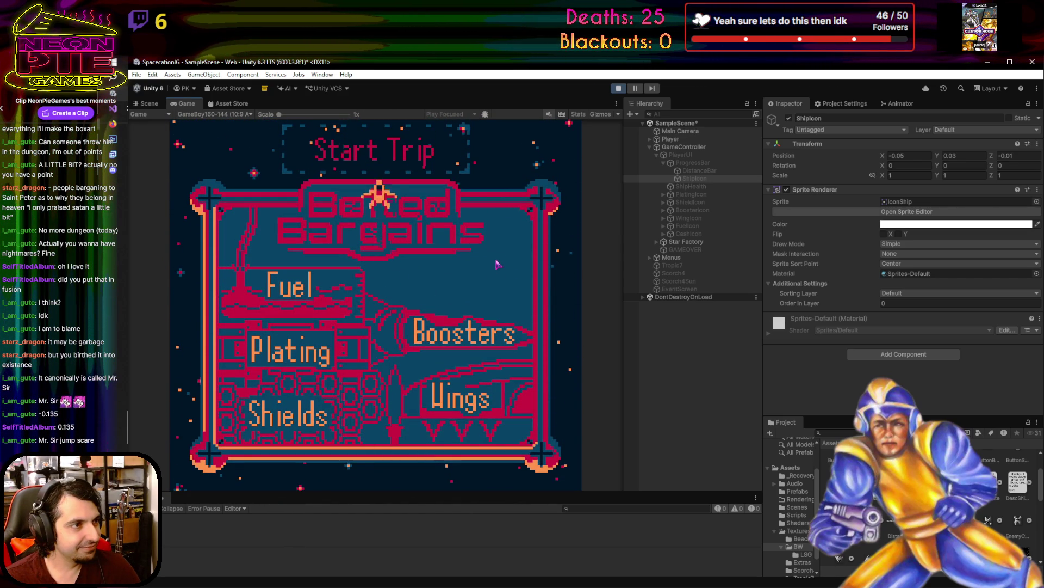
key("Up")
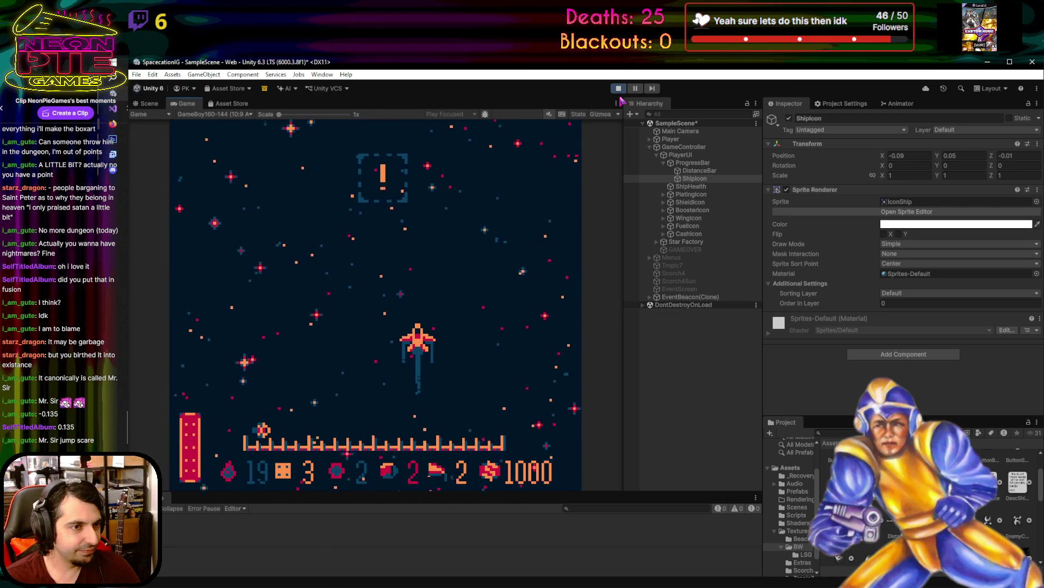
key("Left")
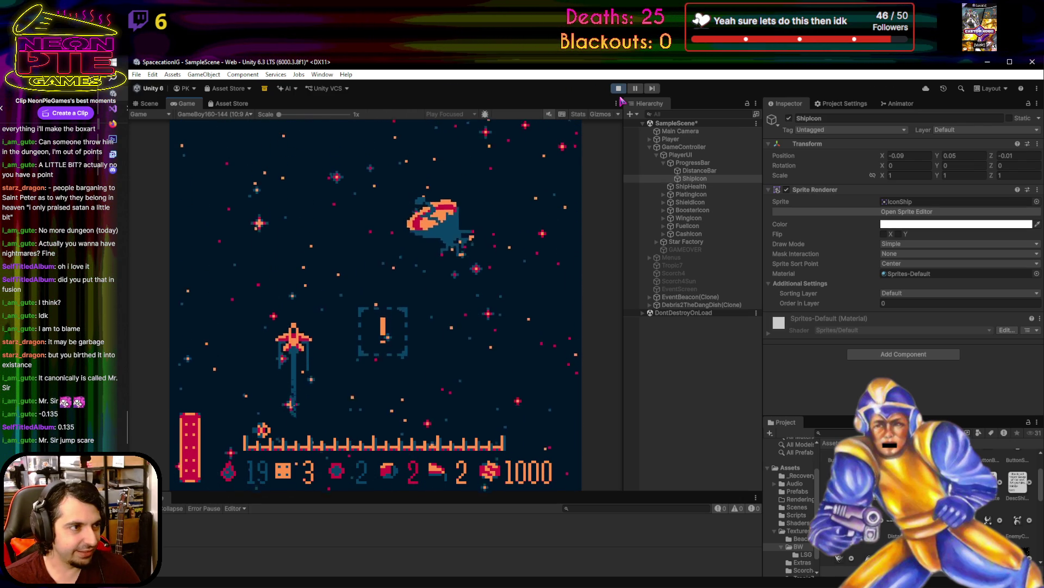
- Fly the ship around with the arrow keys, firing lasers at the debris
key("Up")
key("Right")
key("Down")
key("Left")
key("space")
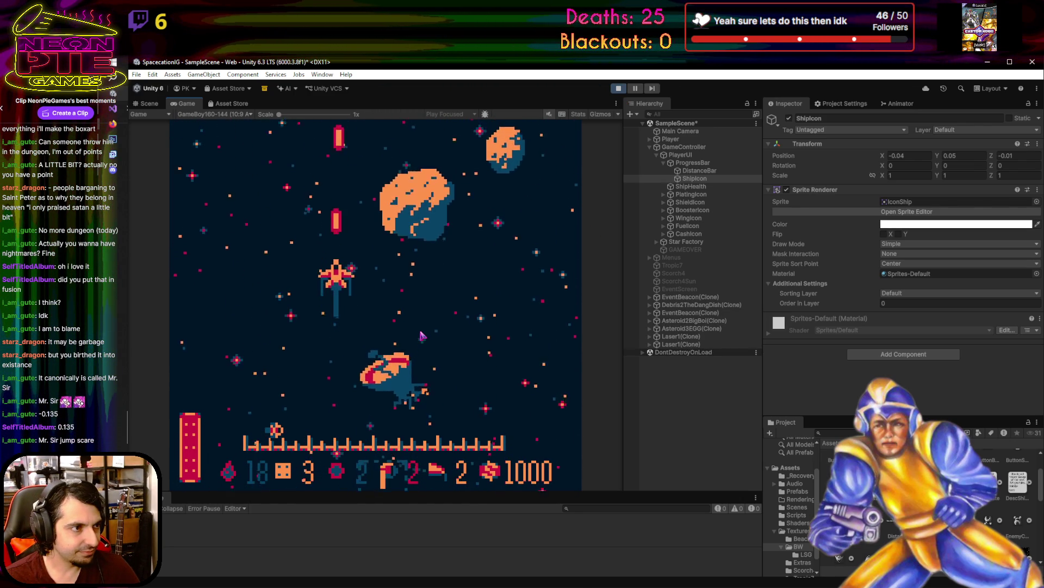
key("Up")
key("space")
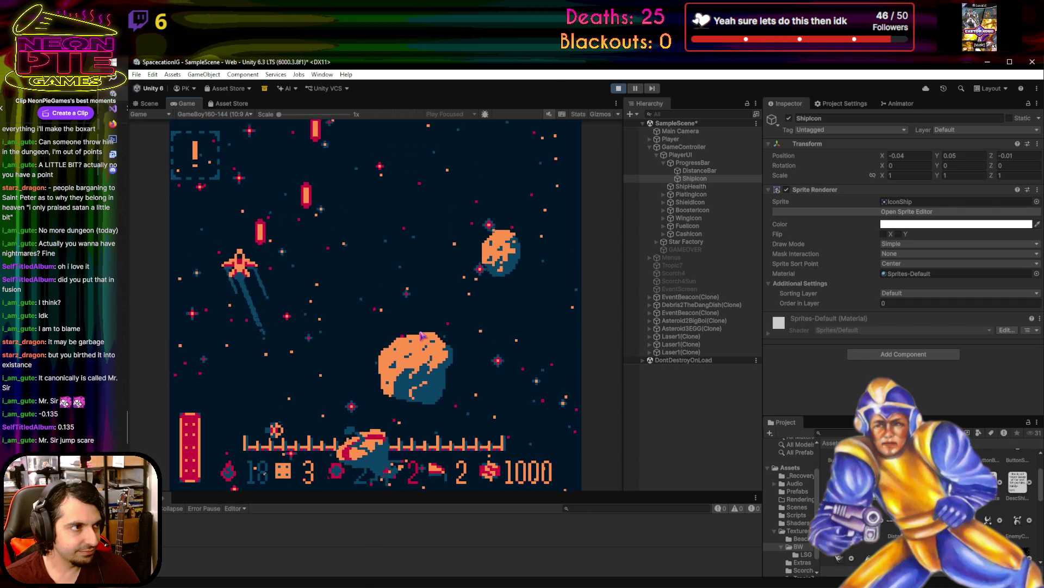
key("Right")
key("Up")
key("space")
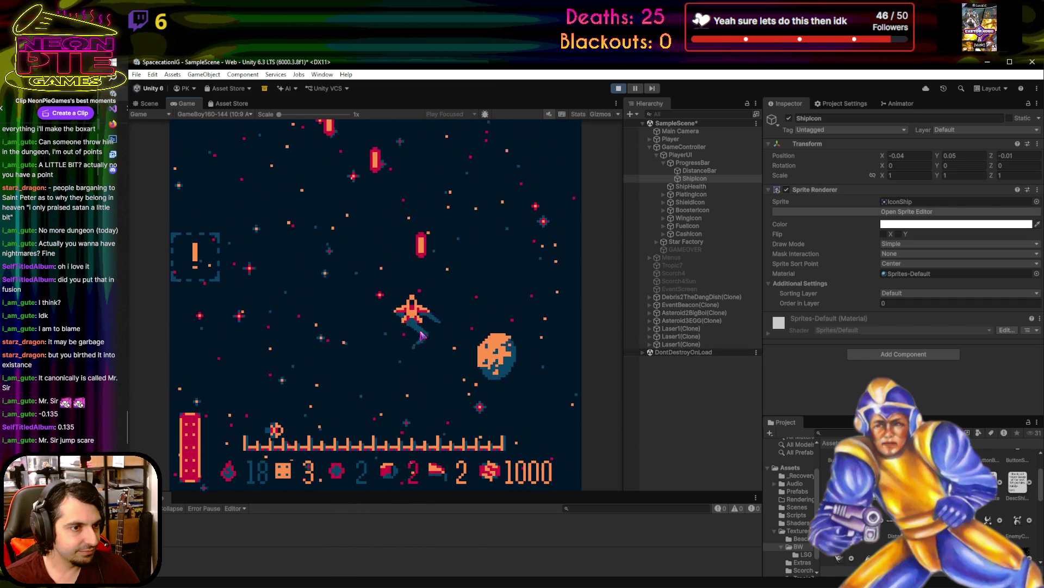
key("Right")
key("Up")
key("space")
key("Left")
key("Right")
key("space")
key("Left")
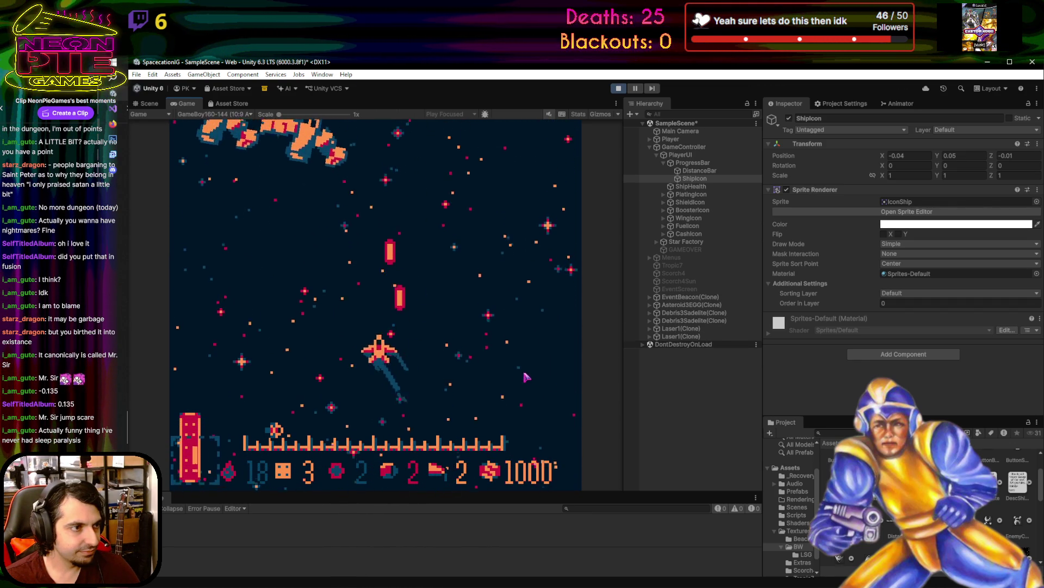
key("Right")
key("space")
key("Up")
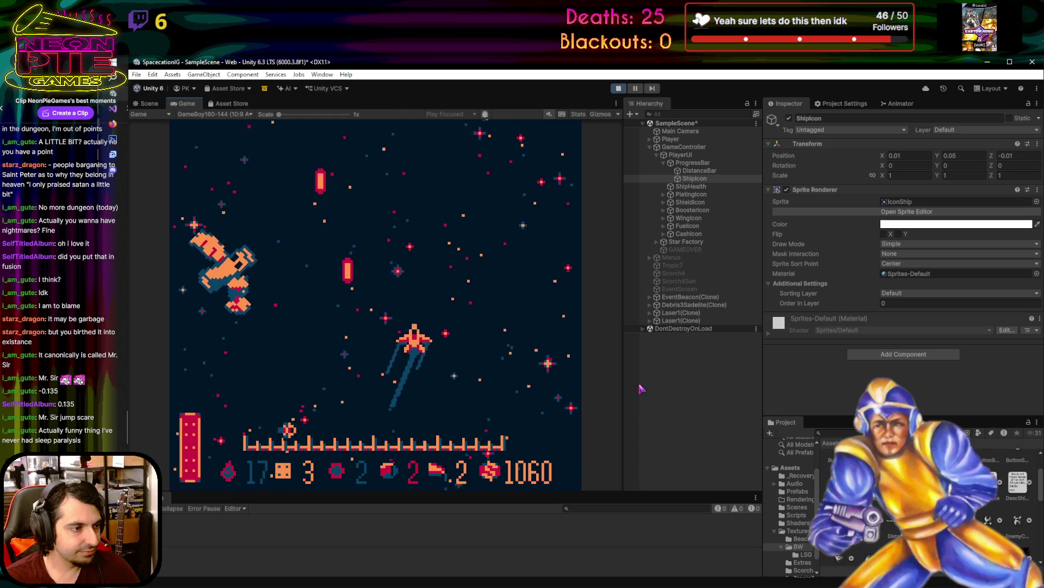
key("Left")
key("Right")
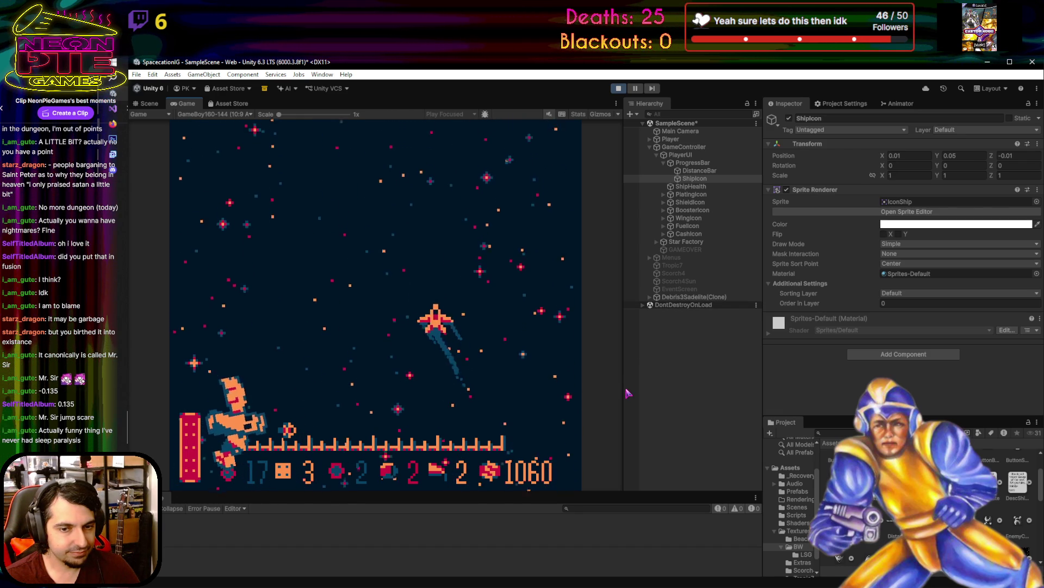
key("Up")
key("Left")
key("Down")
key("Right")
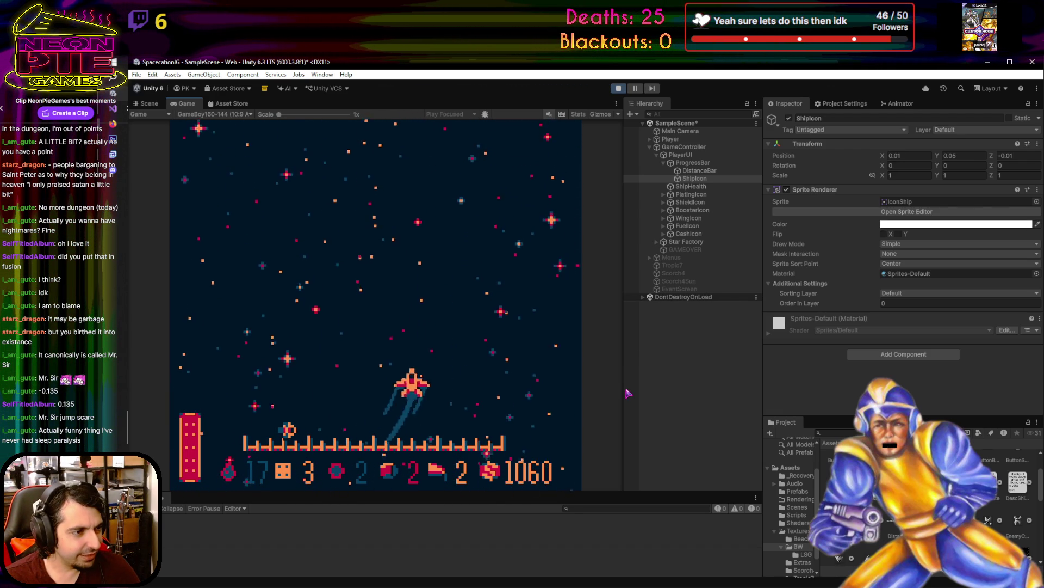
- Weave left and right while firing lasers until the enemy saucer is shot down
key("Left")
key("space")
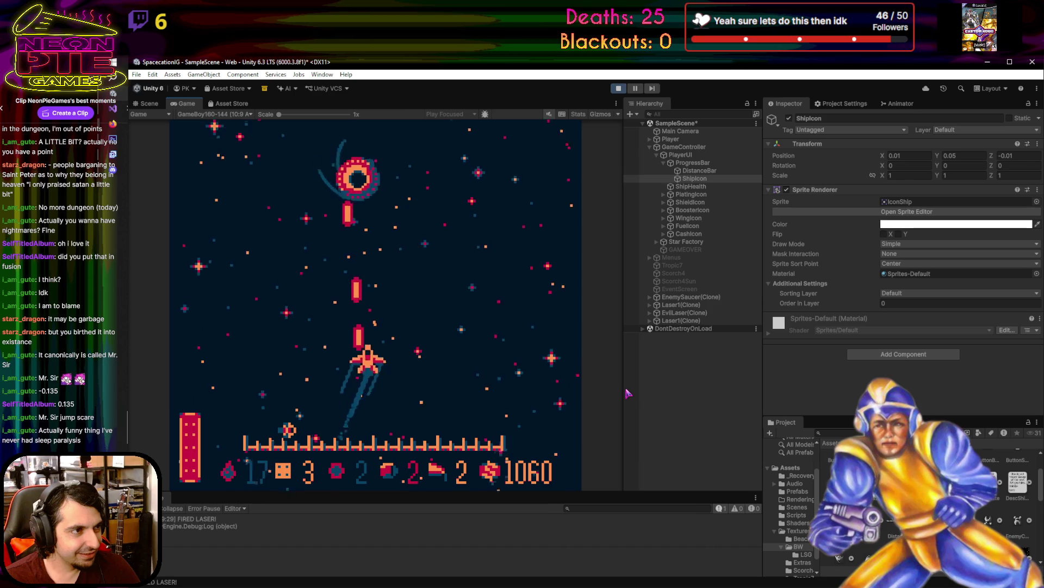
key("Right")
key("space")
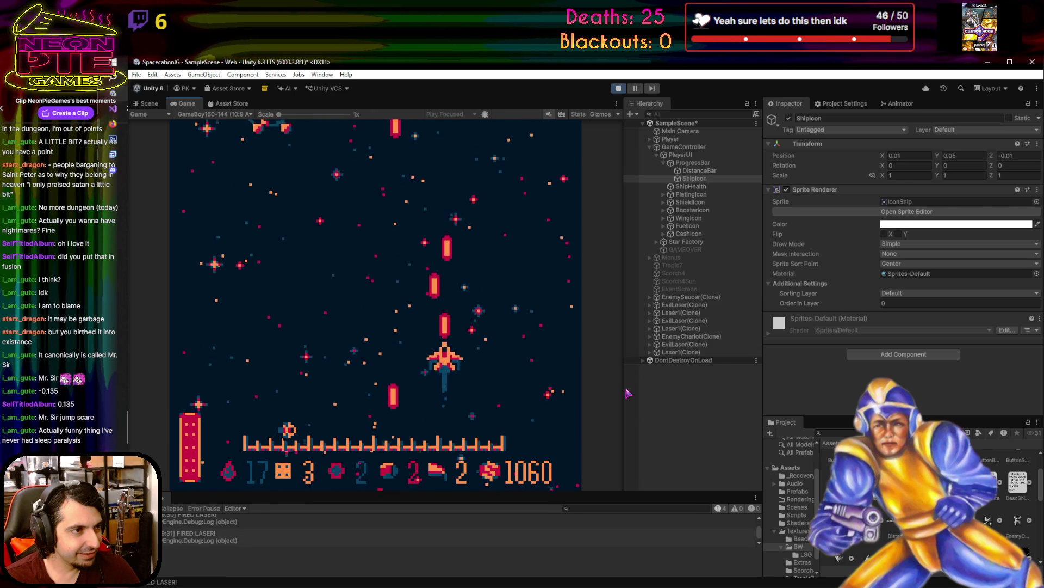
key("Left")
key("Left")
key("space")
key("Right")
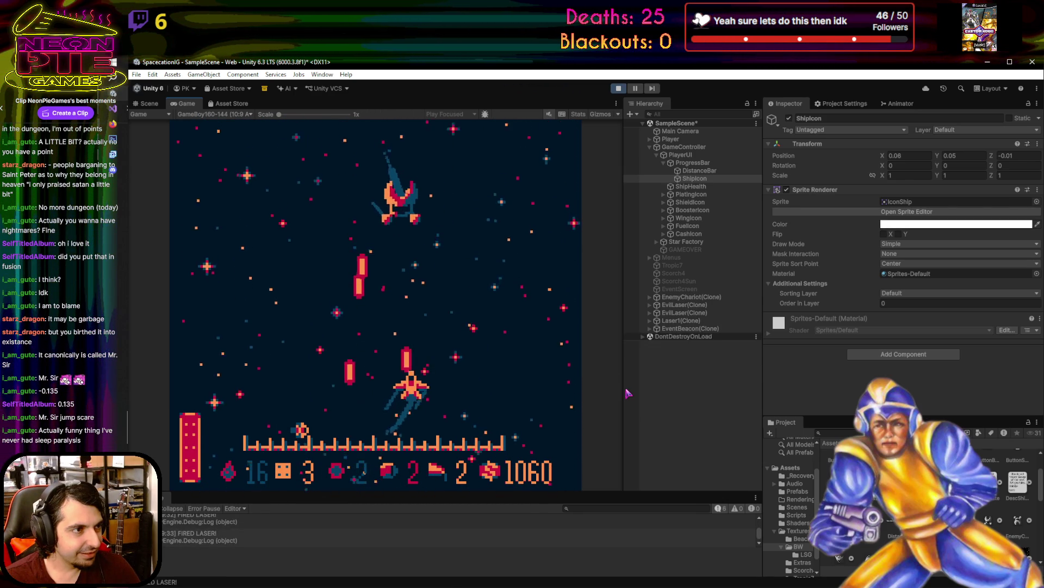
key("Left")
key("space")
key("Right")
key("Left")
key("Right")
key("Right")
key("Right")
key("space")
key("space")
key("Right")
key("space")
key("space")
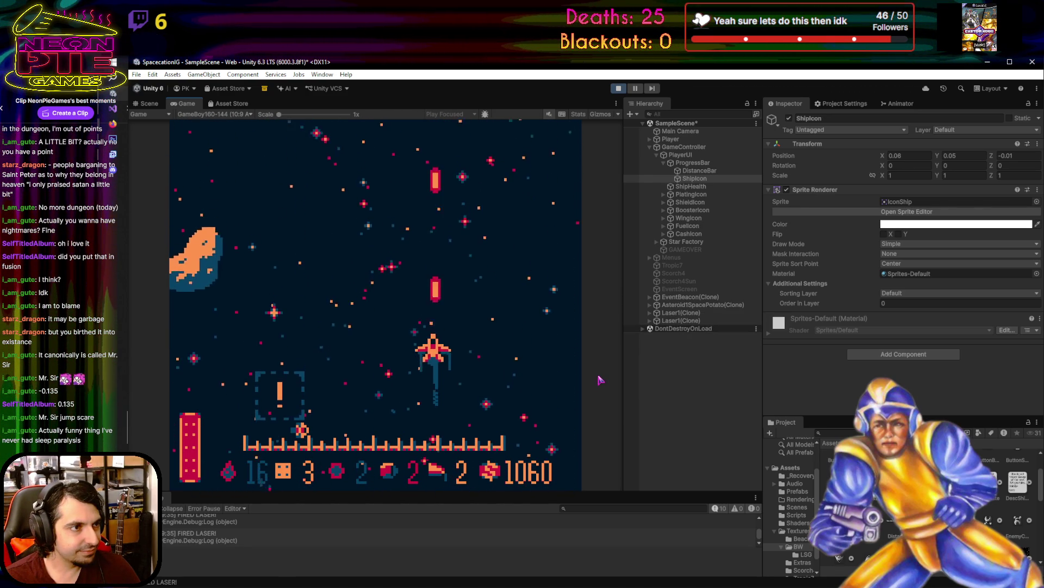
key("Left")
key("Right")
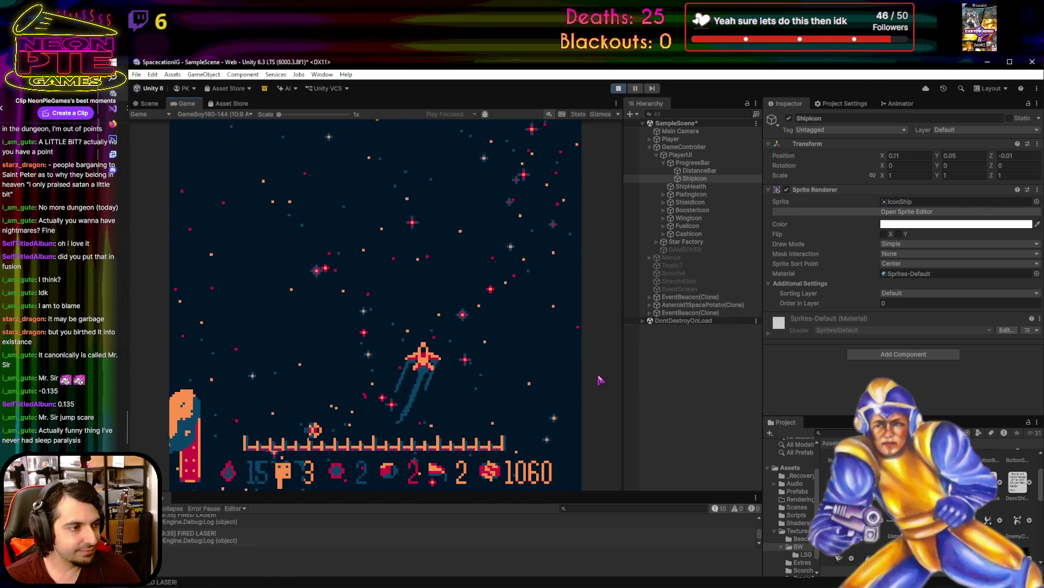
key("space")
key("space")
key("space")
key("Right")
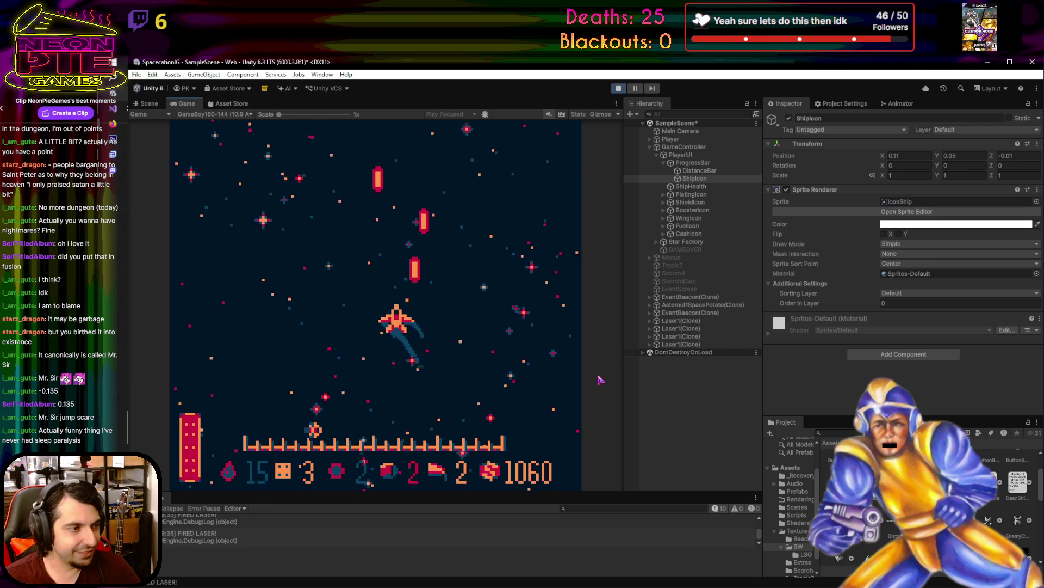
key("Left")
key("space")
key("space")
key("Up")
key("Right")
key("space")
key("space")
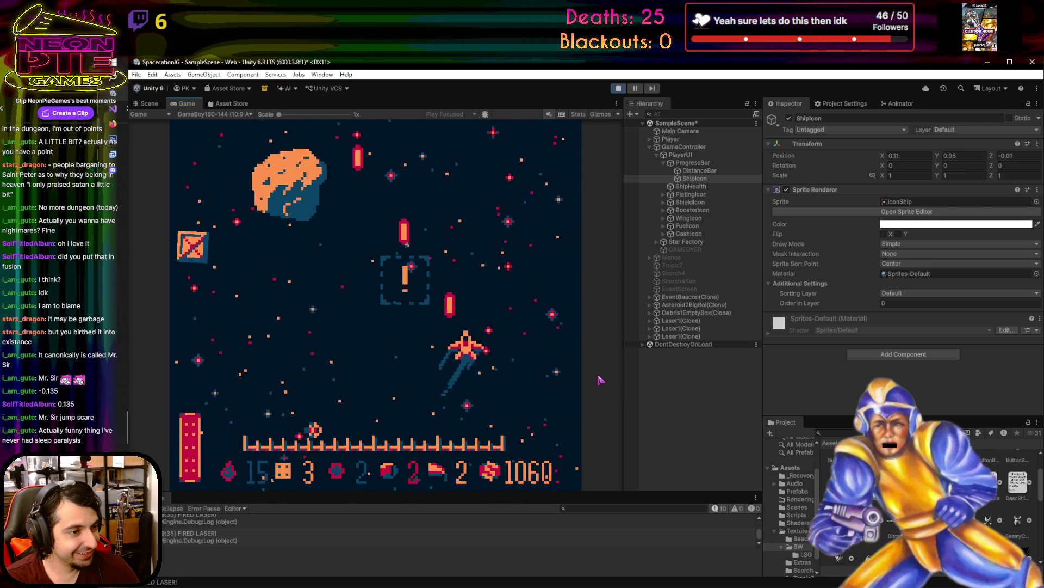
key("Left")
key("space")
key("space")
key("Right")
key("Up")
key("Left")
key("space")
key("Left")
key("Down")
key("space")
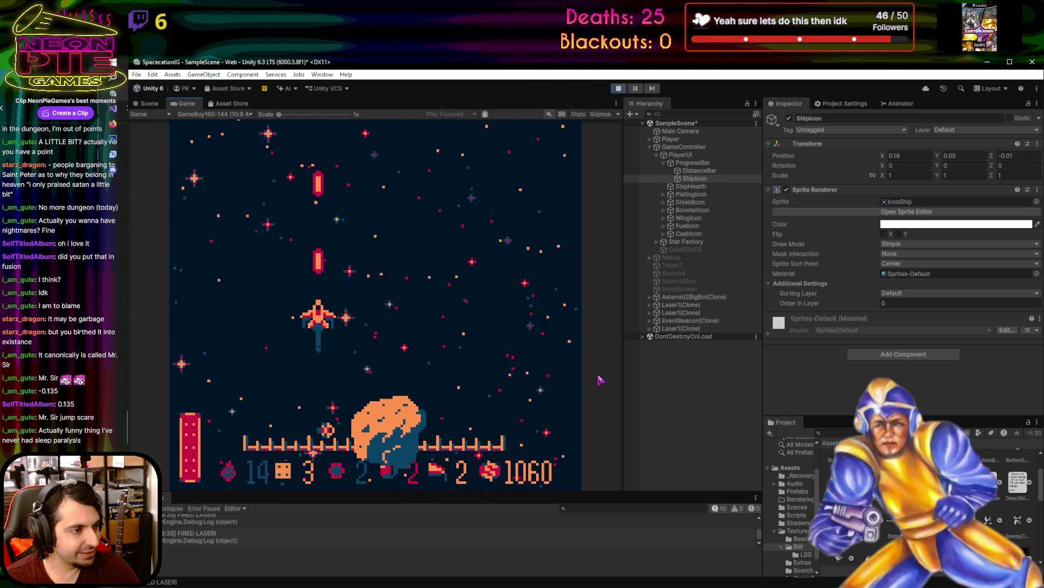
key("Right")
key("Down")
key("space")
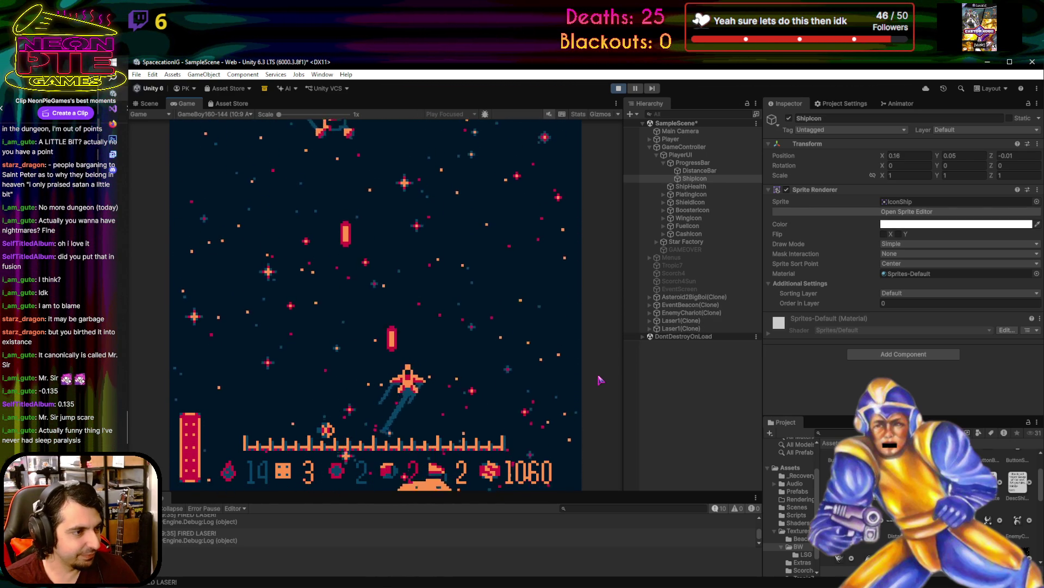
key("Left")
key("space")
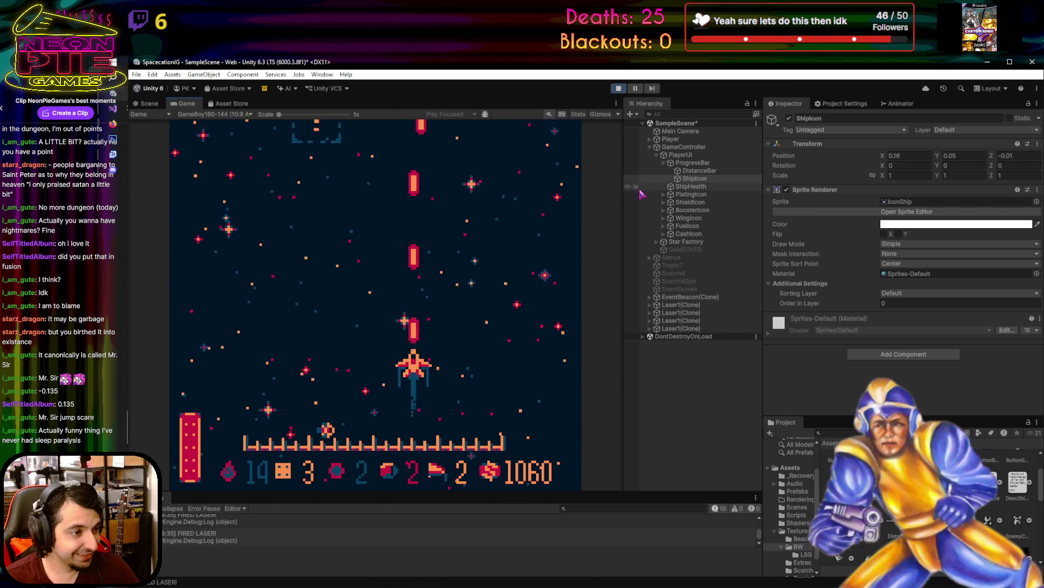
key("Up")
key("Left")
key("space")
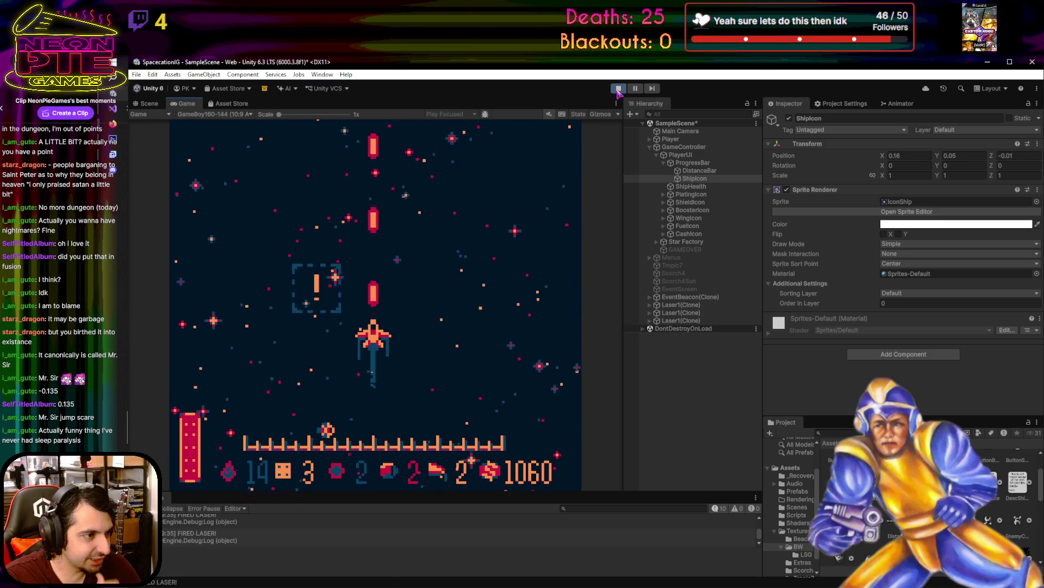
key("Right")
key("space")
key("Down")
key("Left")
key("space")
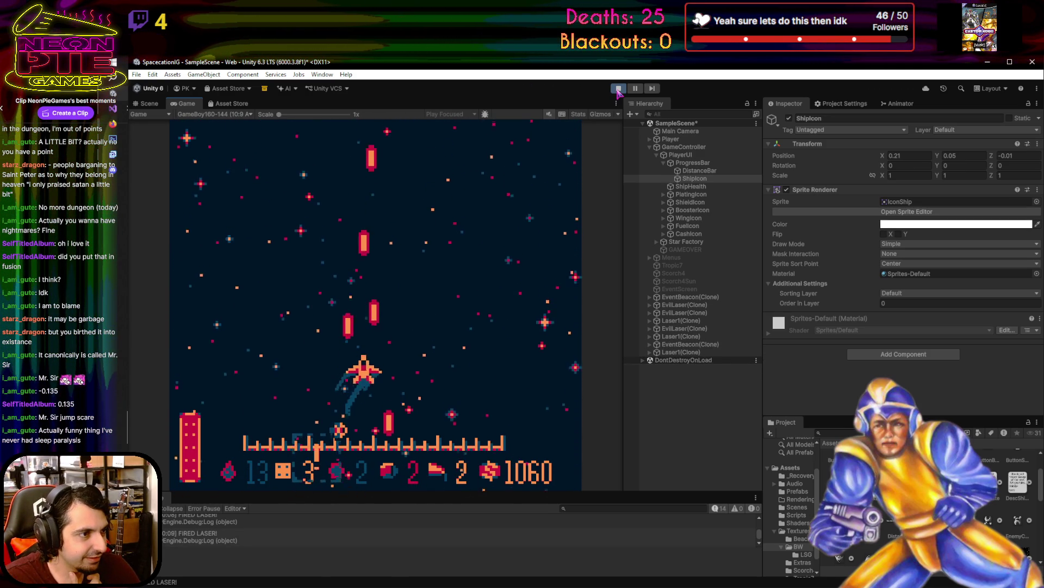
- Shoot and break the asteroids, then dismiss the river dysentery event and resume flying
key("Right")
key("Up")
key("Left")
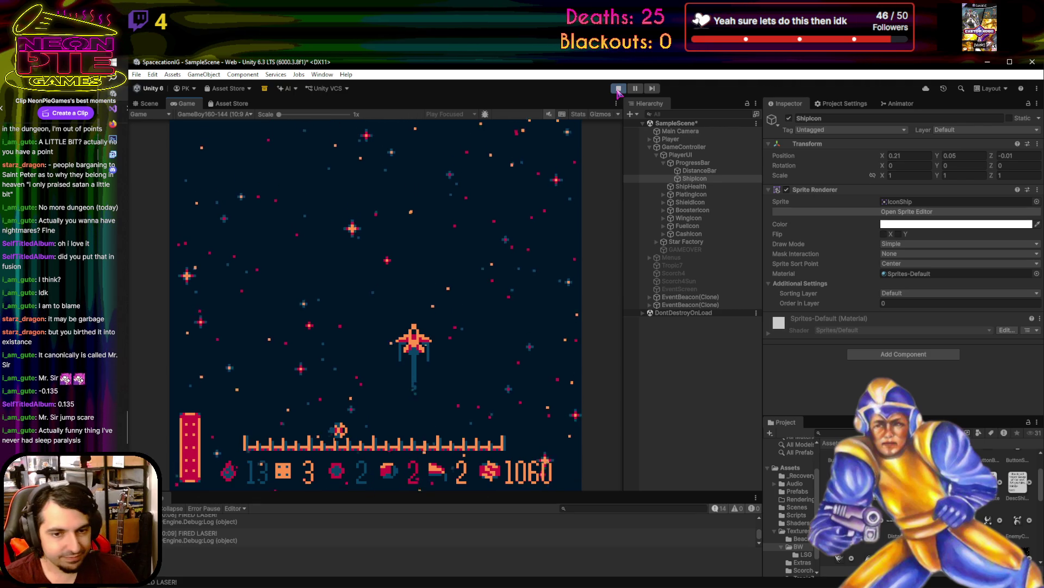
key("Down")
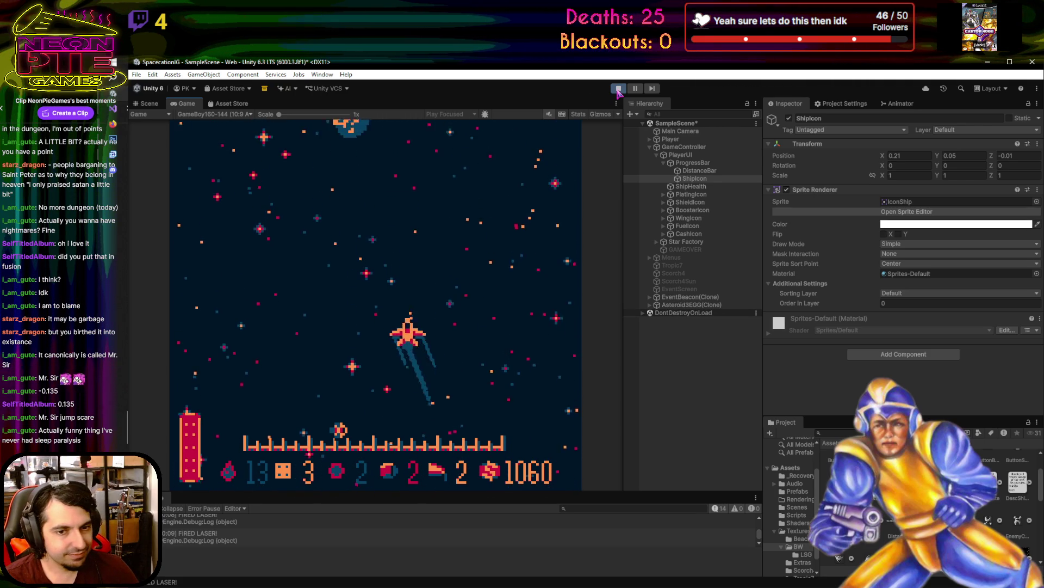
key("Left")
key("Down")
key("space")
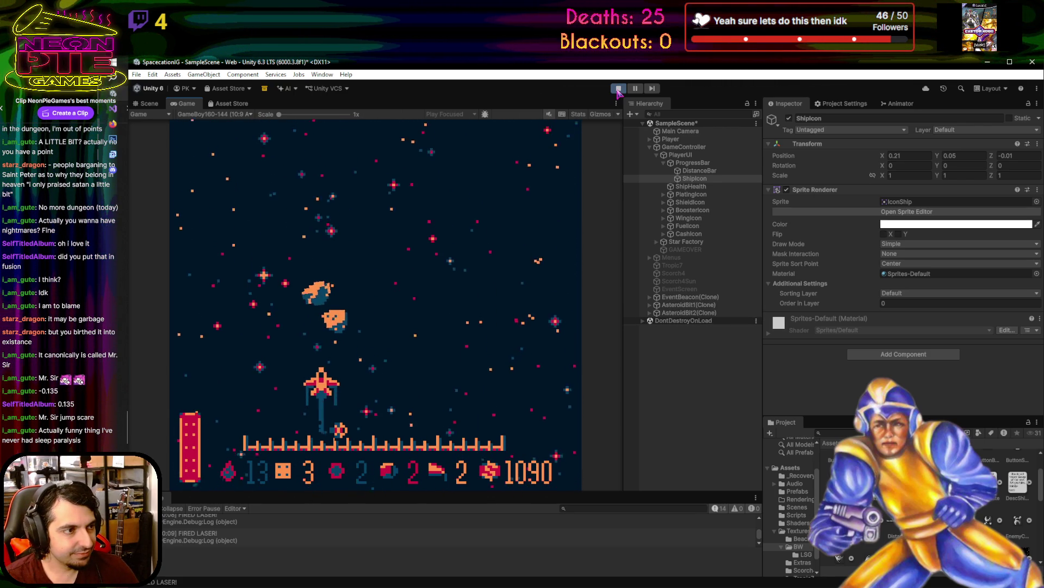
key("Left")
key("space")
key("space")
key("Right")
key("Left")
key("Down")
key("space")
key("Right")
key("Up")
key("space")
key("Right")
key("Up")
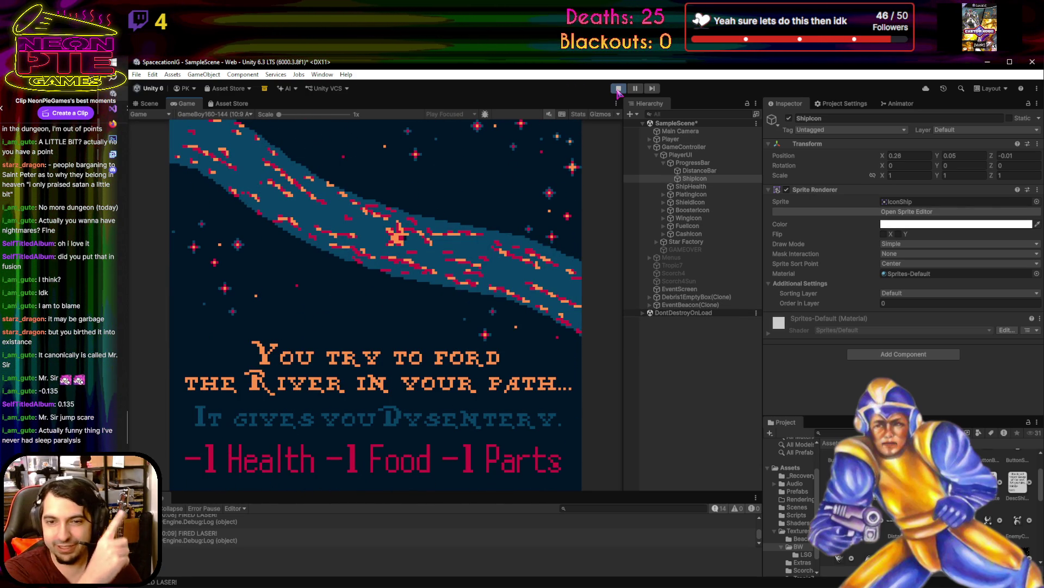
key("space")
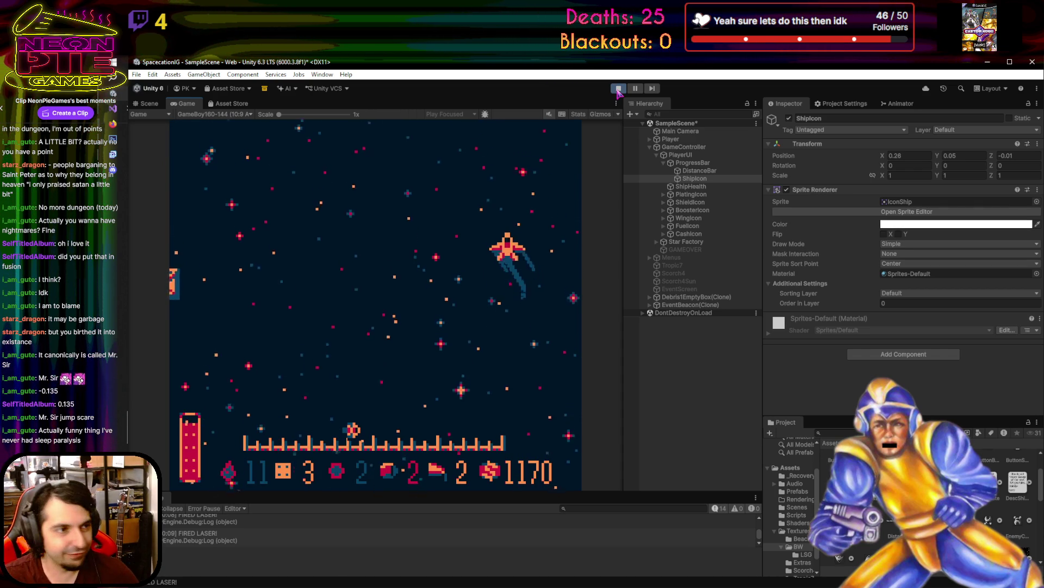
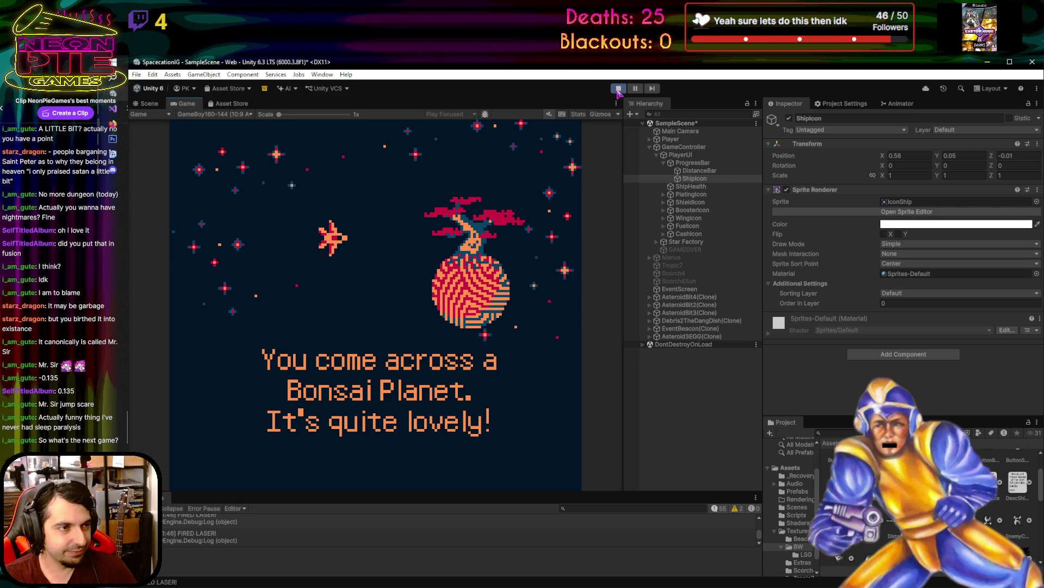
- Steer the ship side to side while firing lasers at the incoming asteroids
key("Right")
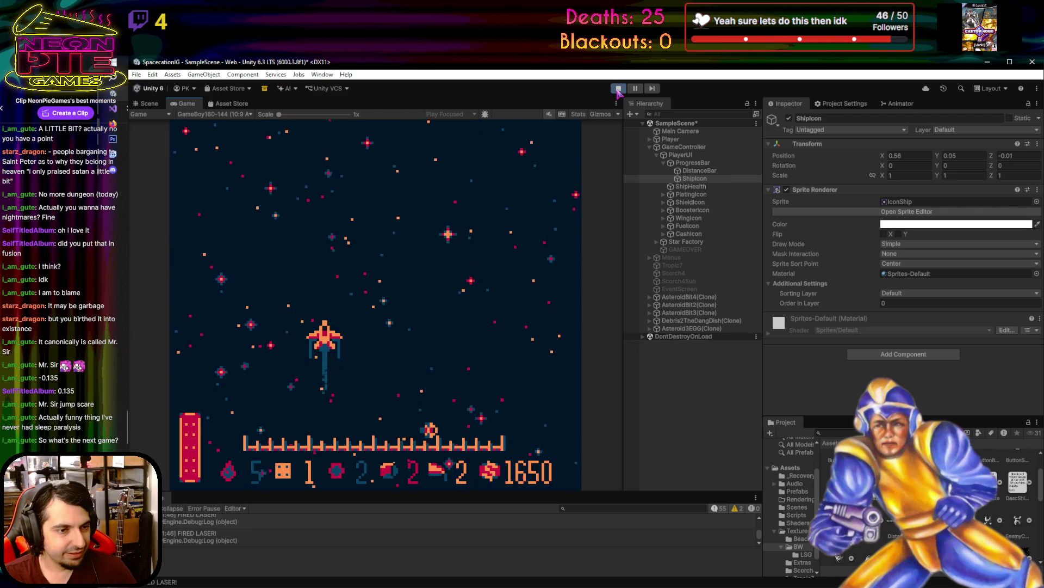
key("space")
key("space")
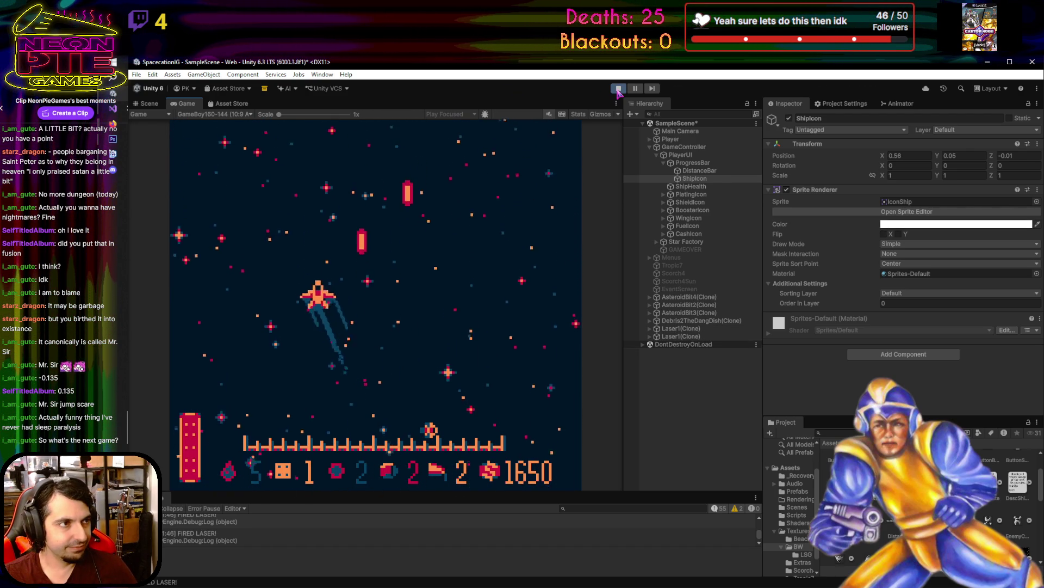
key("Right")
key("Right")
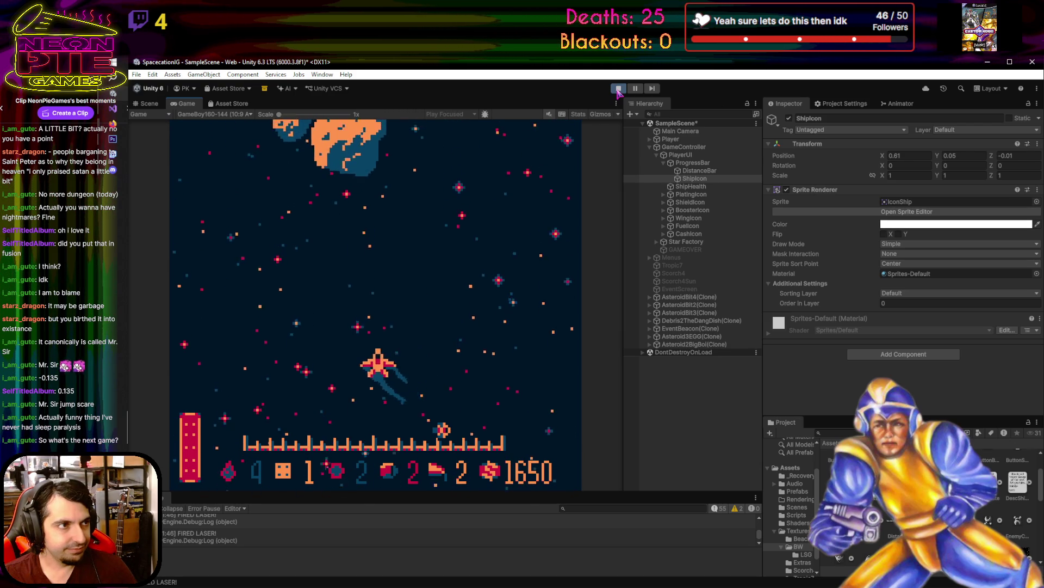
key("space")
key("space")
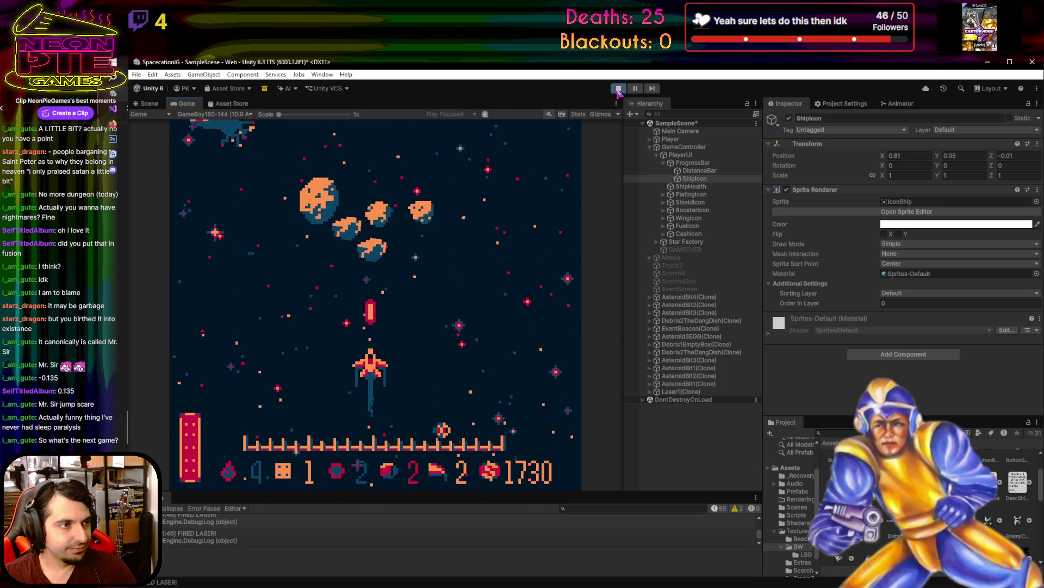
key("Left")
key("Right")
key("space")
key("Left")
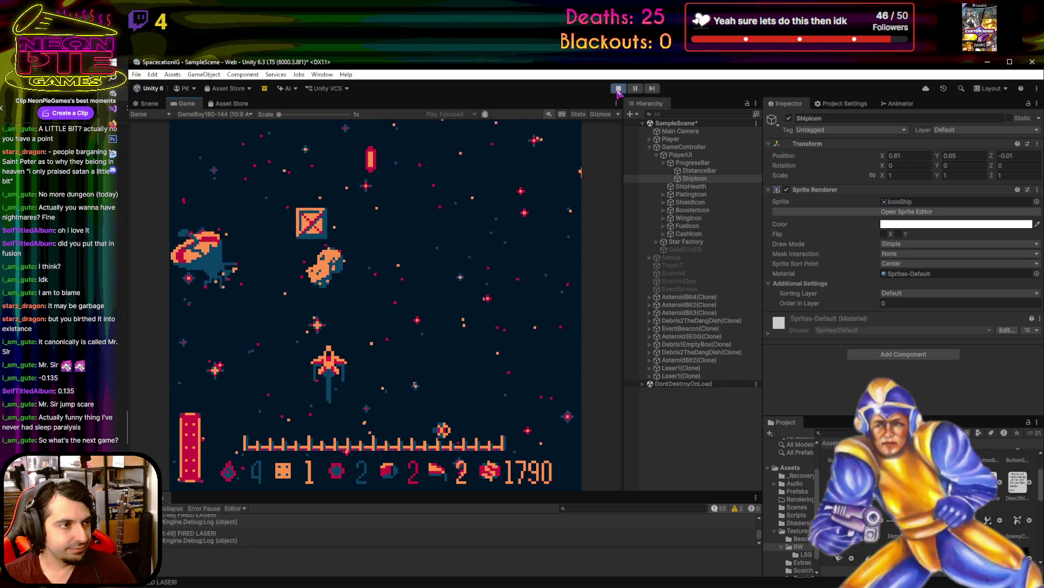
key("space")
key("Right")
key("space")
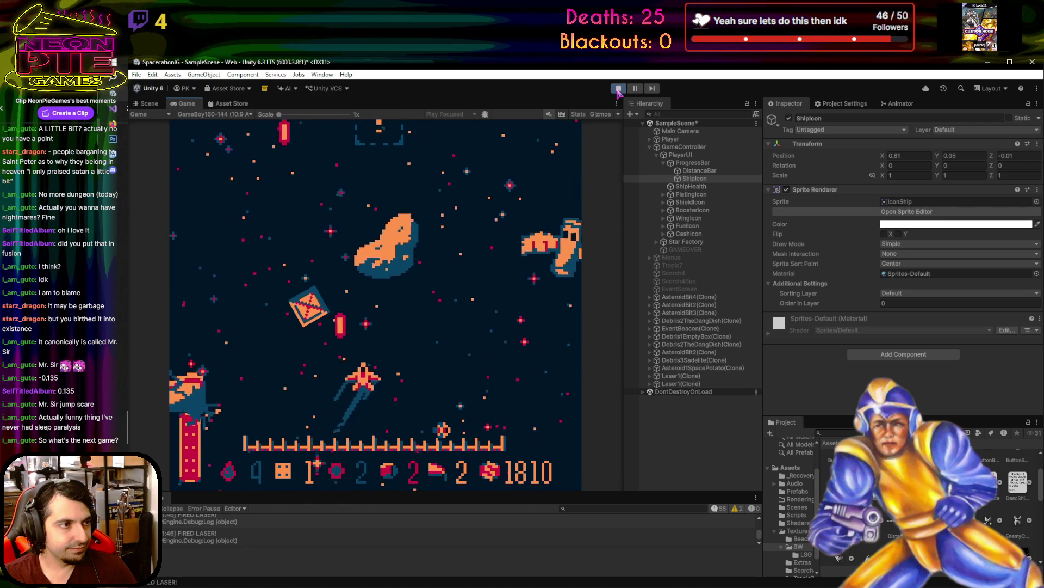
- Keep moving and shooting past the enemies to raise the score
key("space")
key("Left")
key("space")
key("space")
key("Left")
key("space")
key("Right")
key("space")
key("Up")
key("space")
key("Left")
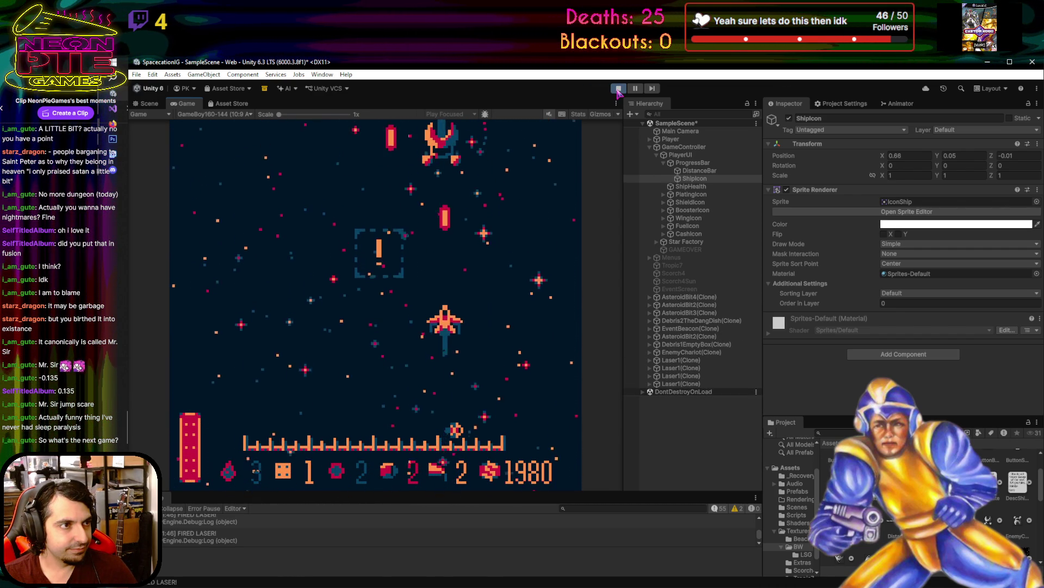
- Steer the ship to collect a crate and continue past its story text
key("Left")
key("Right")
key("Up")
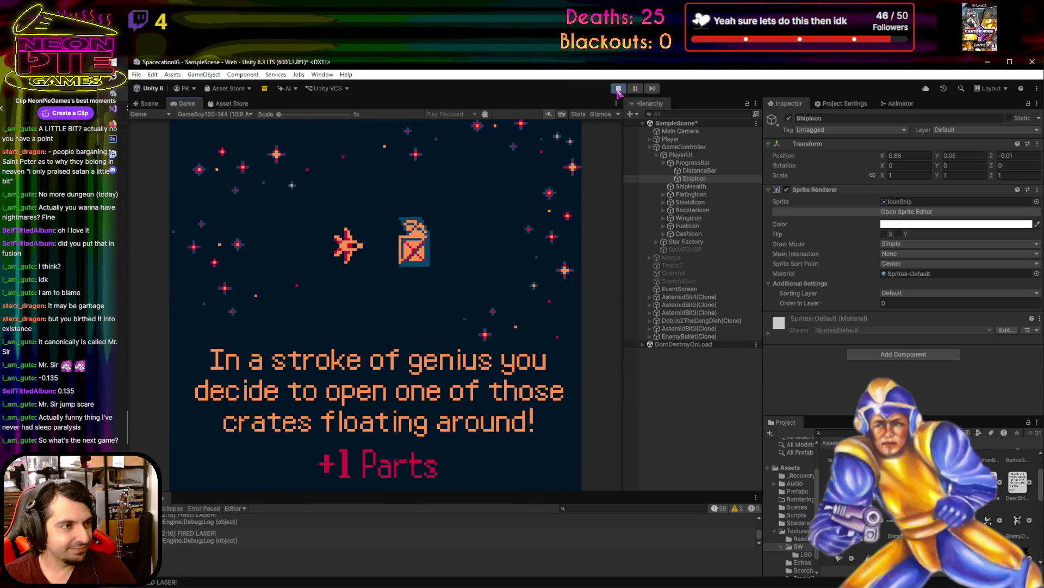
key("space")
- Weave past enemy fire and asteroids into the event beacon until the GAME OVER screen appears
key("Right")
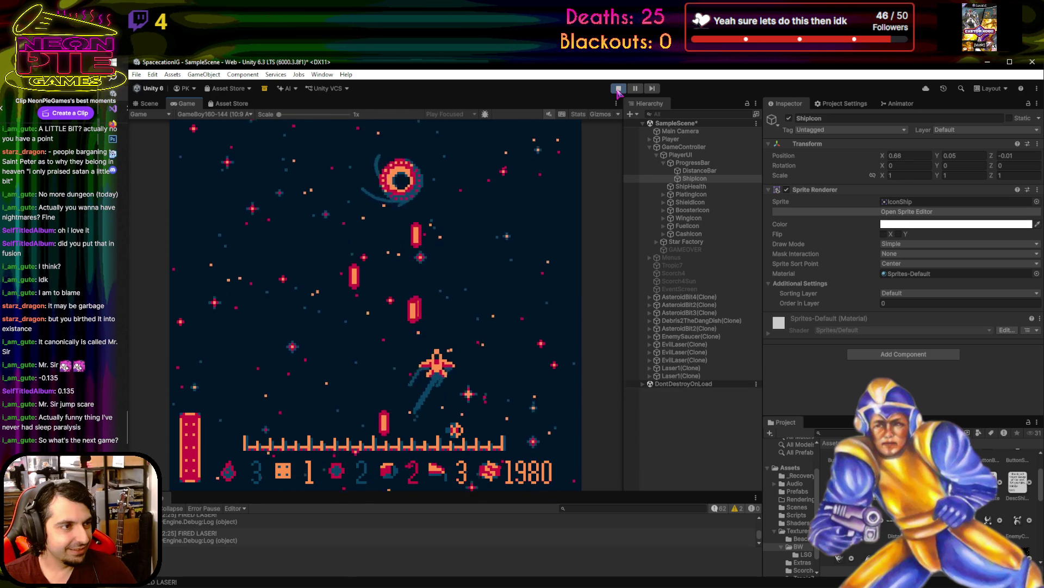
key("Left")
key("Left")
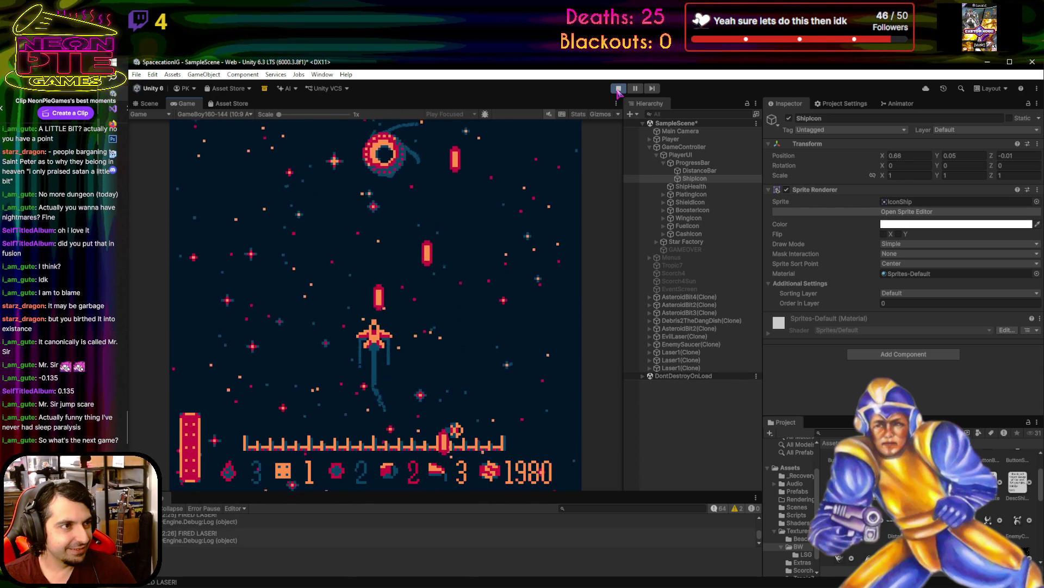
key("Right")
key("Left")
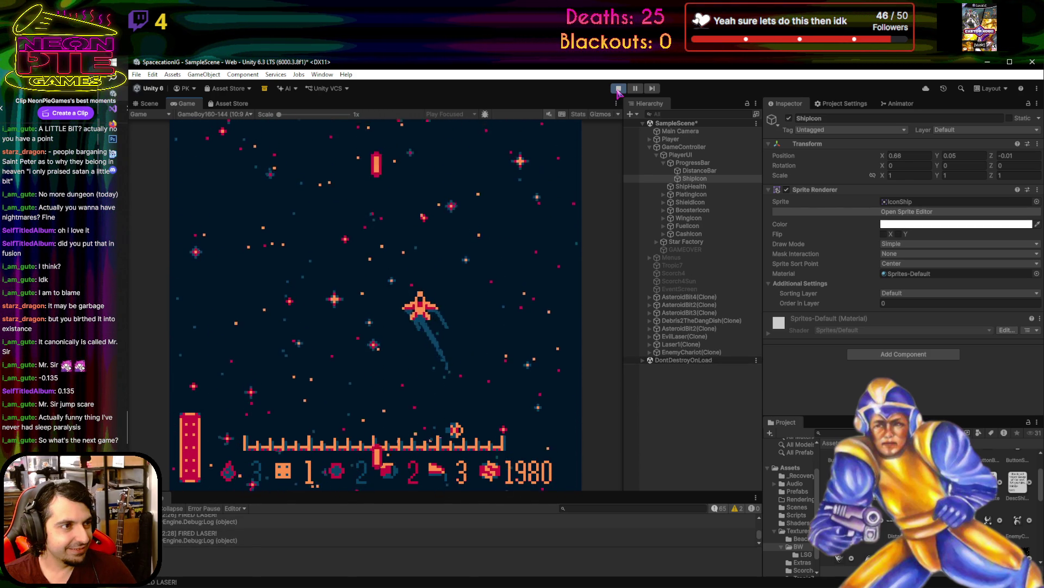
key("Right")
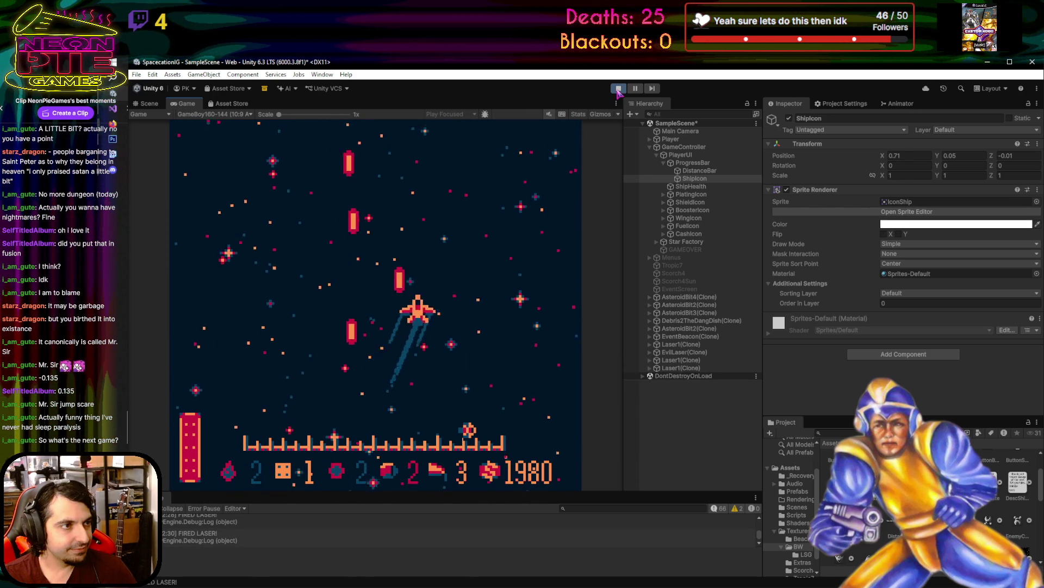
key("Left")
key("Right")
key("Left")
key("Left")
key("Right")
key("Left")
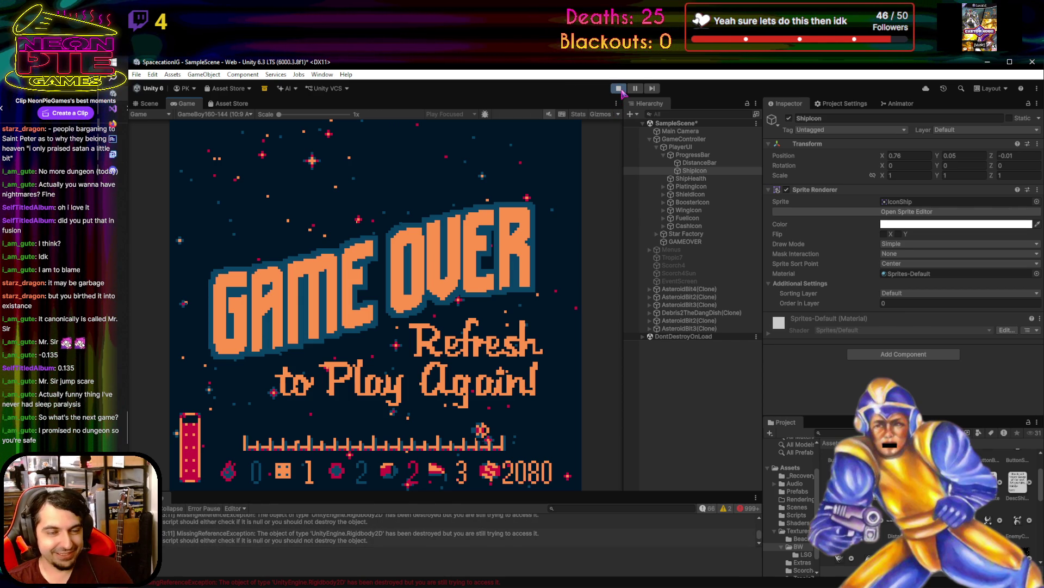
- Stop the playtest and center the title screen in the Scene view
left_click(619, 89)
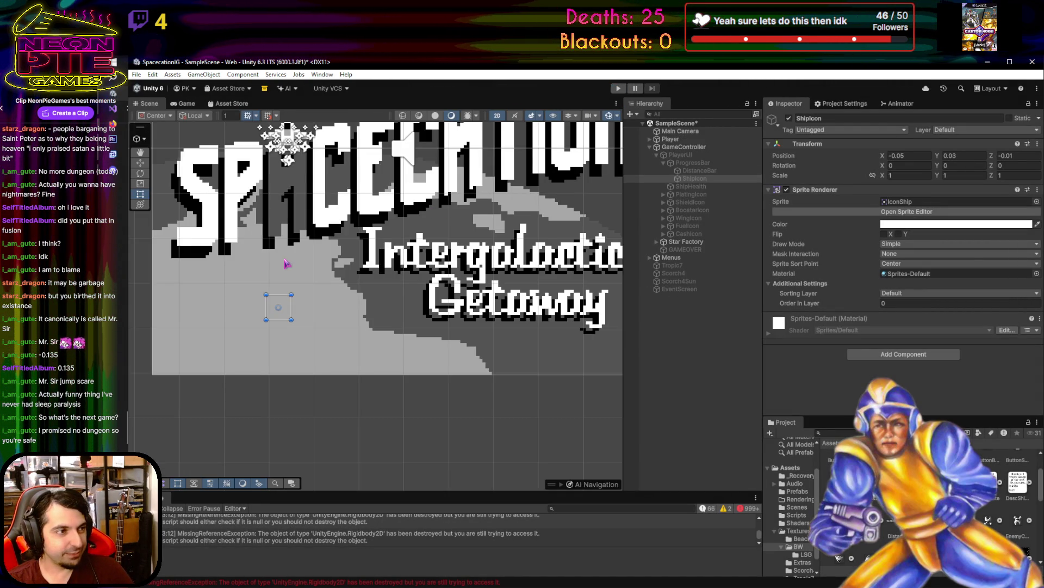
scroll(367, 238, "down", 4)
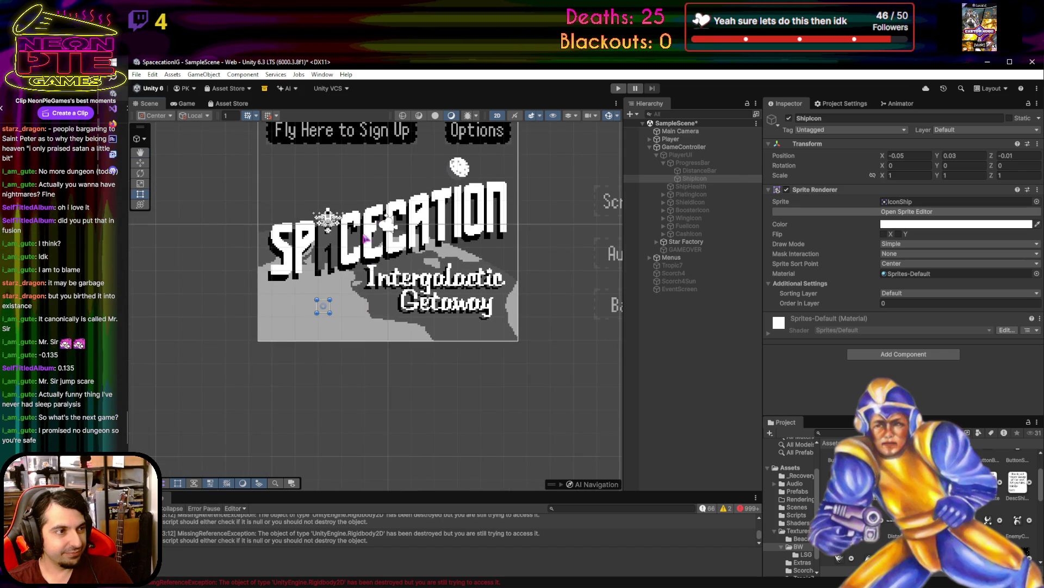
left_click_drag(366, 239, 347, 306)
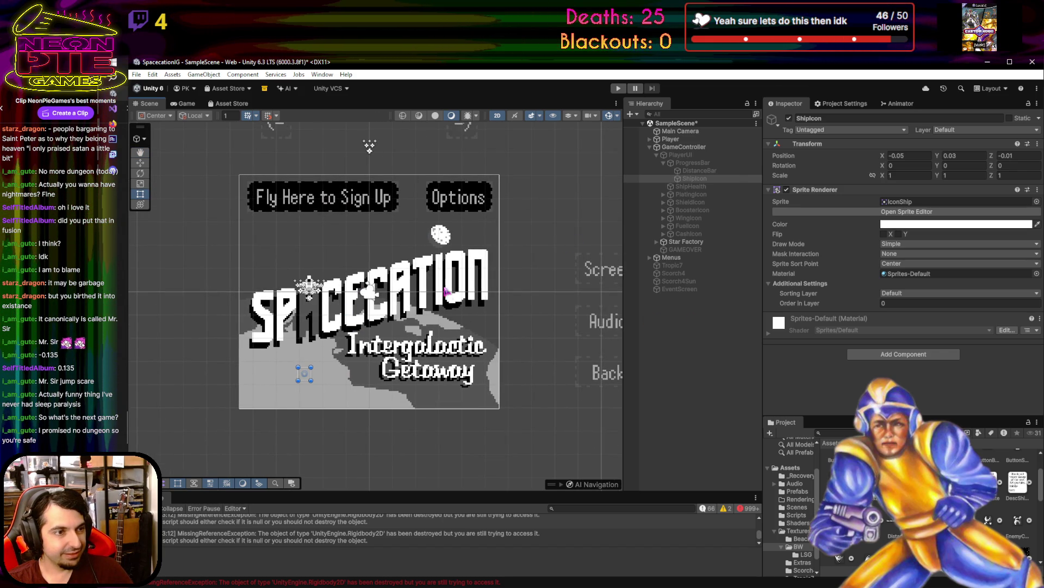
left_click(708, 352)
- Pan down to bring the Tropic-7 level picture cards fully into view
left_click_drag(522, 177, 514, 409)
mouse_move(517, 306)
left_mouse_down()
mouse_move(379, 323)
mouse_move(437, 359)
mouse_move(477, 357)
mouse_move(504, 291)
mouse_move(484, 342)
left_mouse_up()
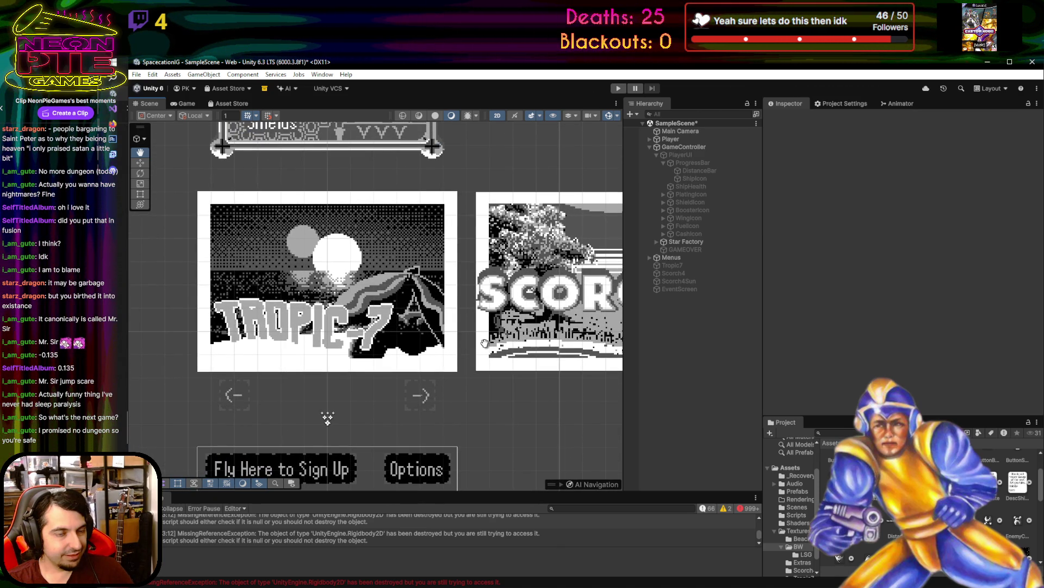
left_click_drag(484, 343, 480, 344)
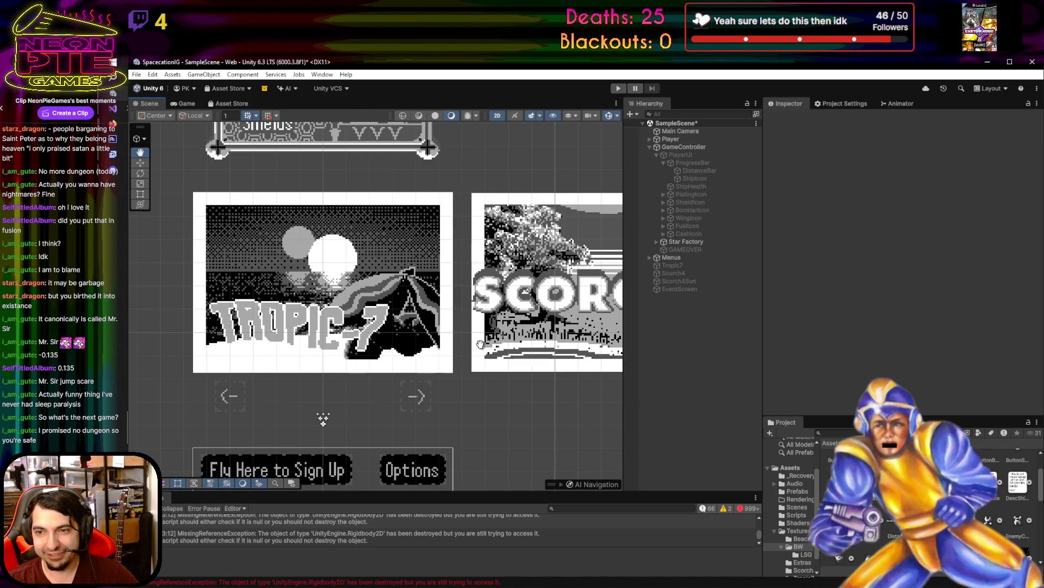
left_click_drag(480, 344, 487, 355)
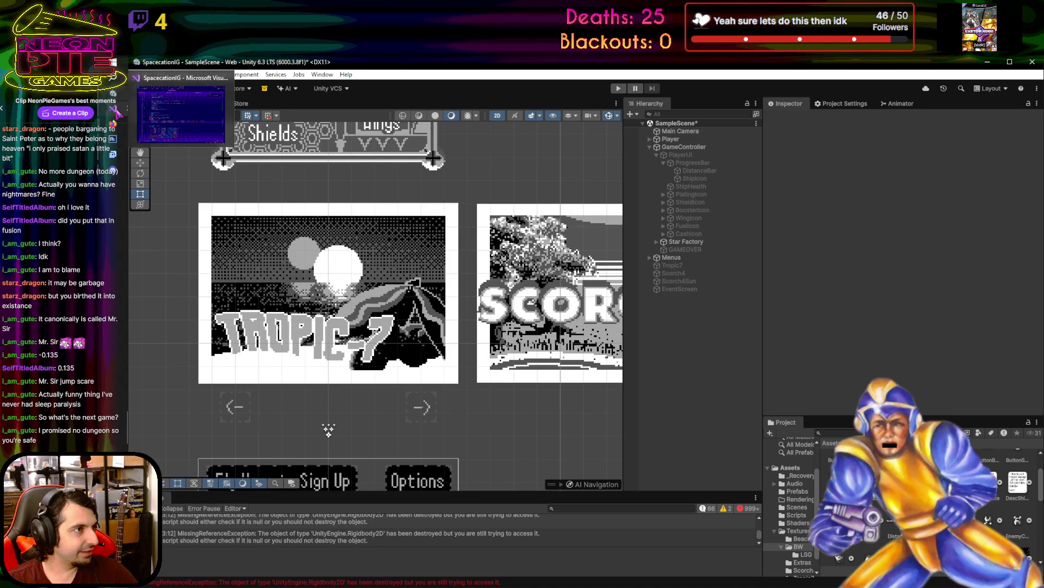
left_click(115, 112)
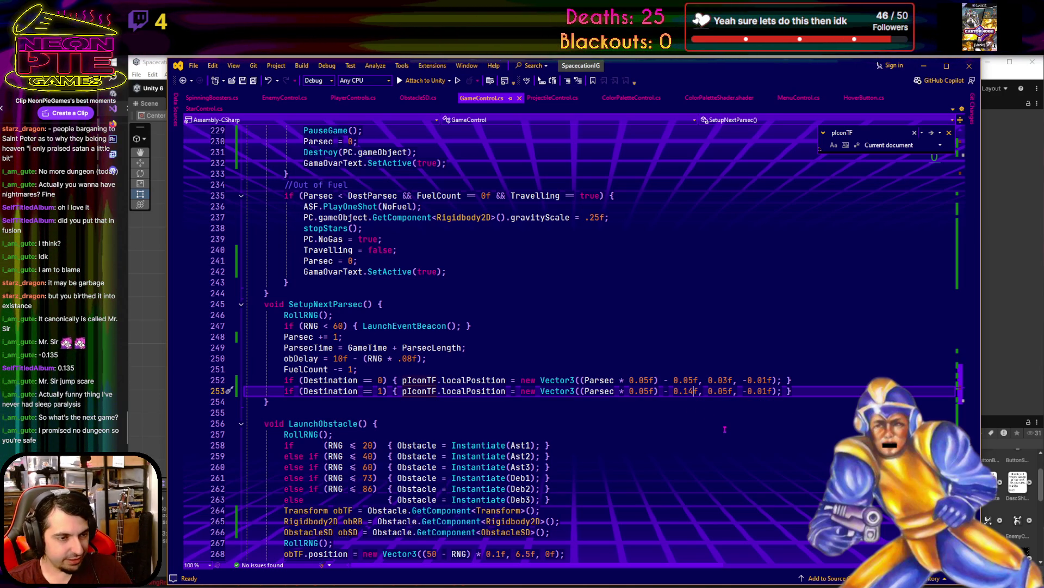
- Change the Destination 1 offset on line 253 from 0.14f to 0.1425f, save, and return to Unity
type("25")
key("ctrl+s")
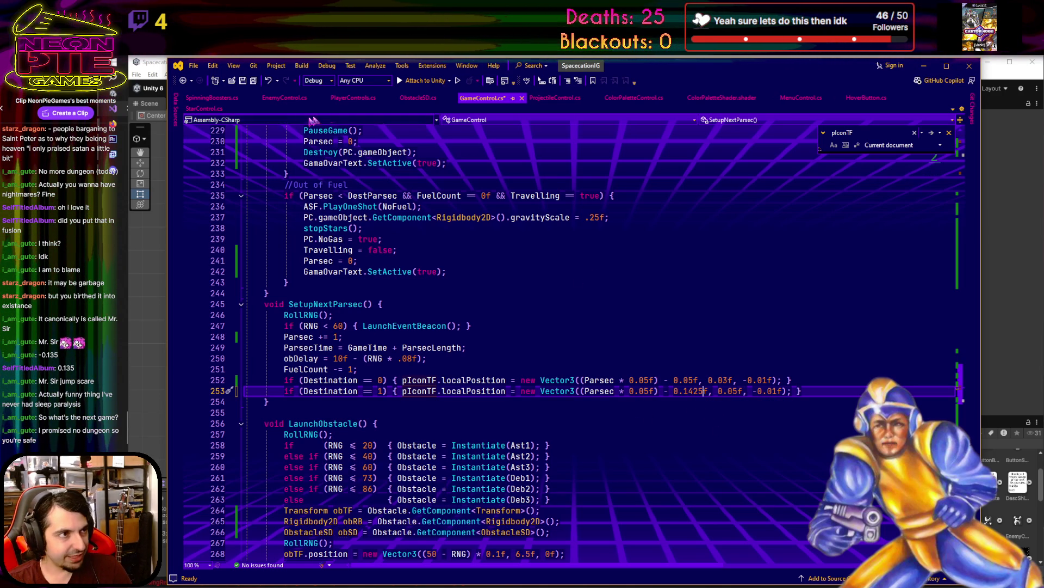
left_click(923, 68)
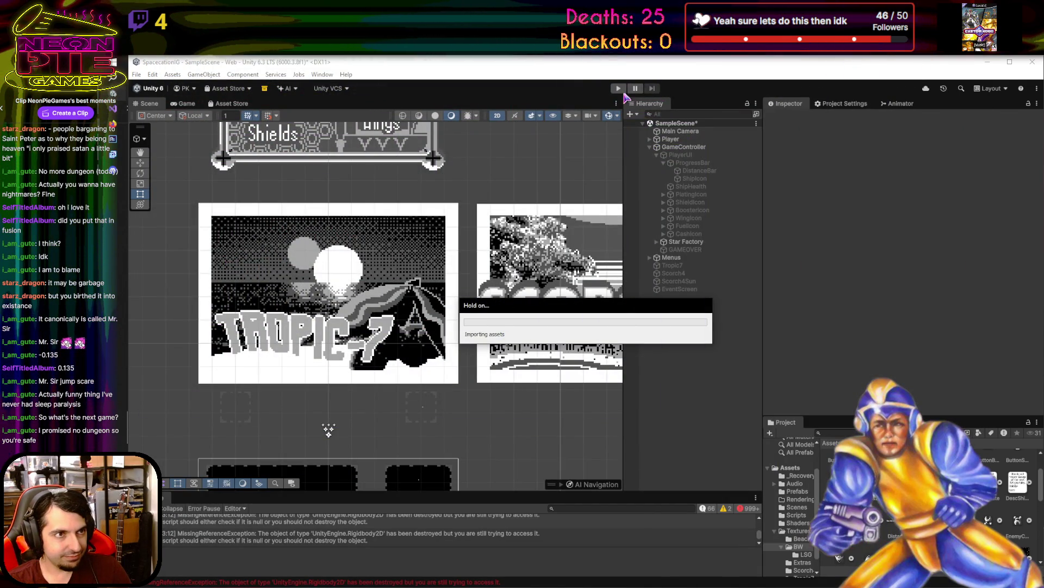
- Start Play mode once the import finishes, then pause the run to inspect the scene
left_click(621, 91)
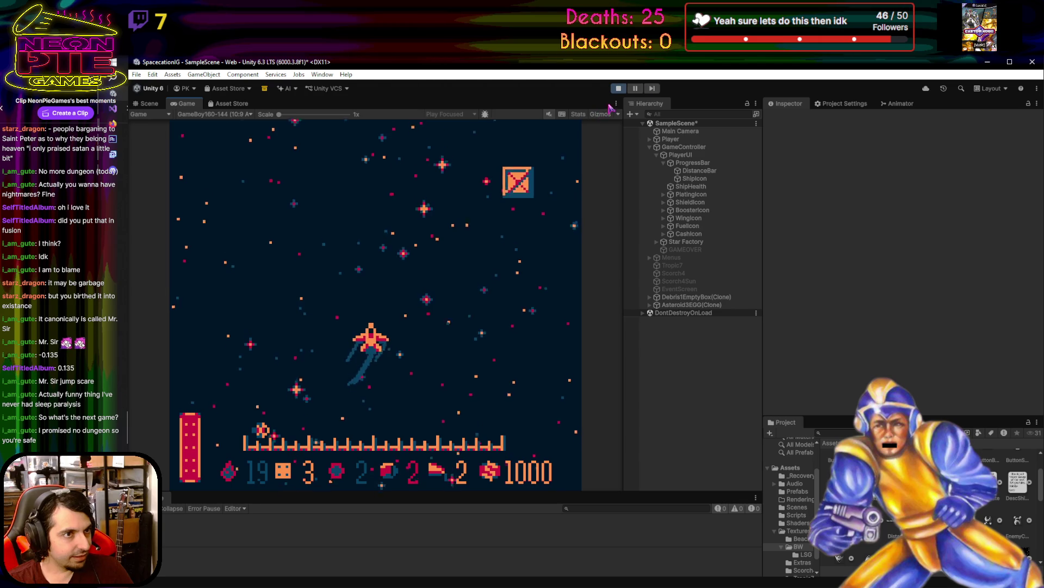
left_click(635, 88)
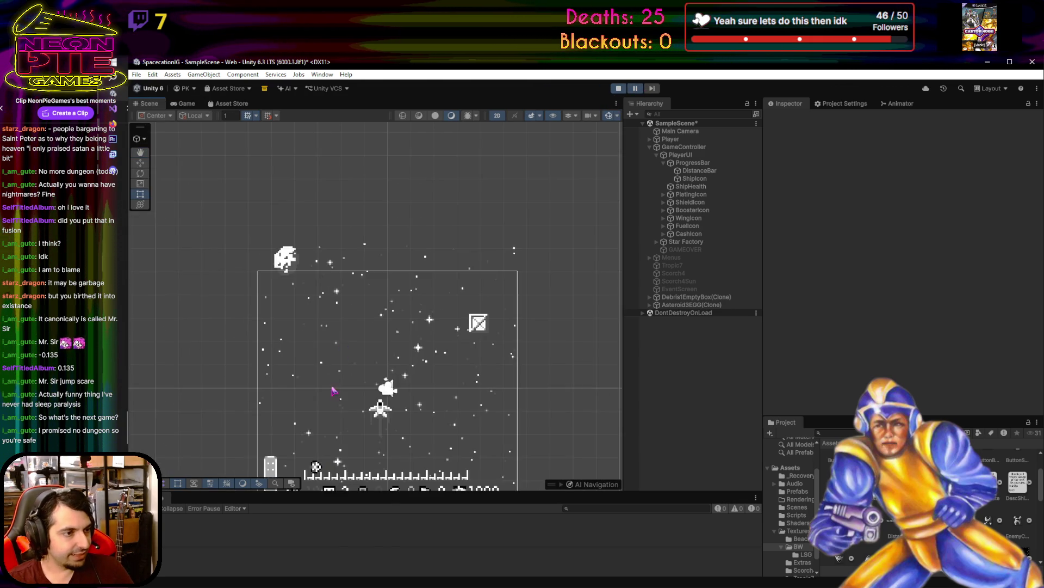
- Inspect the DistanceBar object, then select ShipIcon in the Hierarchy
scroll(333, 291, "up", 10)
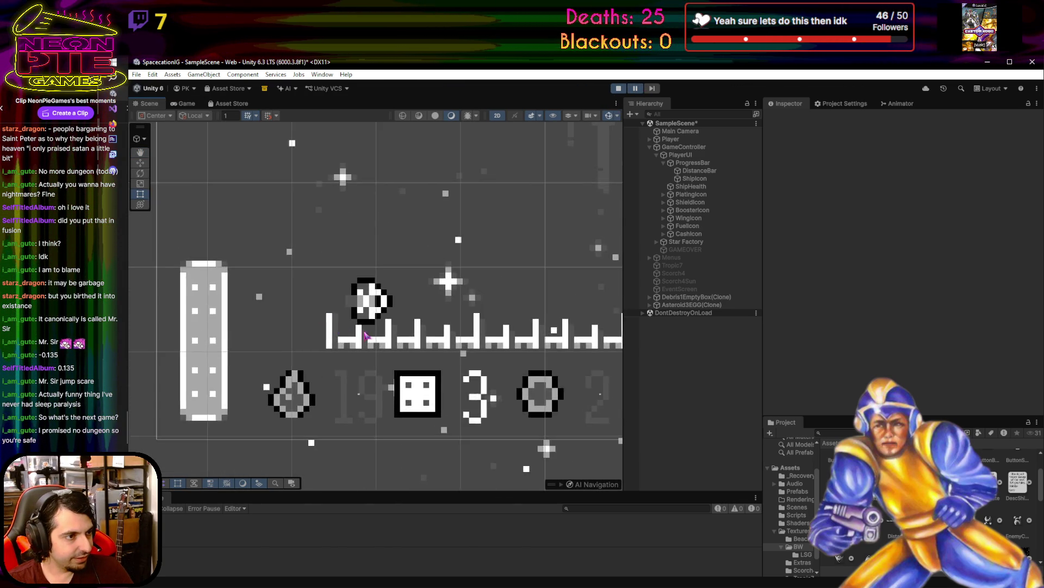
scroll(359, 337, "up", 5)
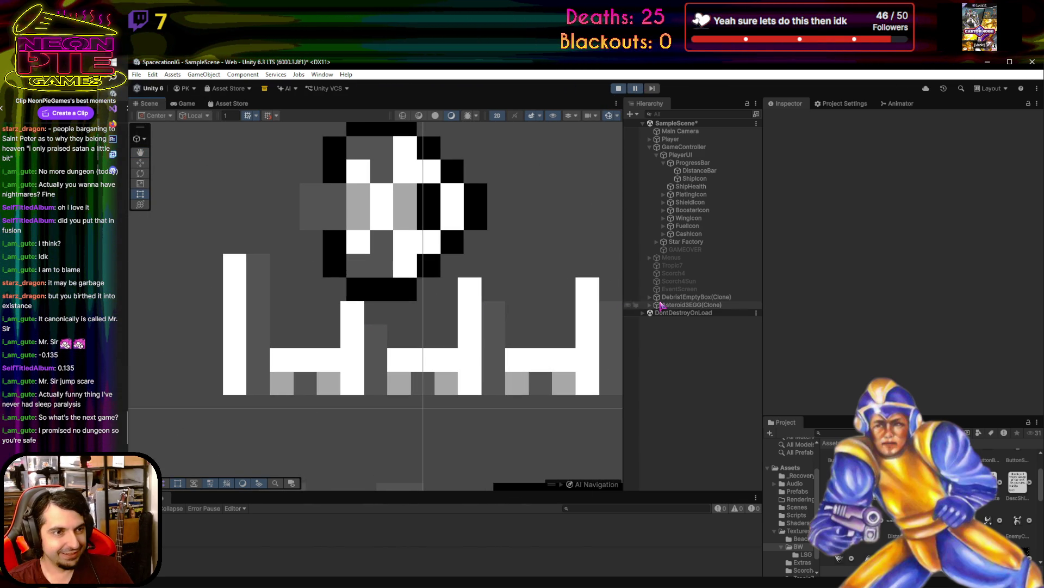
left_click(707, 170)
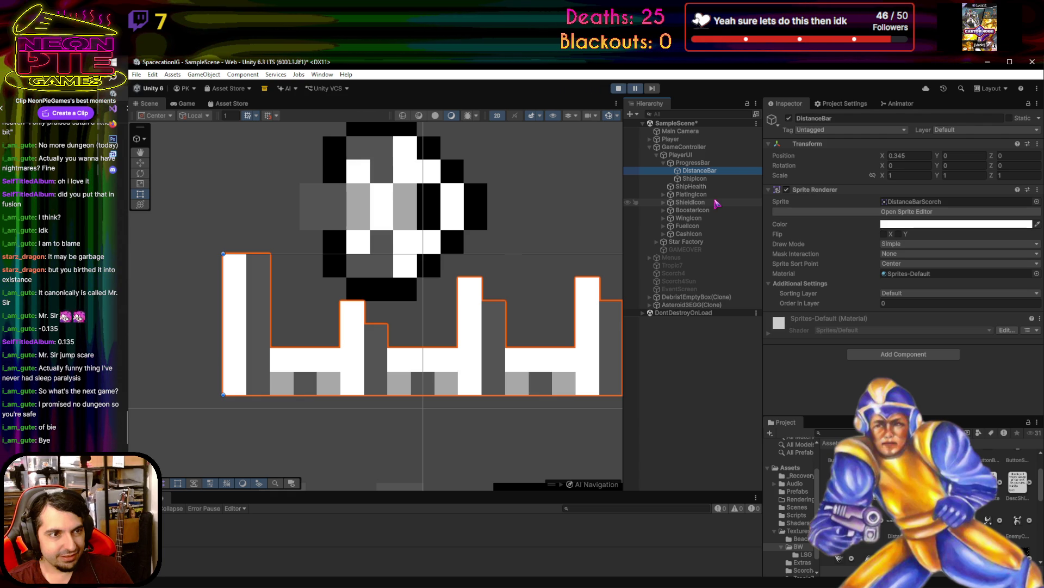
left_click(715, 180)
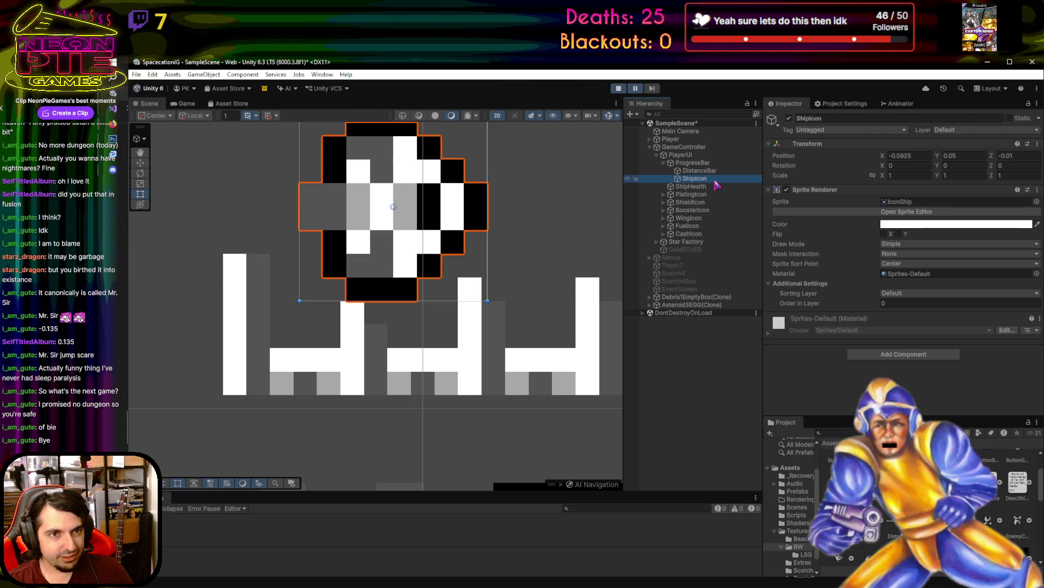
scroll(435, 281, "down", 5)
scroll(435, 281, "up", 2)
- Try -0.135 as ShipIcon's Position X, undo it, and clear the selection
left_click(891, 164)
key("Return")
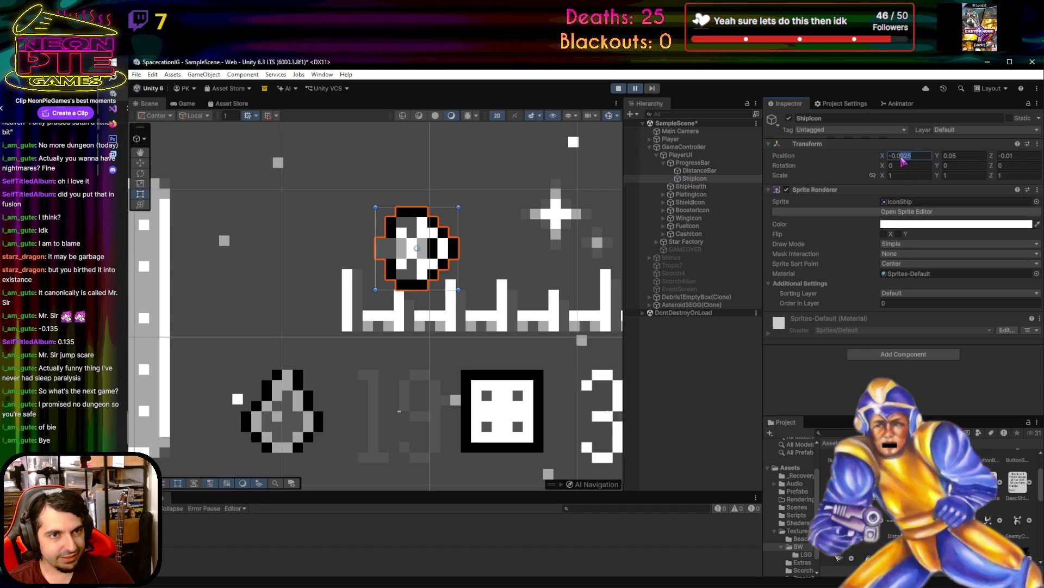
type("-0.135")
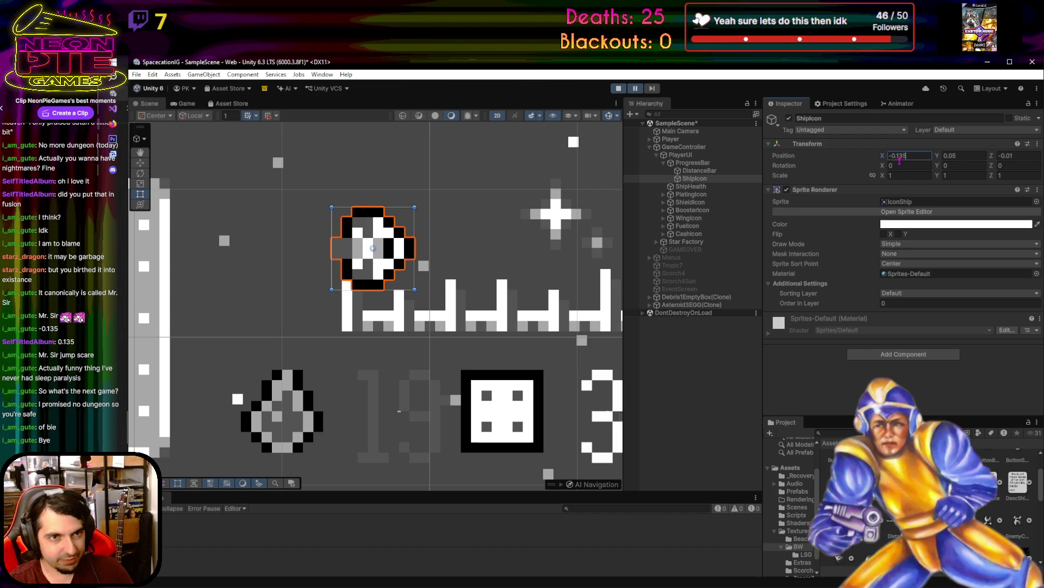
key("ctrl+z")
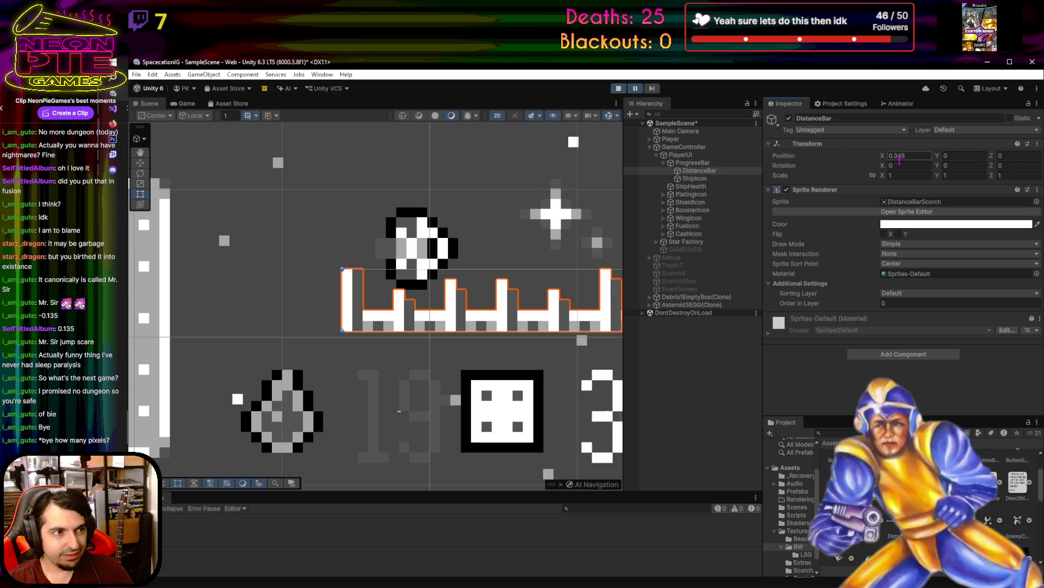
right_click(898, 159)
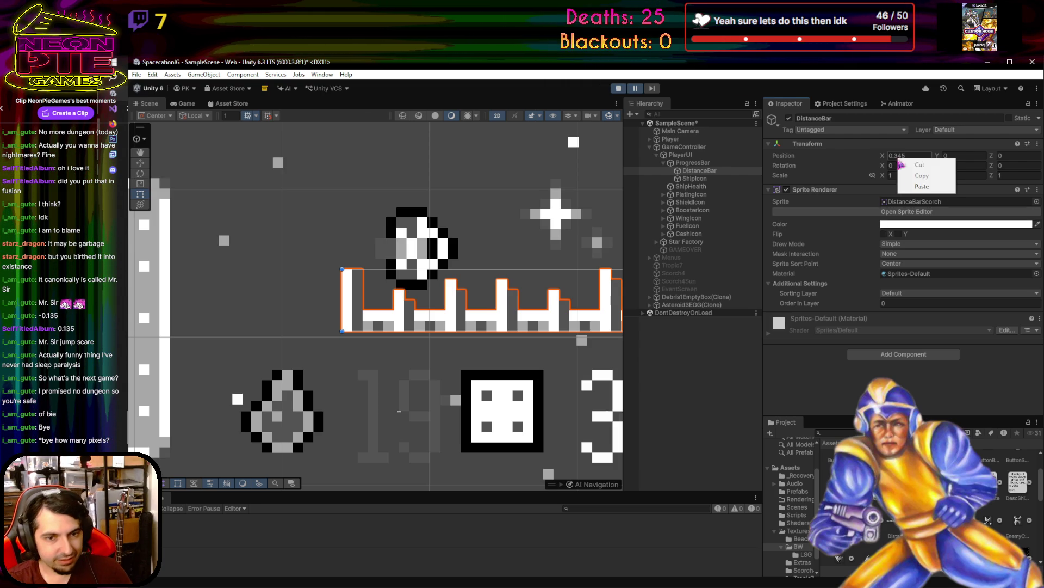
left_click(675, 398)
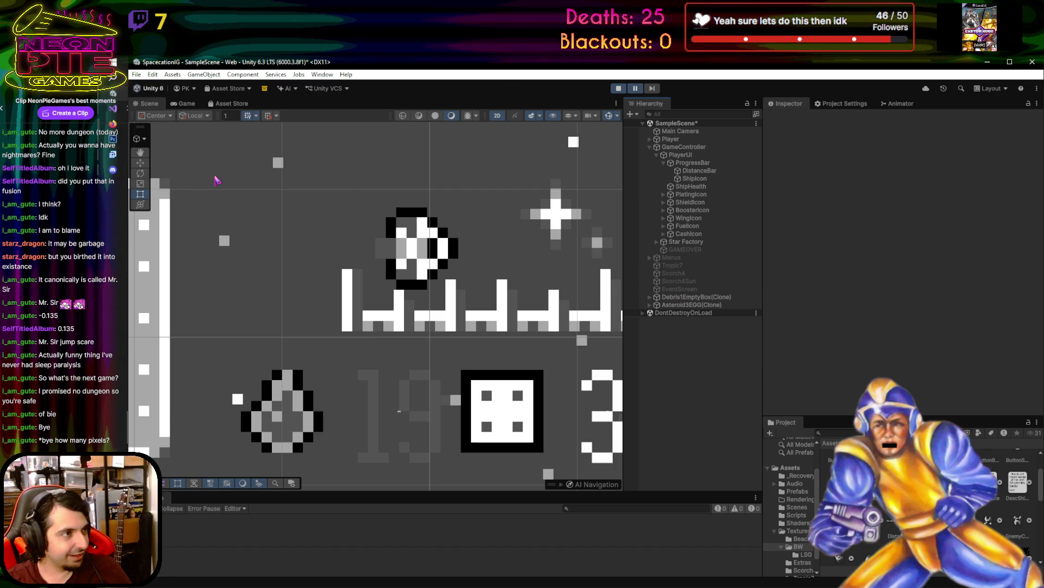
key("alt+Tab")
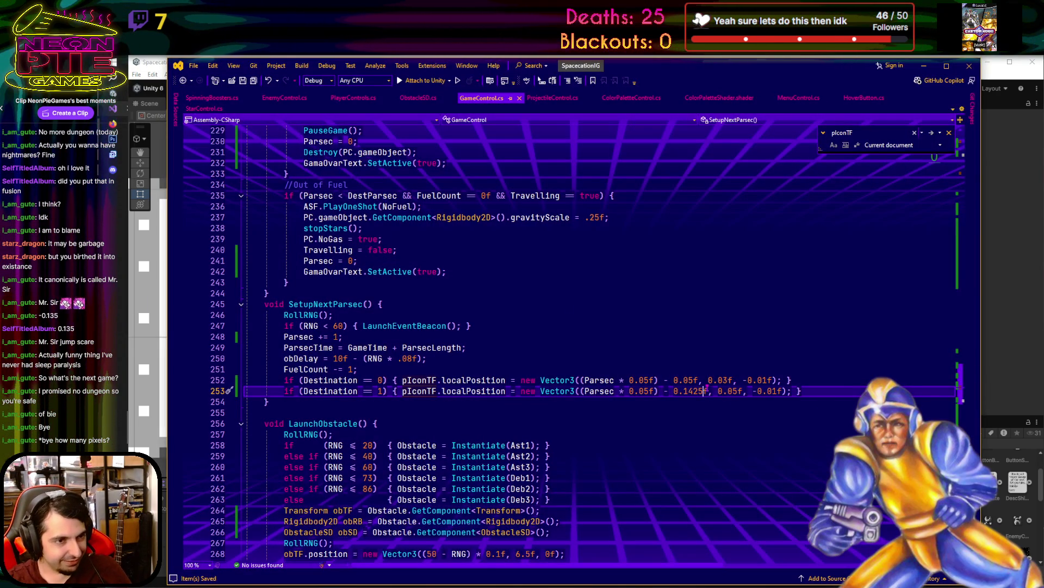
- Replace the 0.1425f Destination 1 offset on line 253 with 0.15f and go back to Unity
left_click(693, 391)
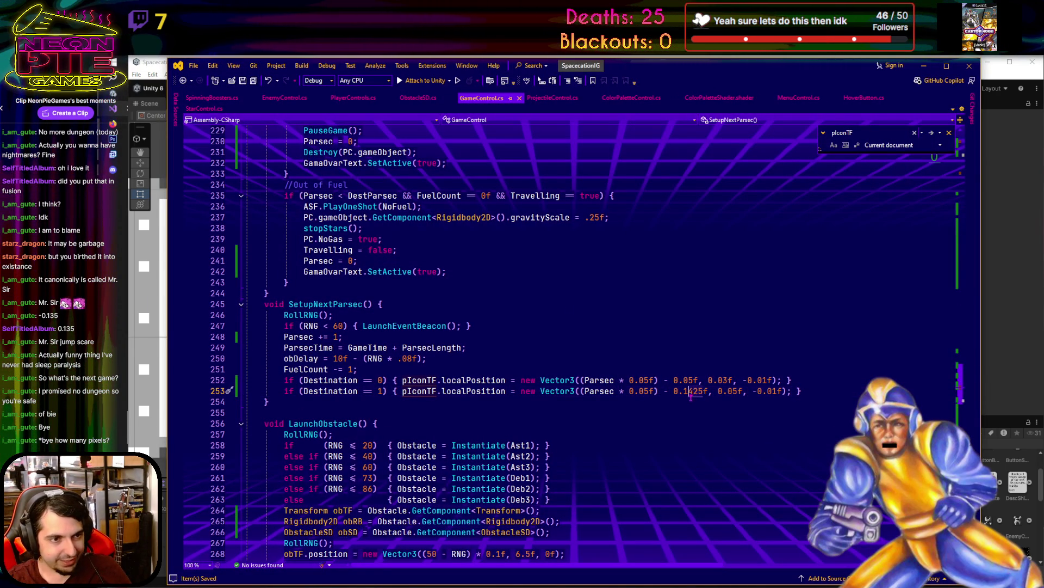
key("Delete")
key("Delete")
key("BackSpace")
type("5")
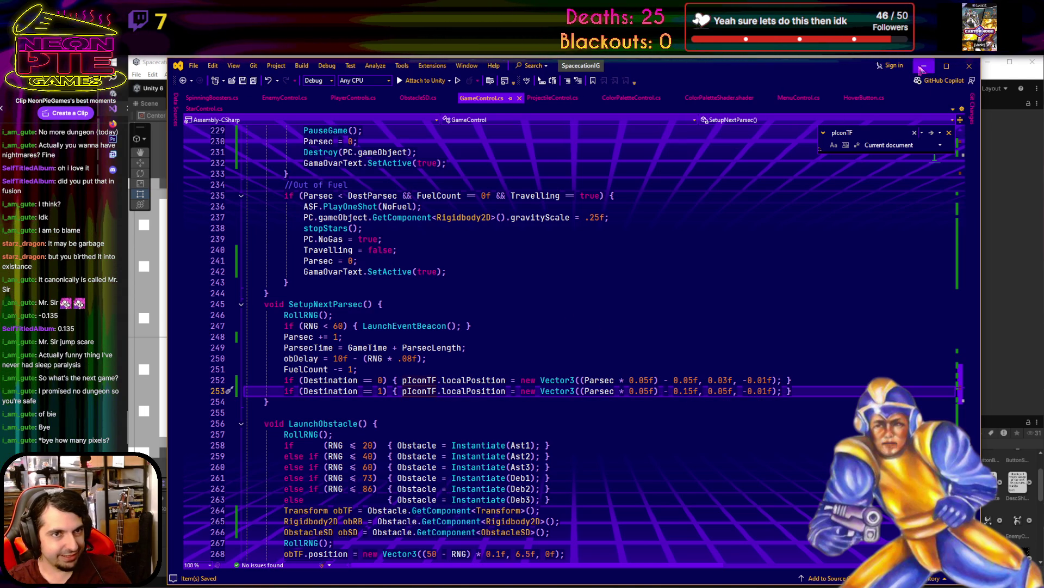
left_click(923, 67)
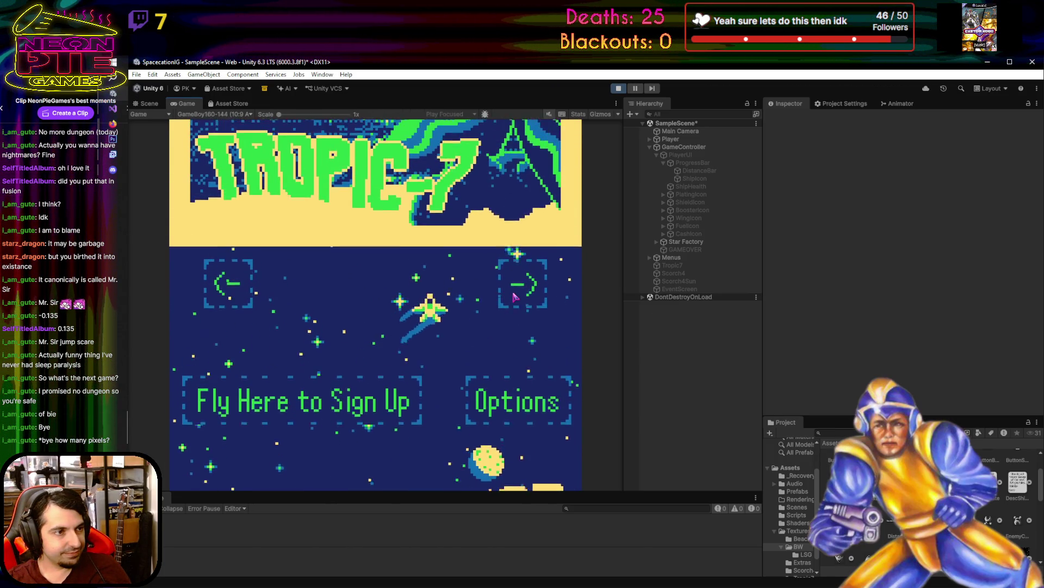
- Choose Scorch-4, fly through the shop and Start Trip, and check the icon in Scene view
key("Right")
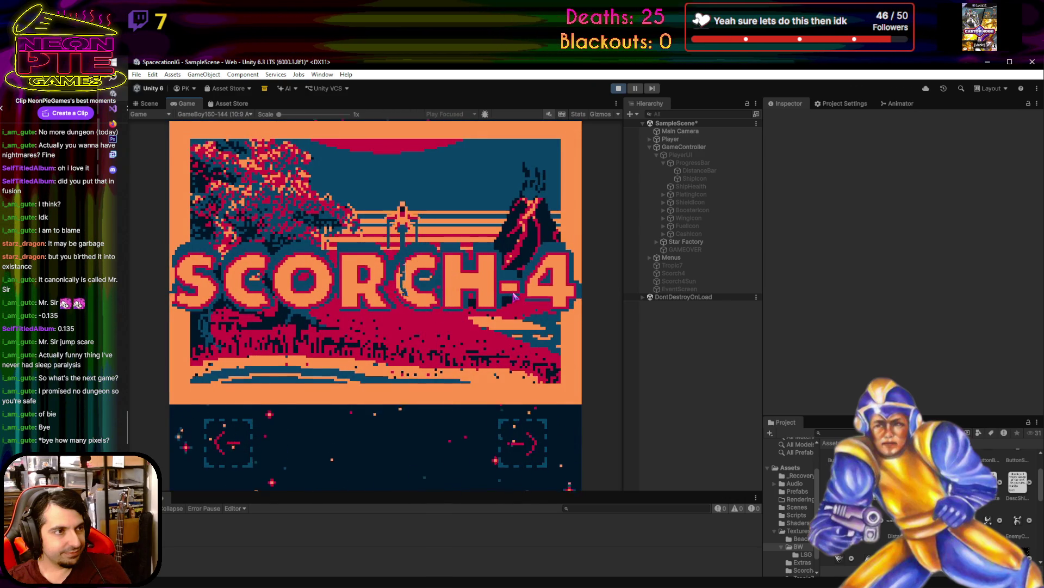
key("Up")
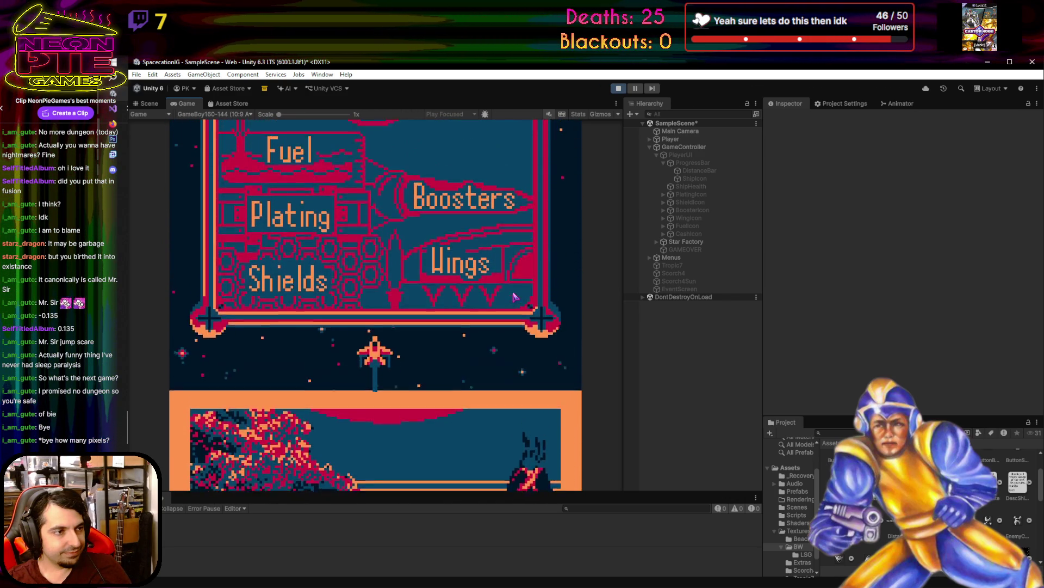
key("Up")
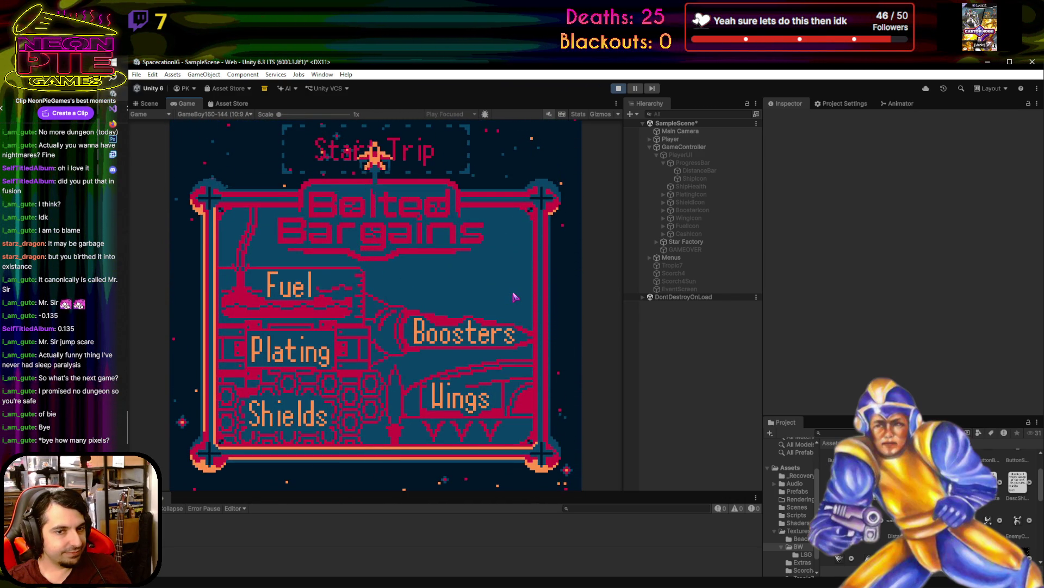
key("Up")
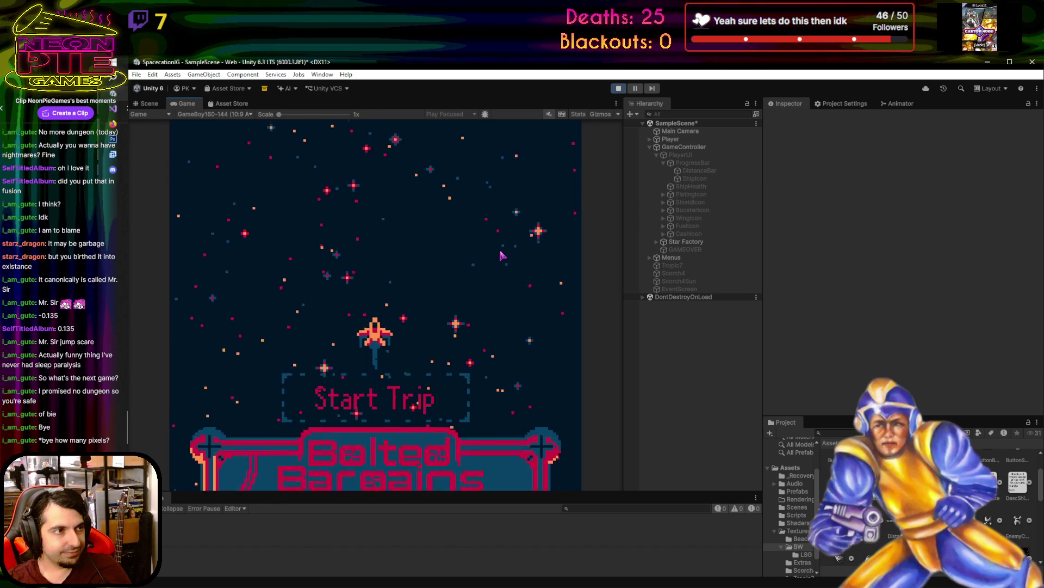
key("Right")
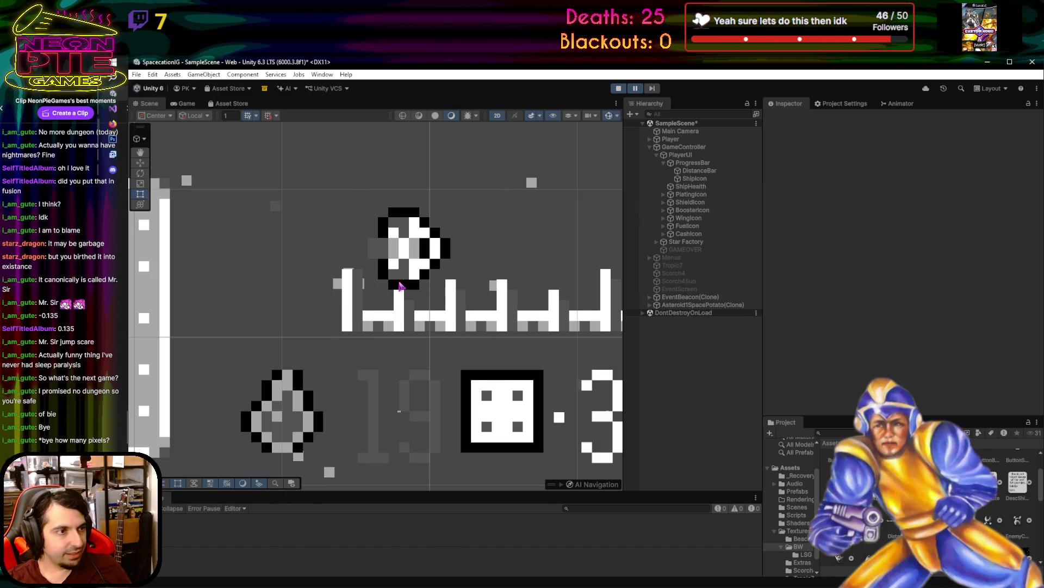
scroll(400, 286, "up", 1)
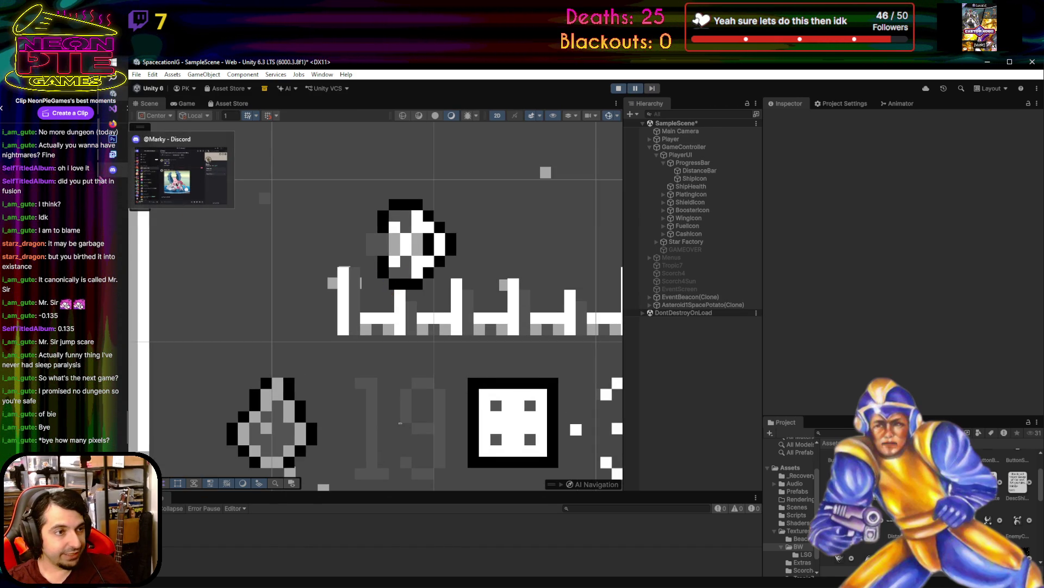
scroll(365, 207, "down", 1)
- In GameControl.cs, raise the Destination 1 offset on line 253 from 0.15f to 0.3f
mouse_move(121, 137)
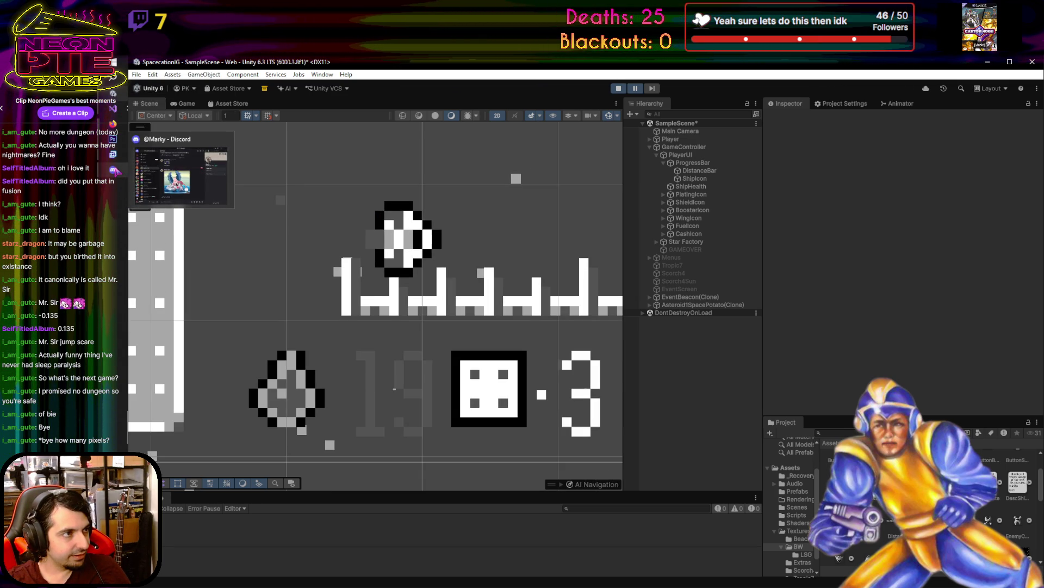
mouse_move(115, 111)
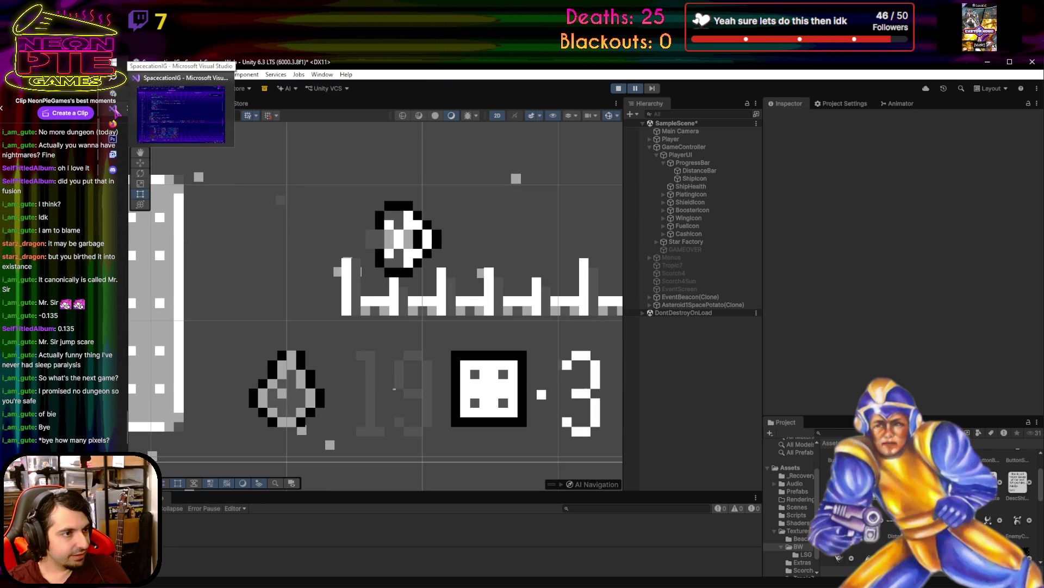
left_click(181, 109)
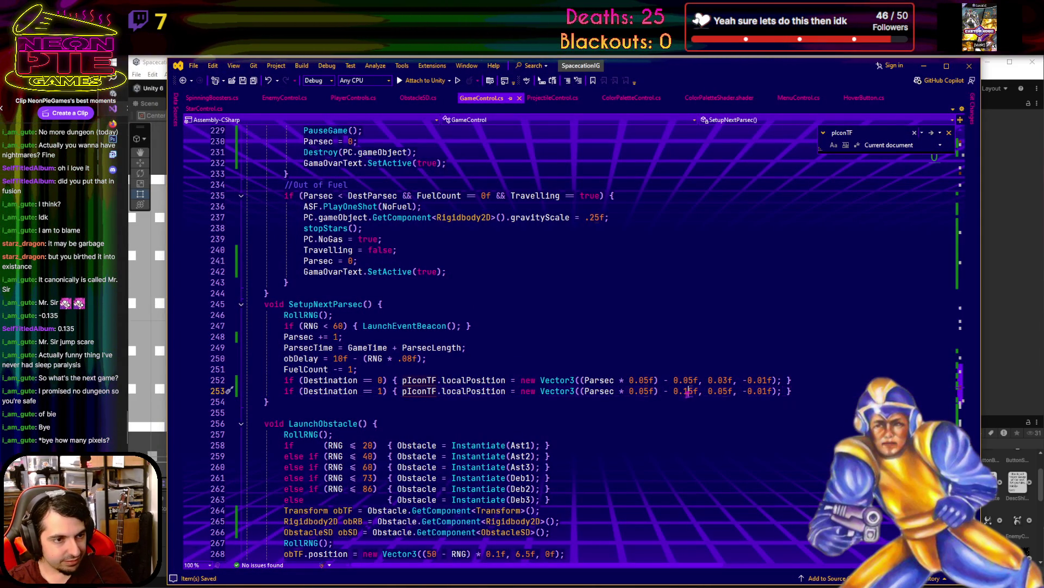
key("Delete")
key("Delete")
type("3")
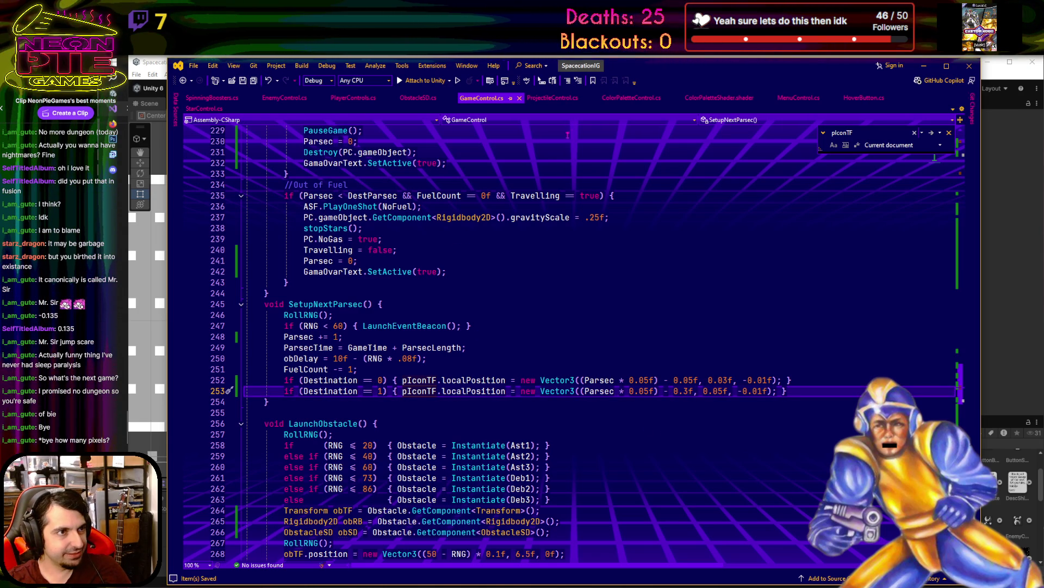
left_click(924, 67)
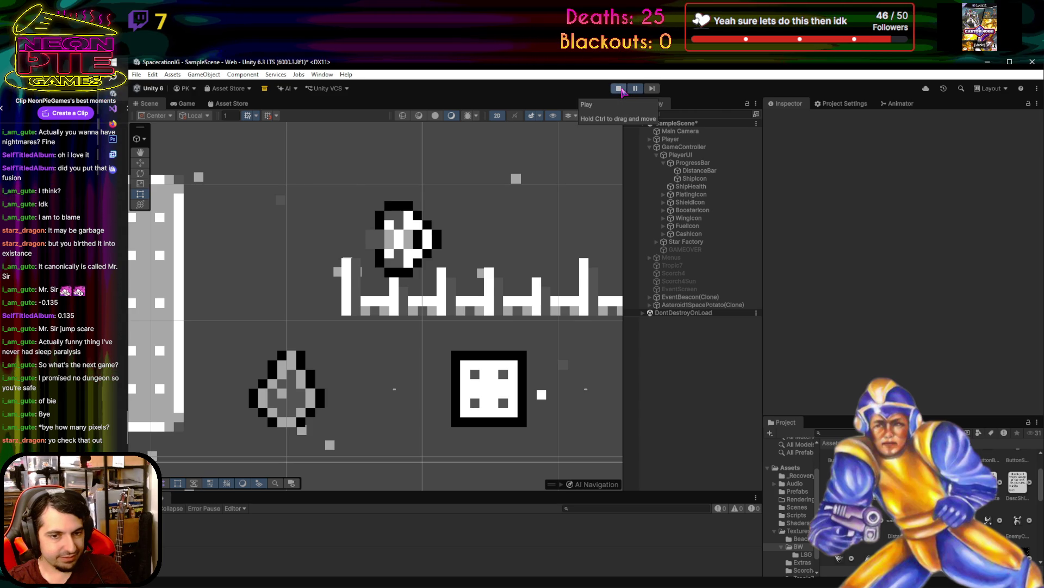
- Restart the game, launch a trip to the next destination, and stop after checking the icon's start point
left_click(621, 88)
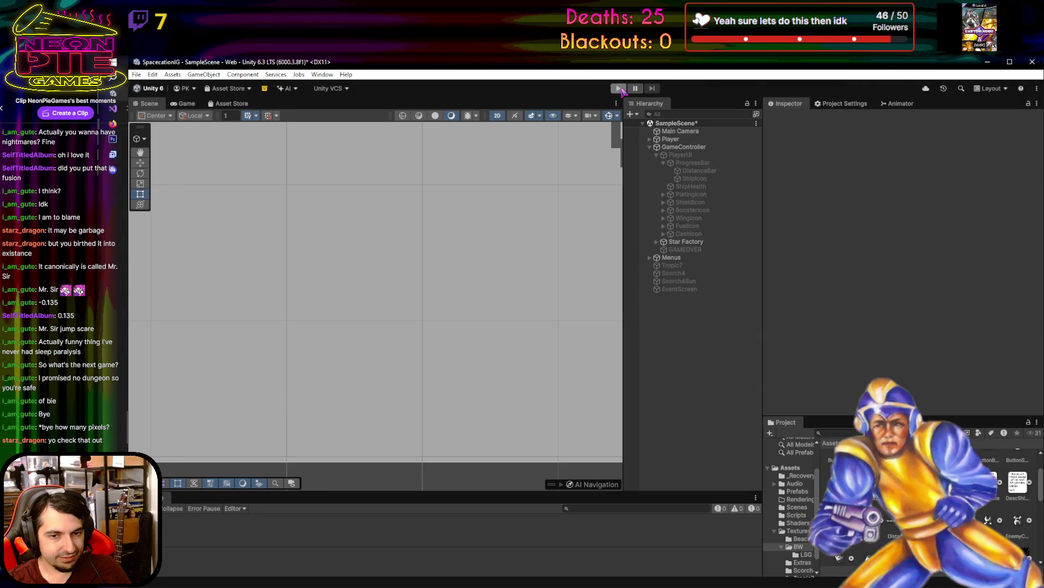
left_click(621, 89)
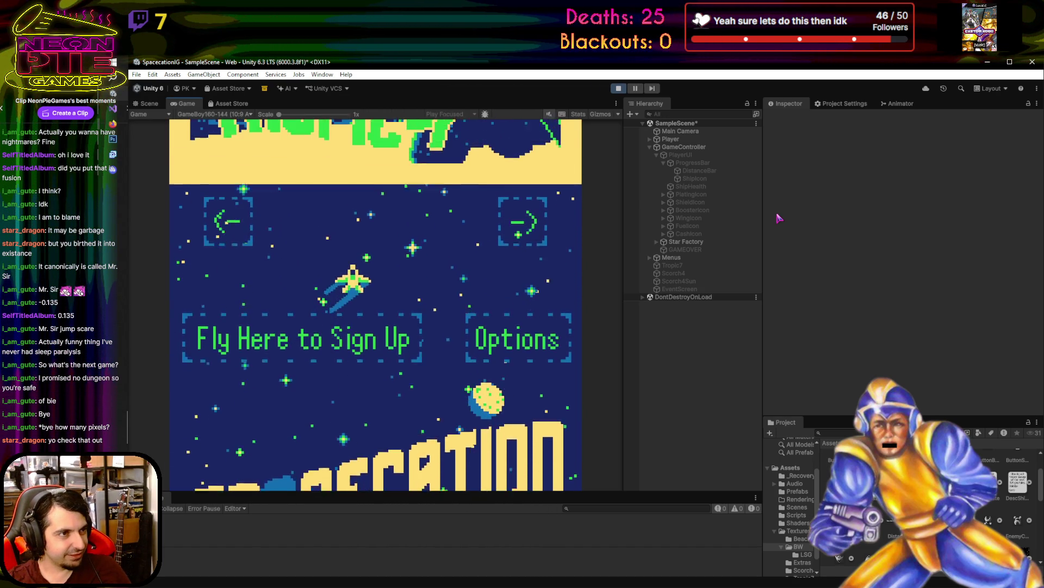
key("Right")
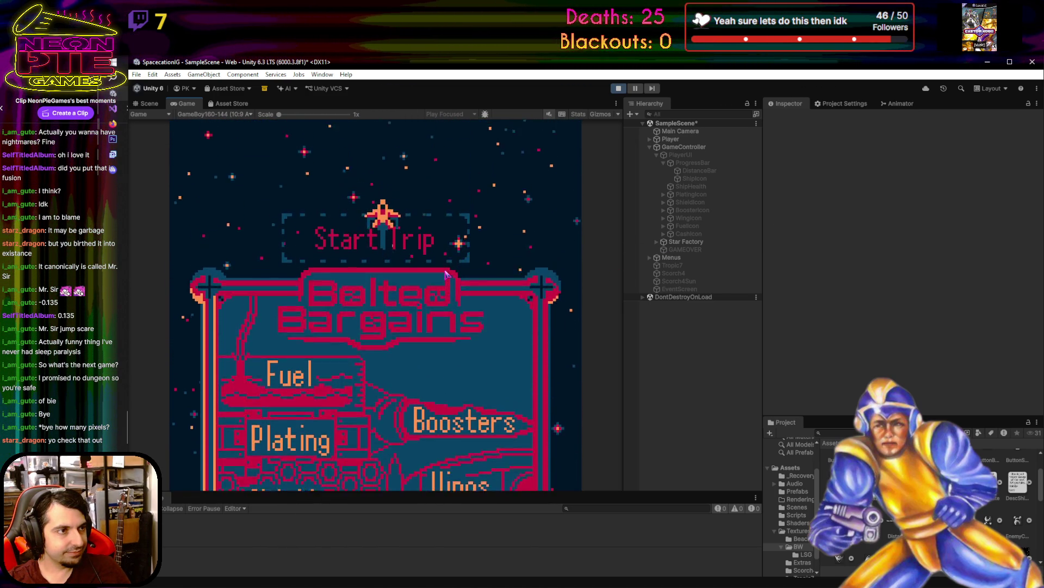
key("space")
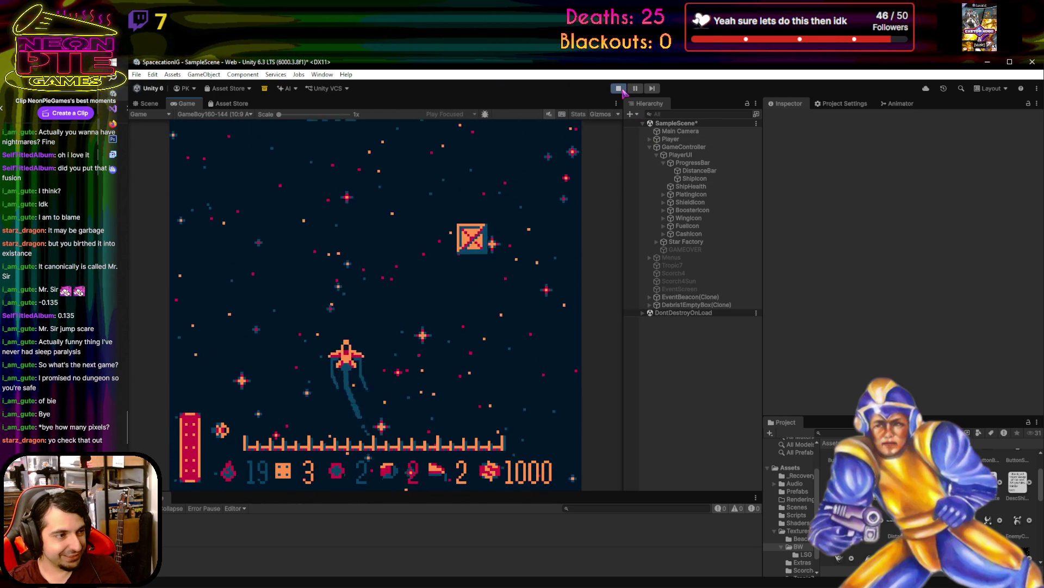
left_click(619, 88)
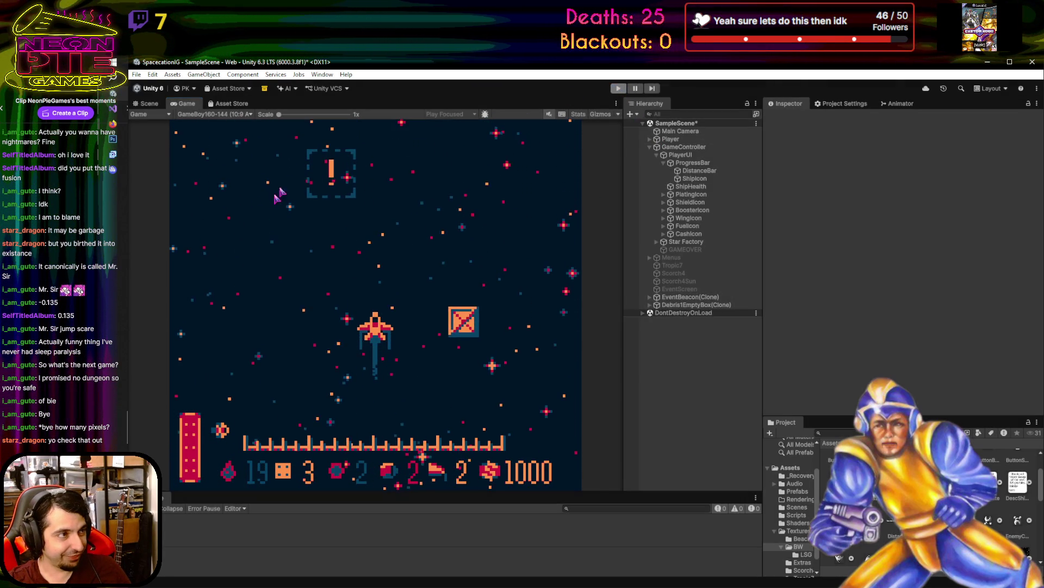
left_click(113, 112)
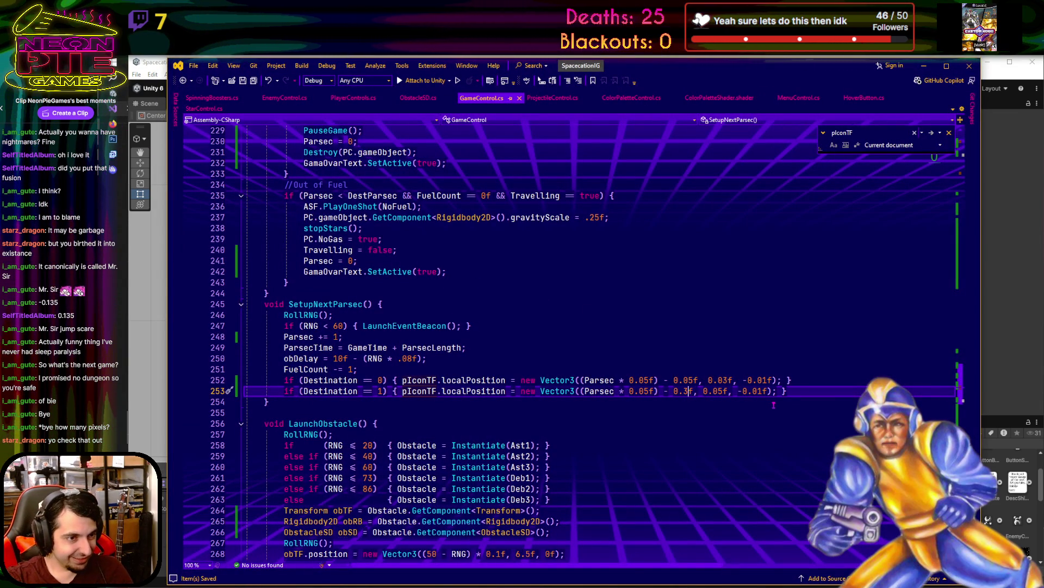
- Change the Destination 1 offset from 0.3f to 0.225f, save, and return to Unity
key("BackSpace")
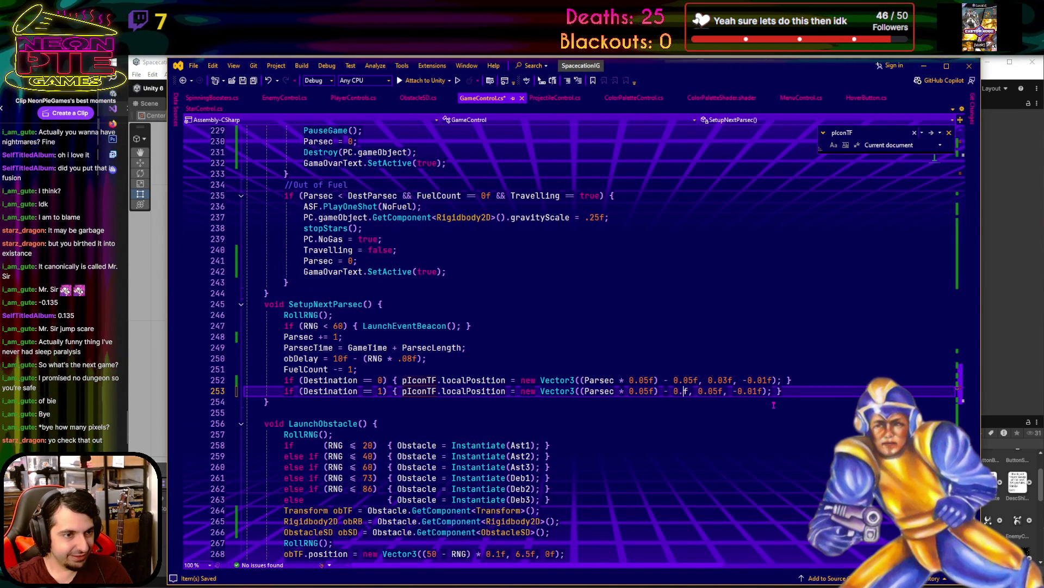
type("225")
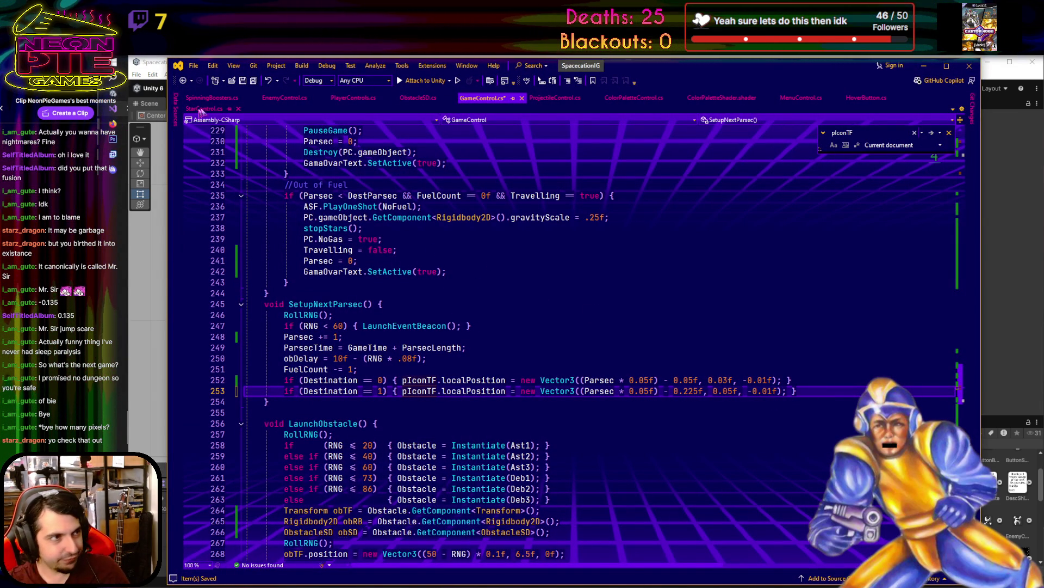
key("ctrl+s")
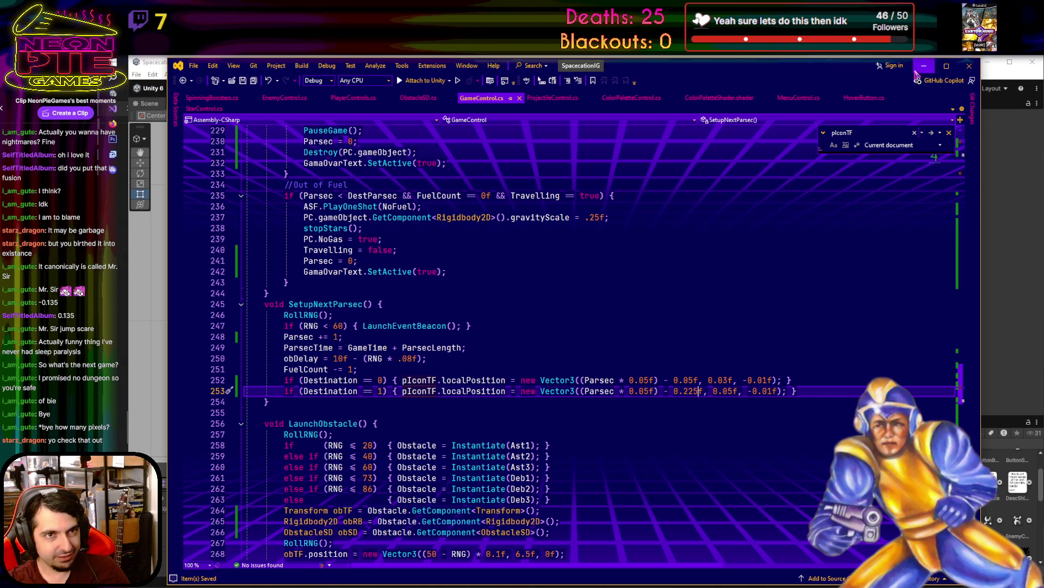
left_click(923, 66)
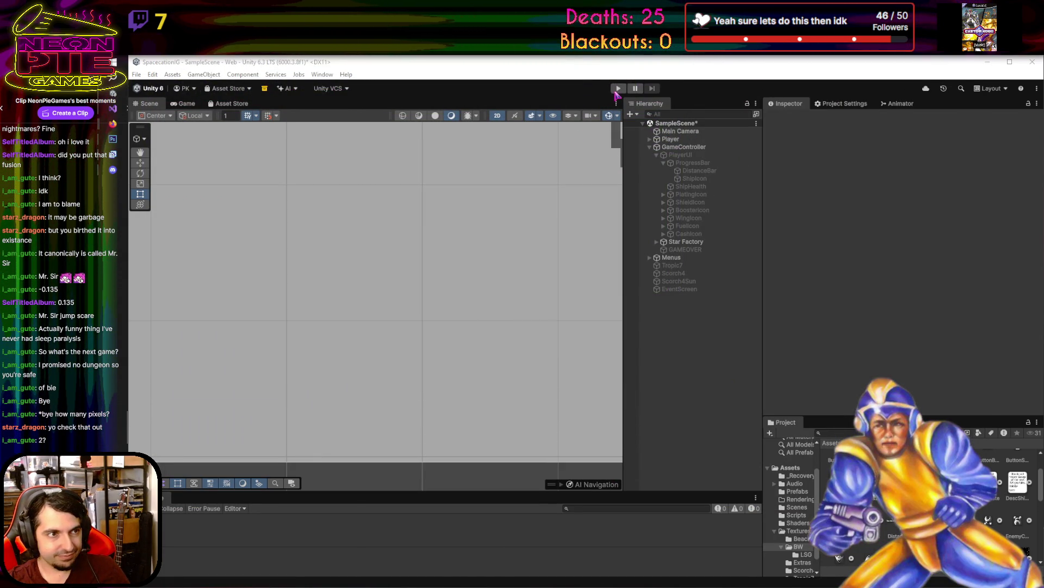
- Run a test trip, pause to zoom in on the HUD distance bar, then stop the game
left_click(619, 88)
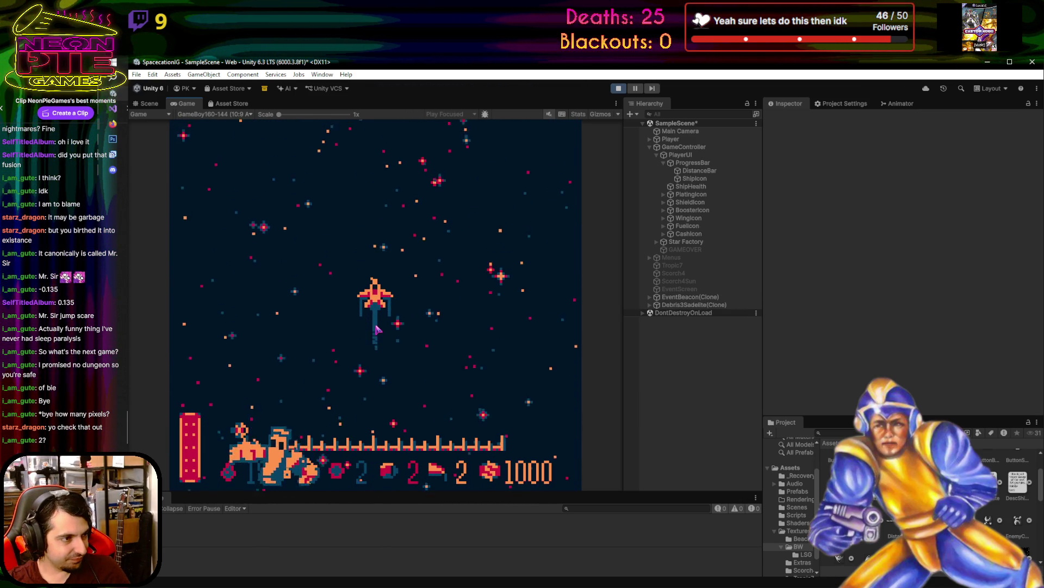
left_click(636, 89)
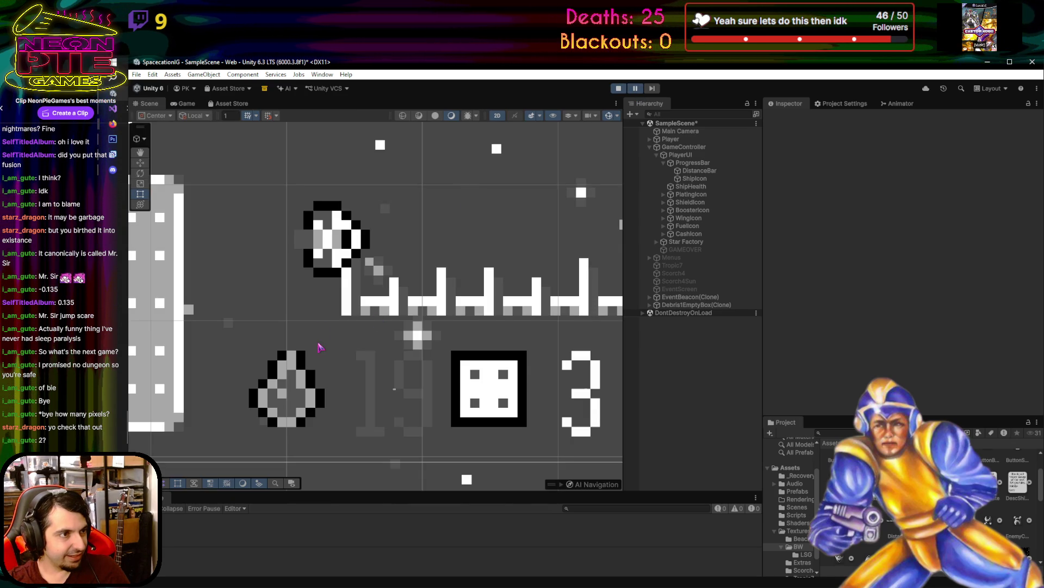
scroll(320, 347, "up", 10)
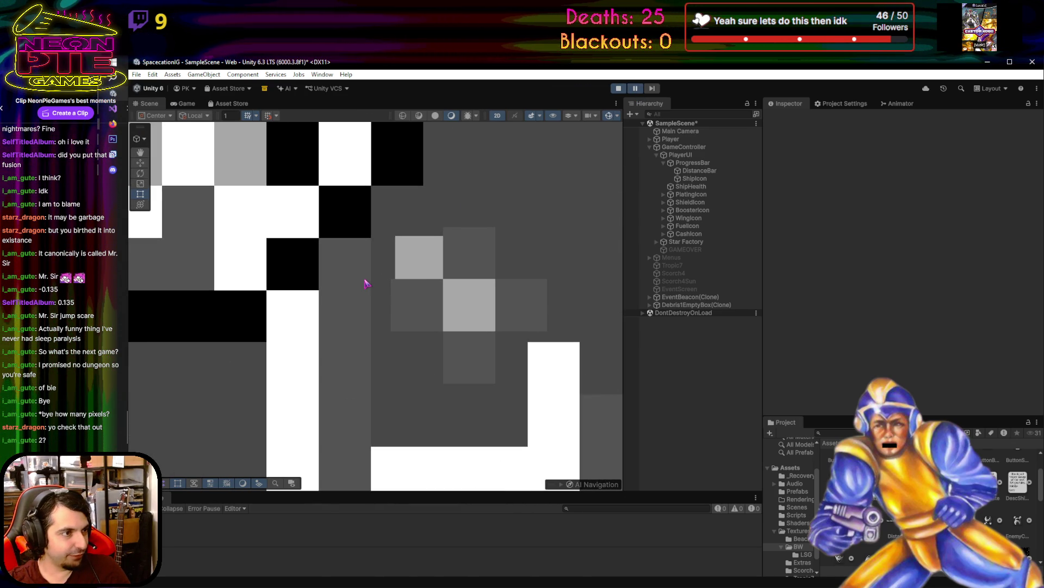
scroll(366, 283, "down", 8)
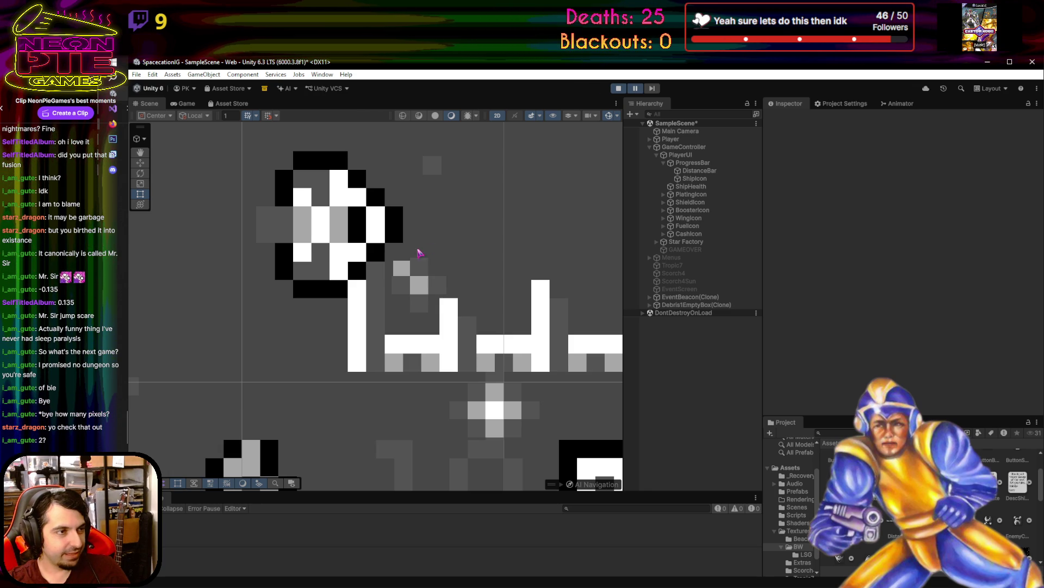
left_click(618, 89)
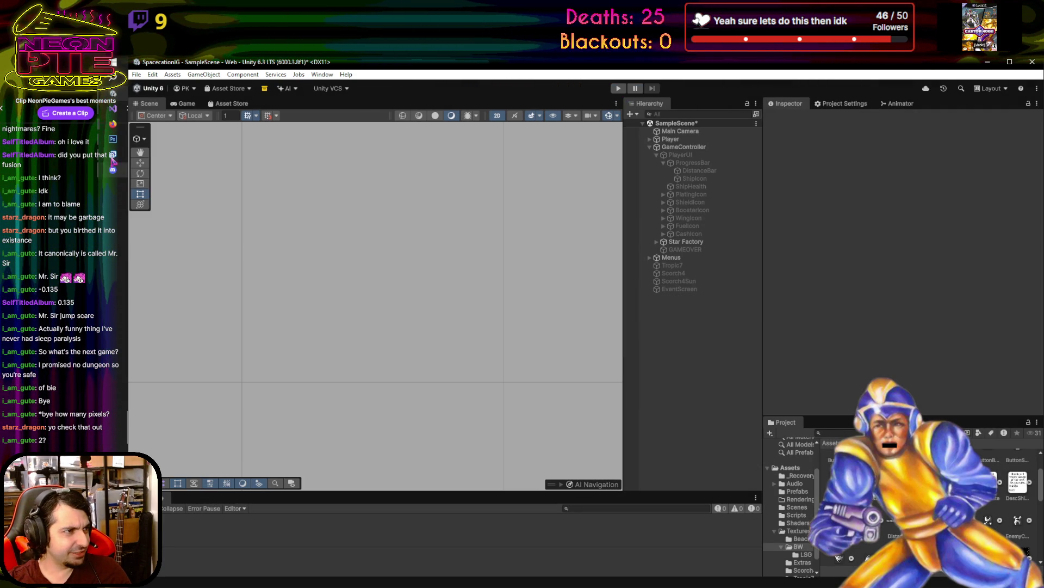
left_click(113, 108)
- Shorten the Destination 1 icon offset on line 253 of GameControl.cs and save it
left_click(698, 390)
key("BackSpace")
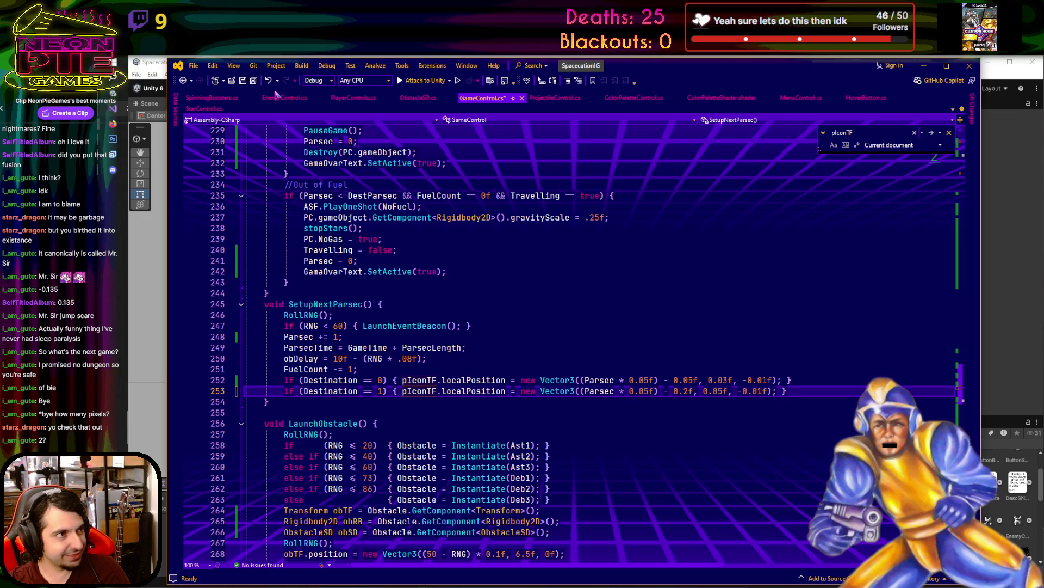
key("ctrl+s")
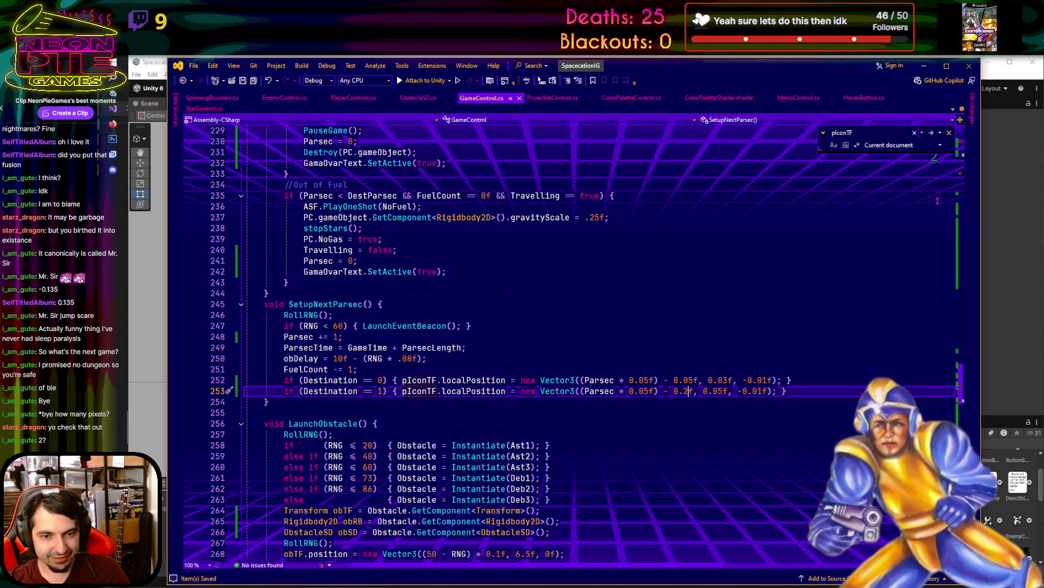
- Playtest in Unity, flying the ship into space and pausing to check the HUD icon
left_click(926, 66)
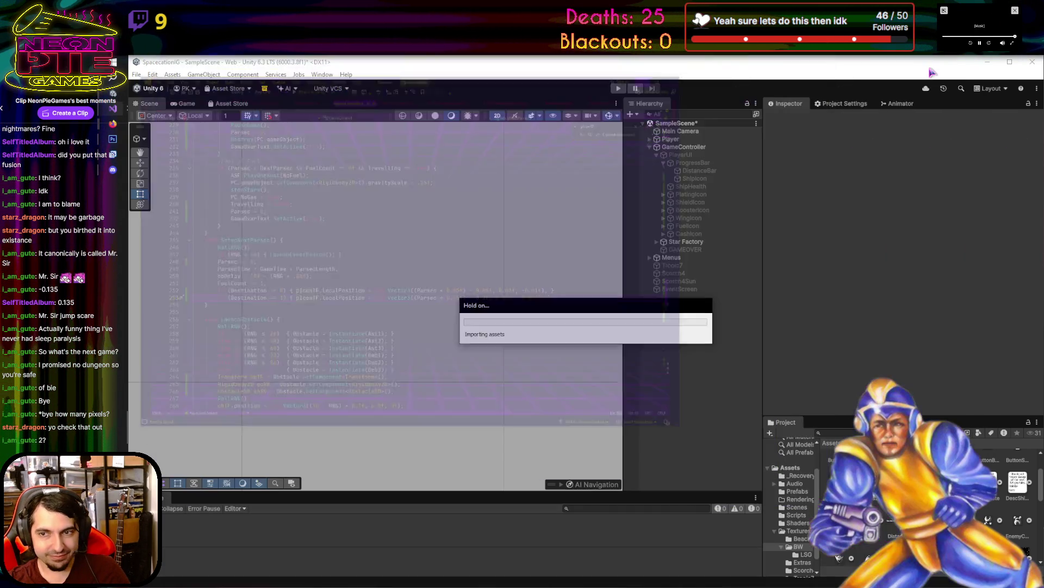
left_click(620, 89)
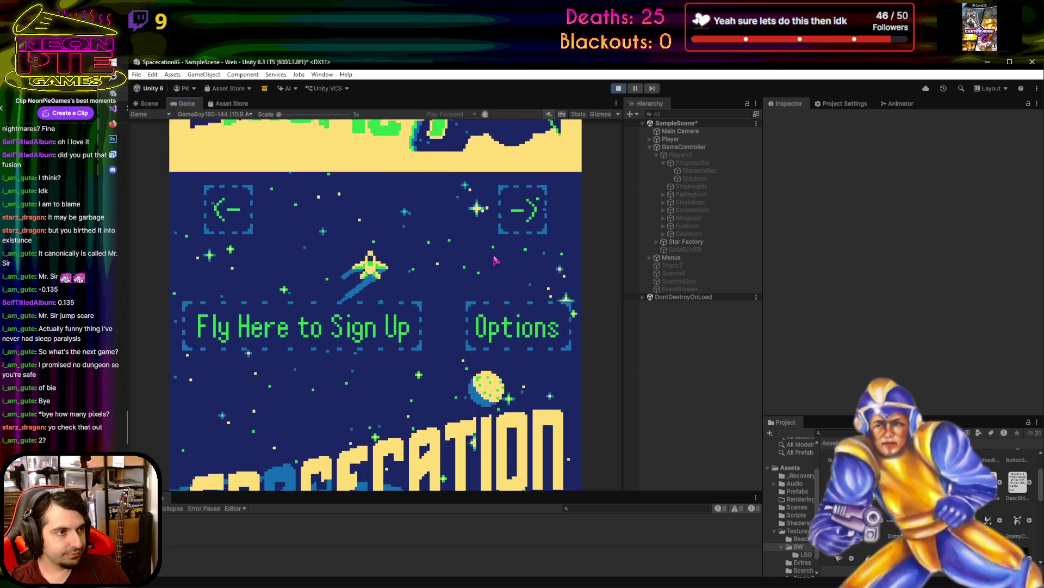
key("Right")
key("Right")
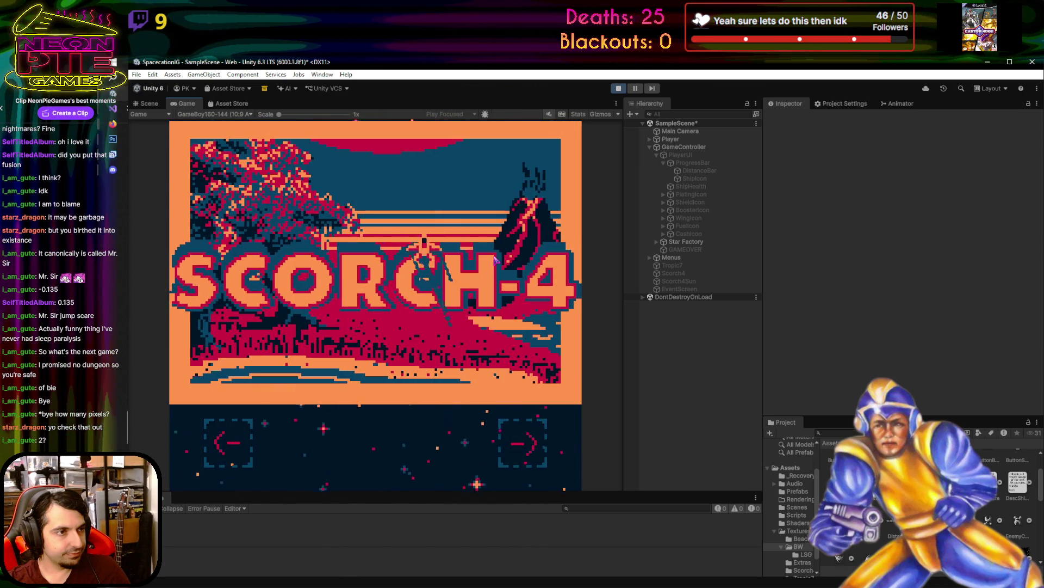
key("Up")
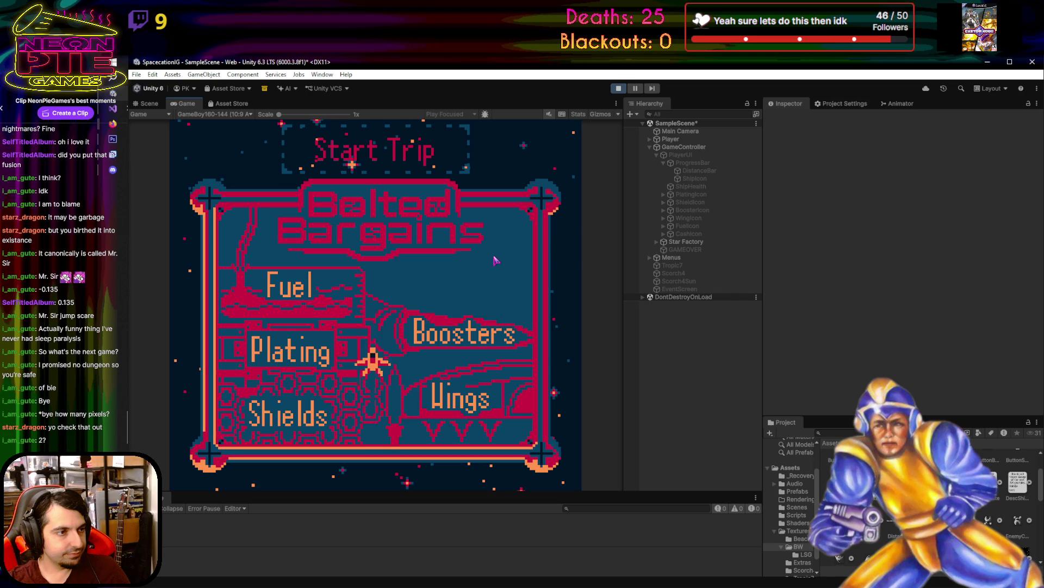
key("Up")
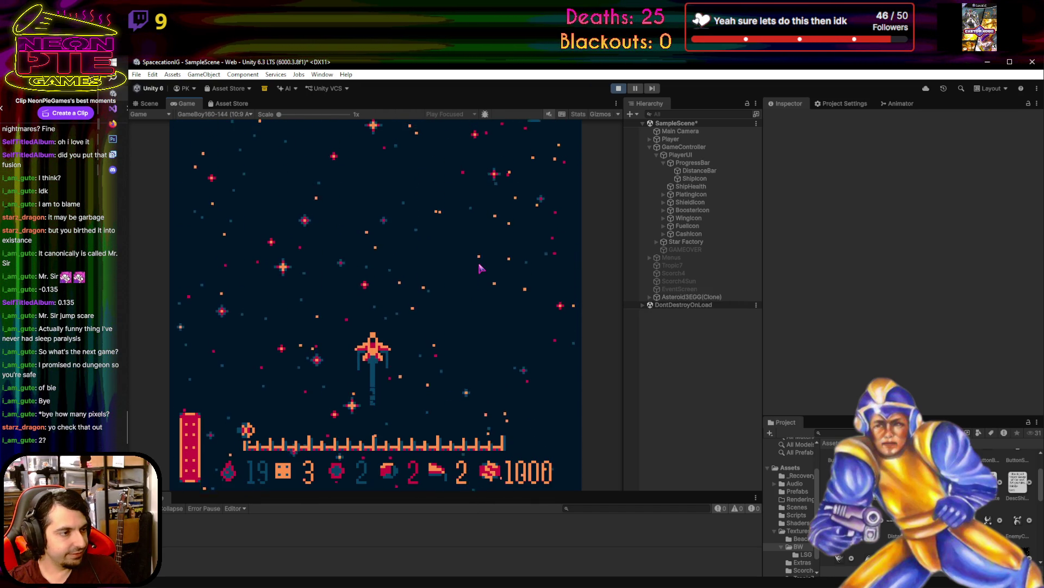
left_click(636, 89)
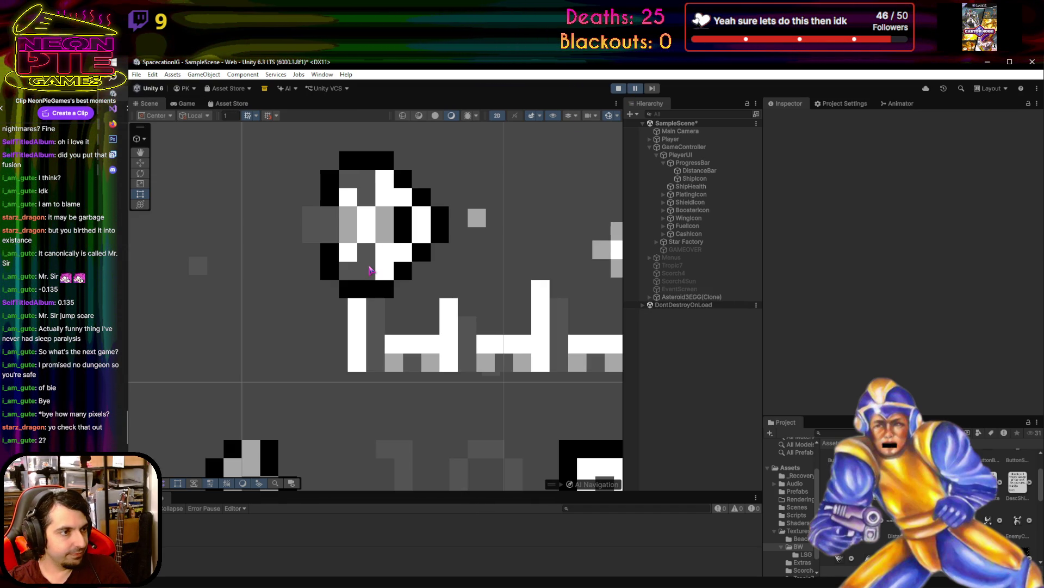
scroll(354, 296, "up", 5)
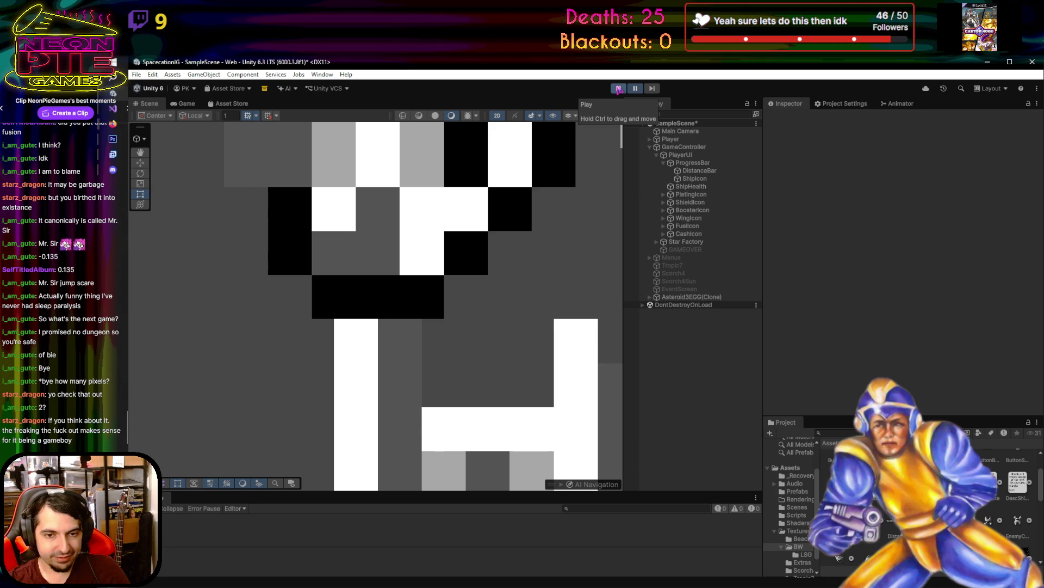
left_click(618, 88)
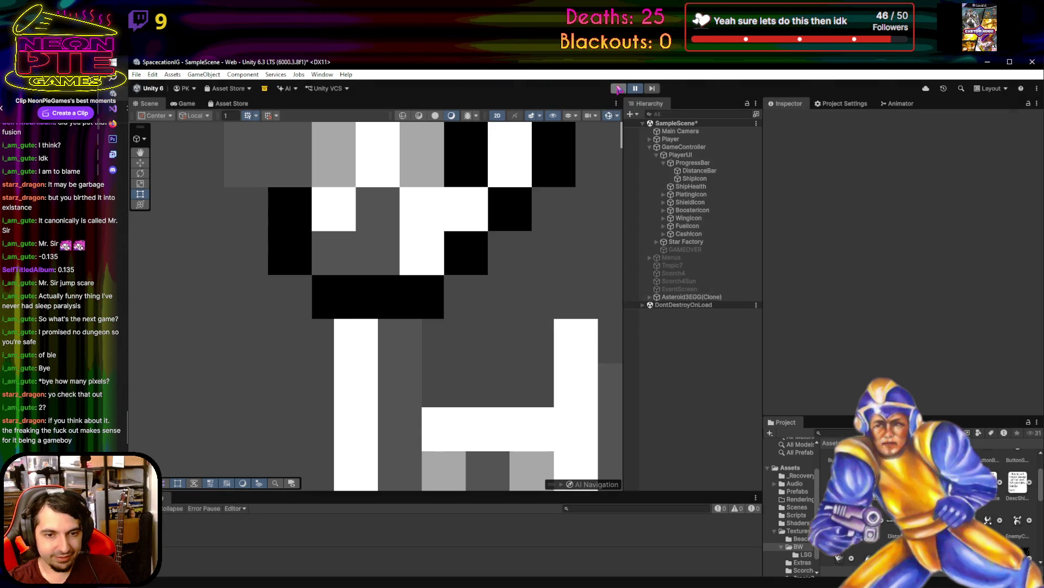
- Change the line 253 Destination 1 offset to -0.21f and save GameControl.cs
key("alt+Tab")
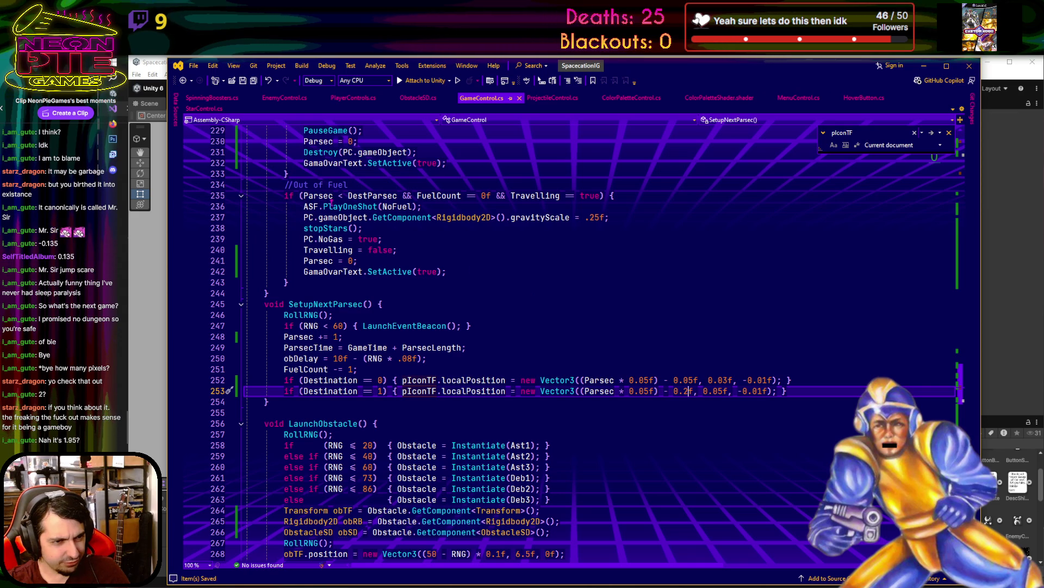
type("1")
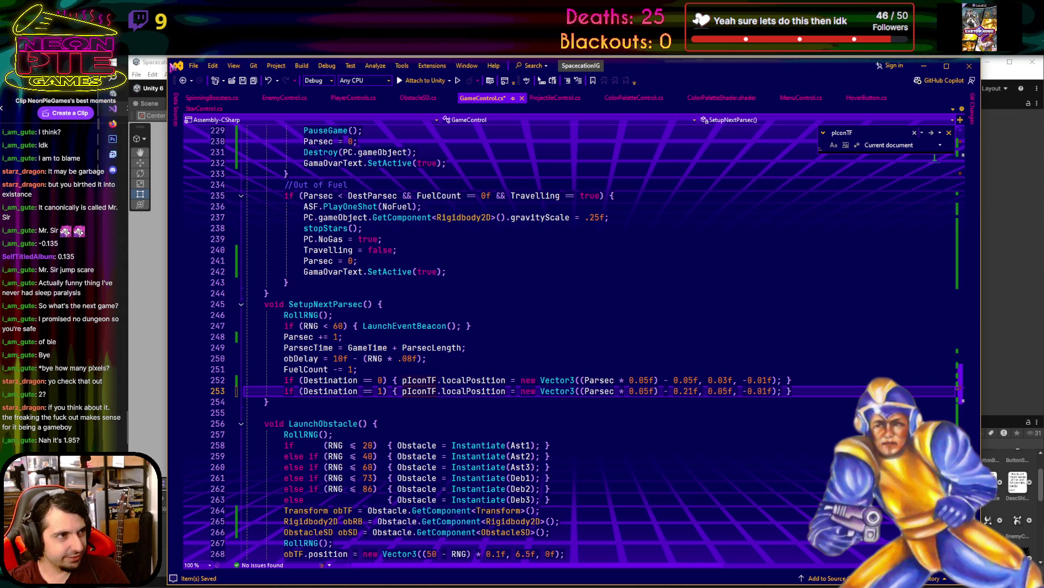
left_click(243, 81)
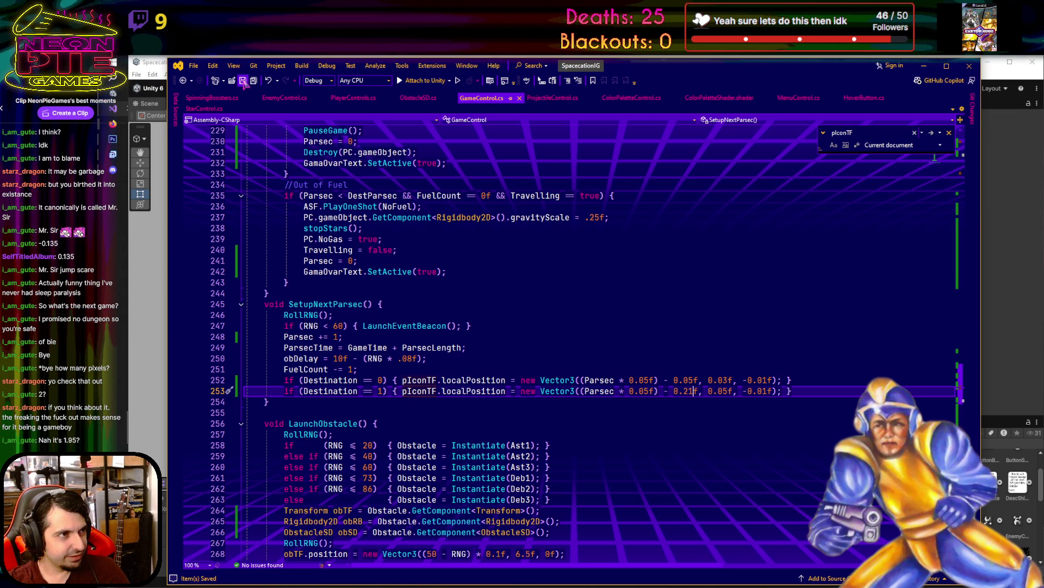
- Replay the game past Tropic-7 and the shop into space, pause to check the HUD, then stop
left_click(926, 67)
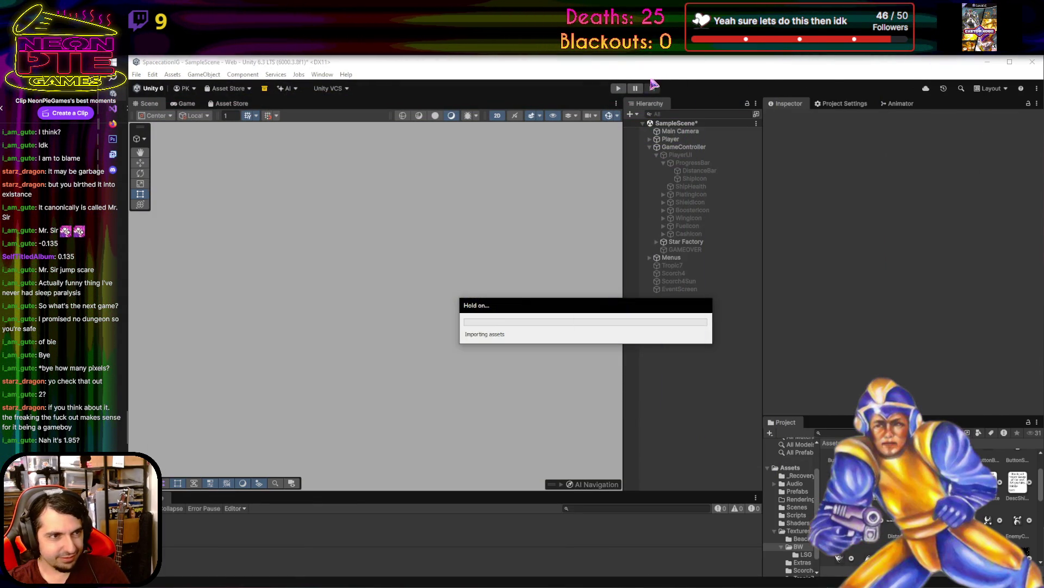
left_click(621, 90)
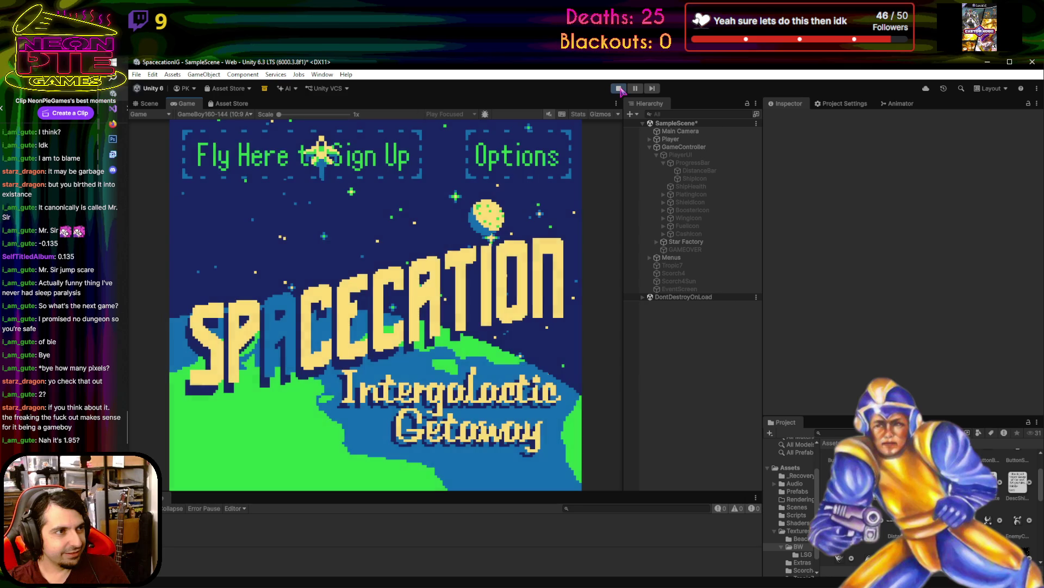
key("Right")
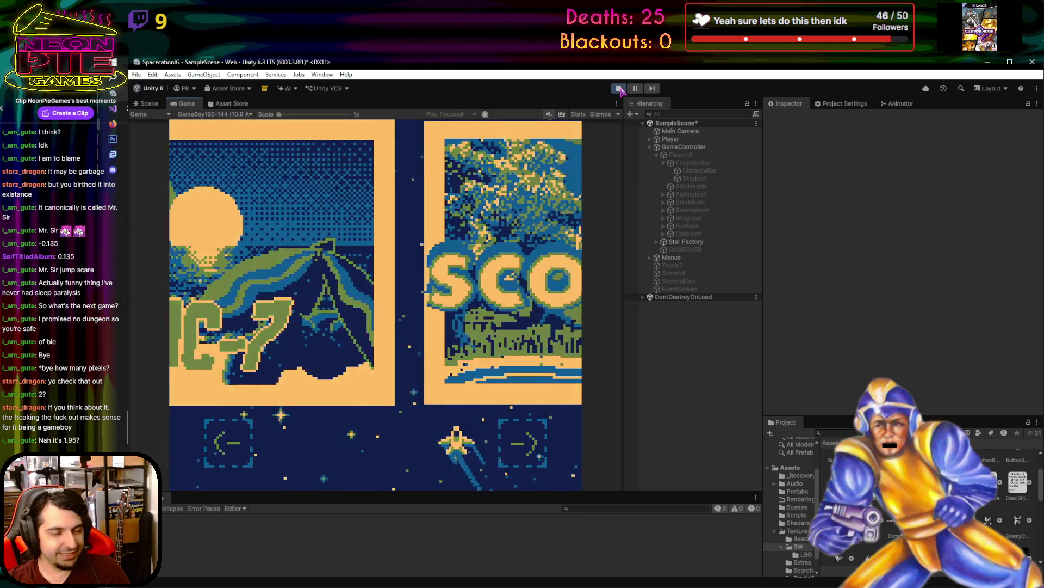
key("Up")
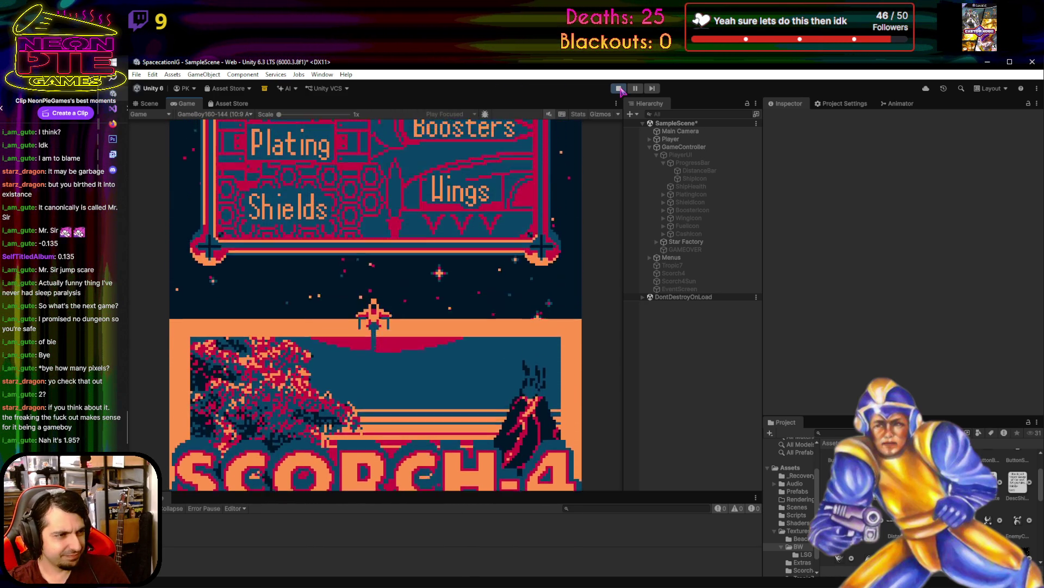
key("Up")
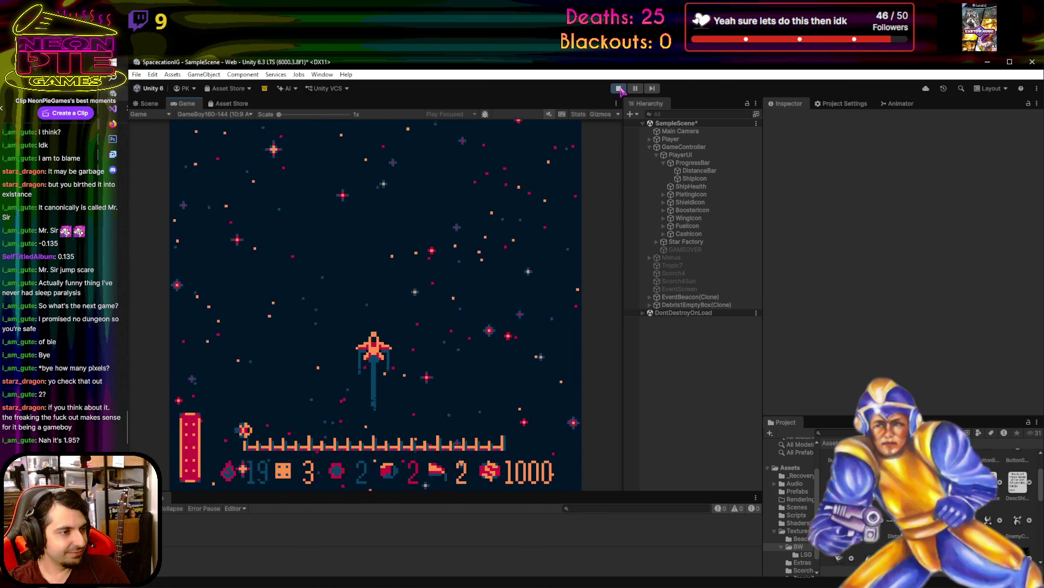
left_click(636, 88)
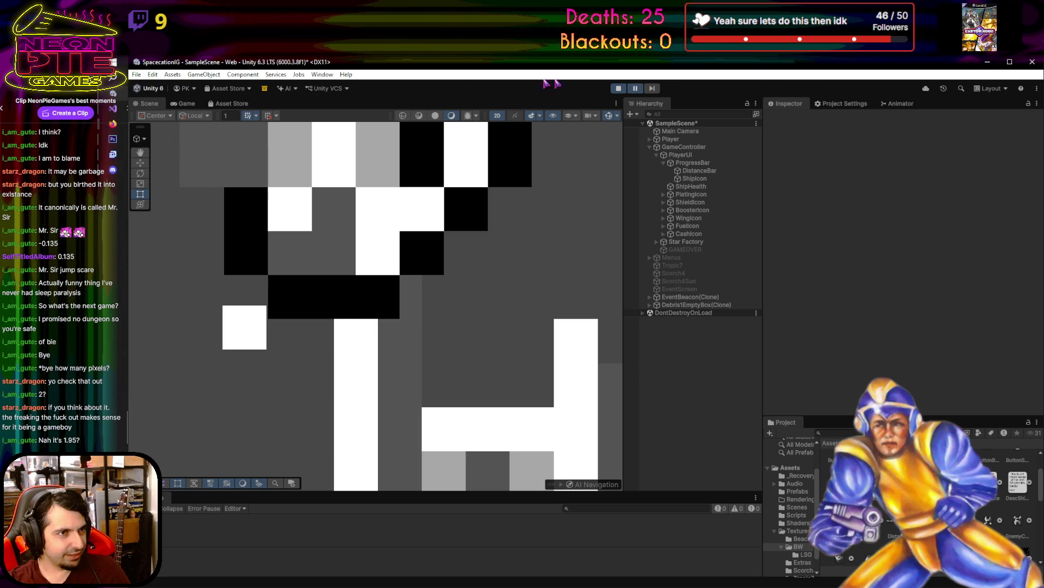
left_click(618, 88)
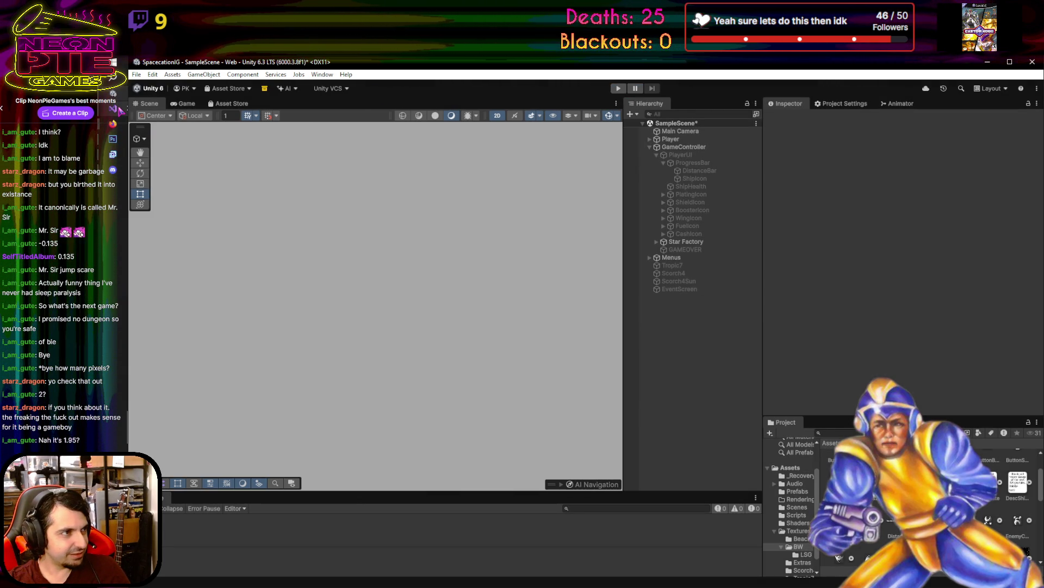
mouse_move(121, 110)
left_click(179, 111)
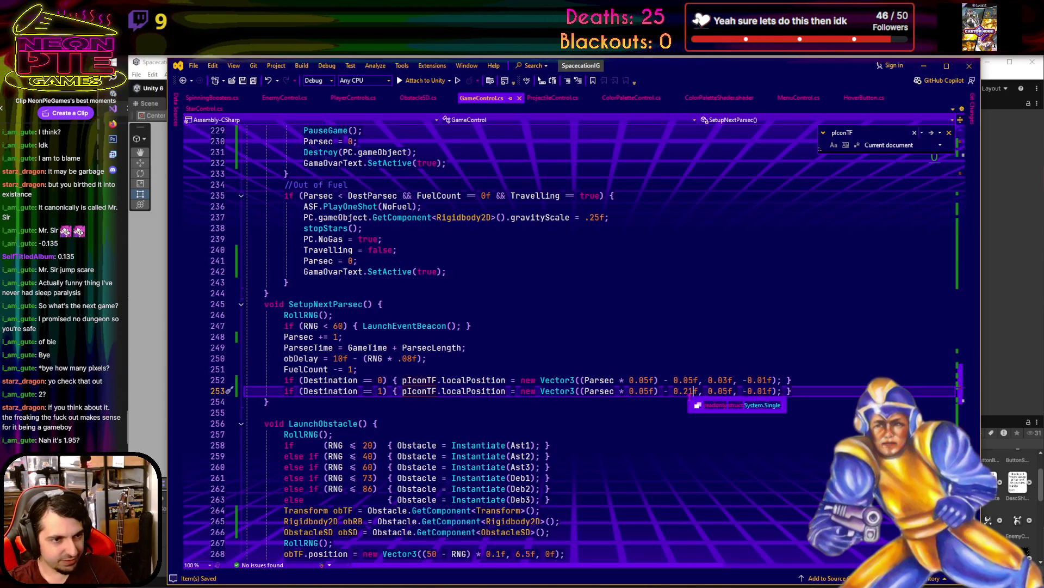
- Change the line 253 offset to -0.205f and return to Unity
key("BackSpace")
type("05")
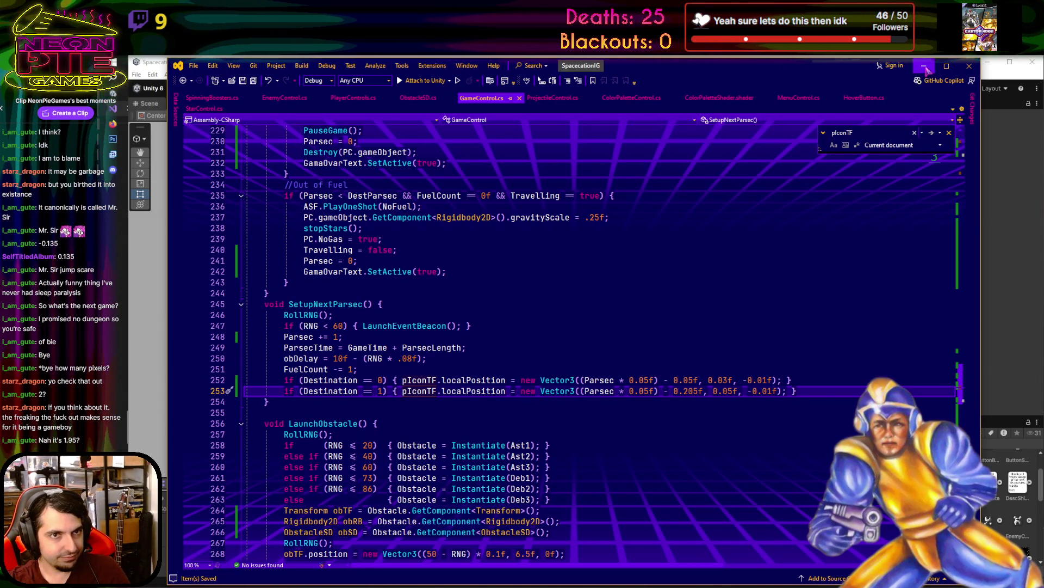
key("alt+Tab")
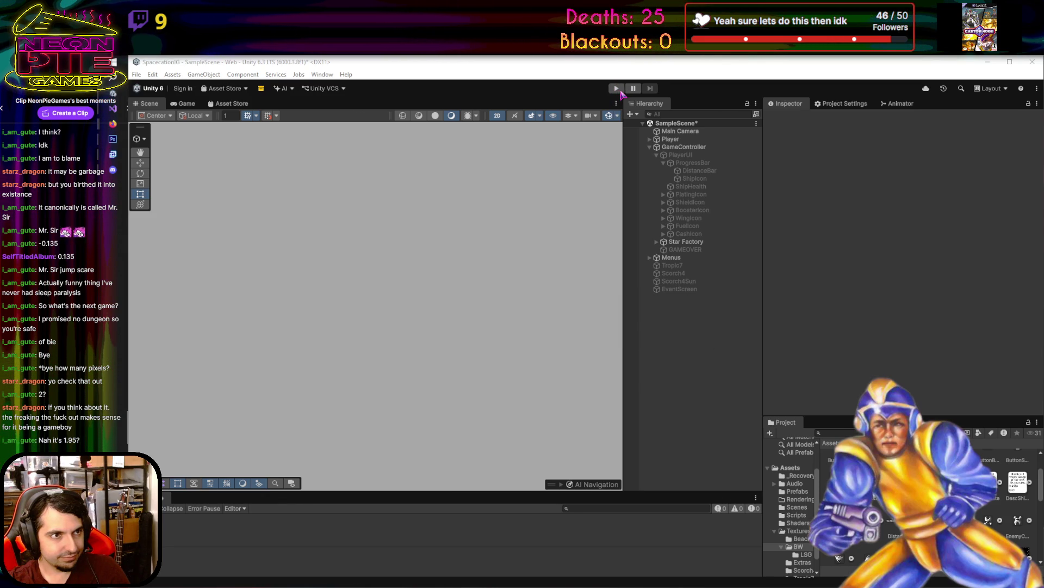
- Playtest the game, pausing and resuming, and steer the ship around with the arrow keys
left_click(619, 88)
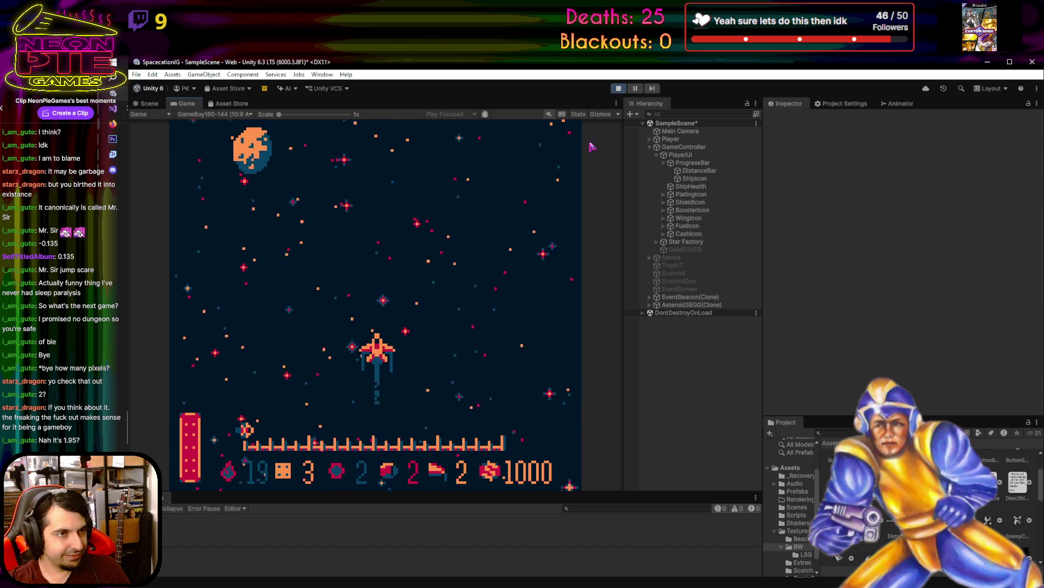
key("ctrl+shift+p")
key("ctrl+1")
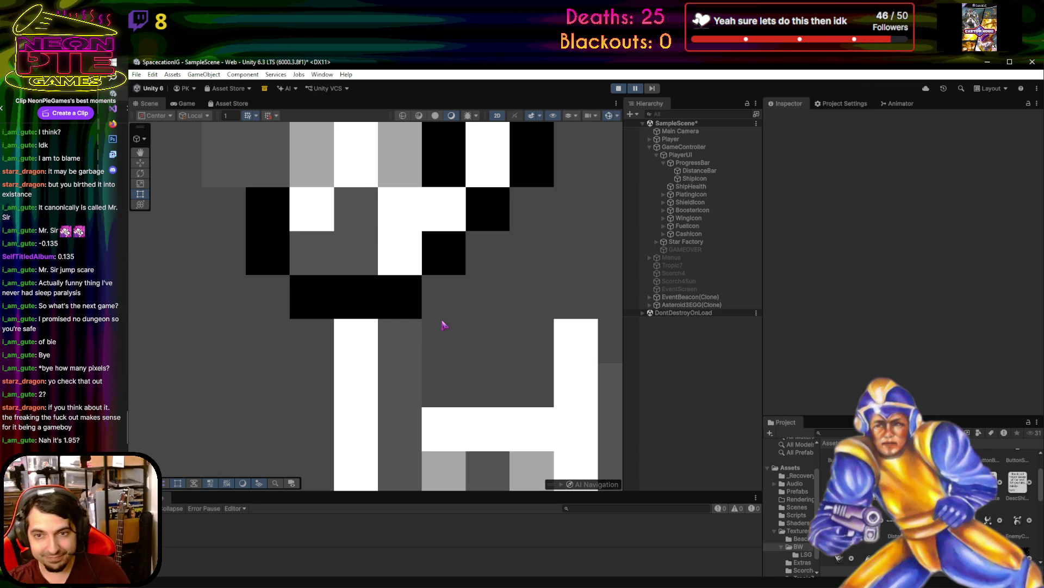
left_click(636, 89)
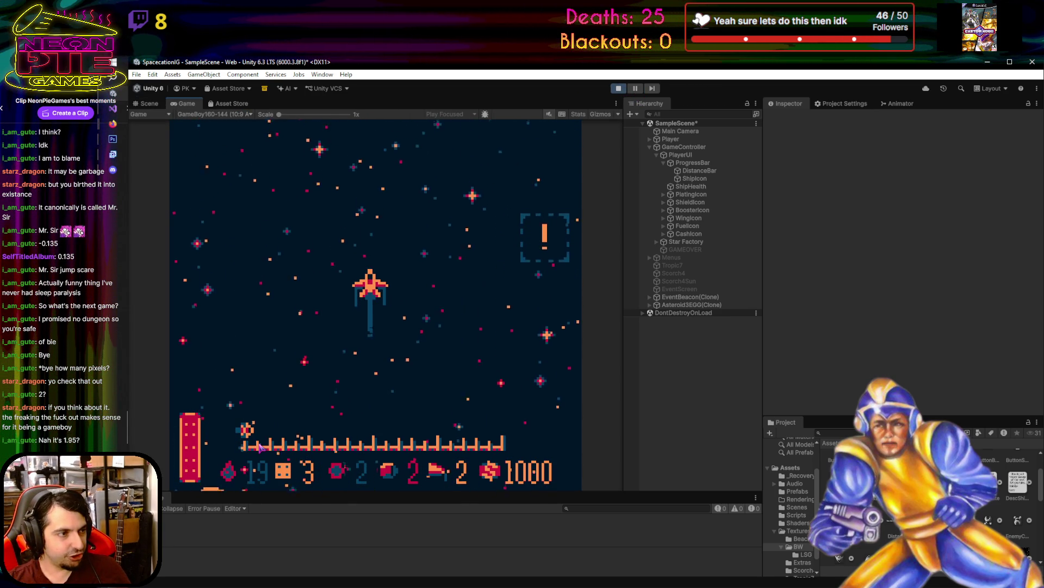
key("Right")
key("Down")
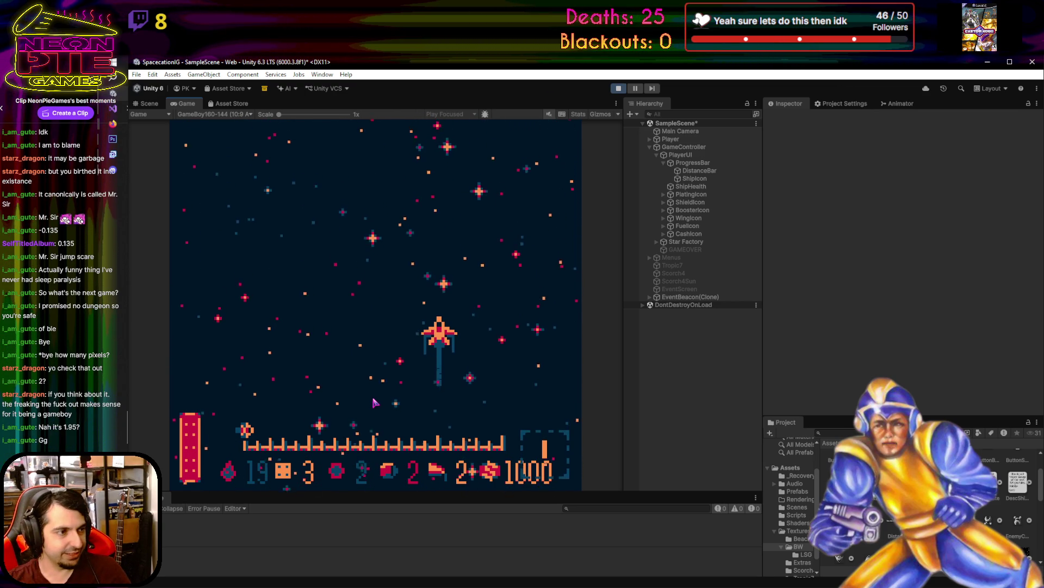
key("Left")
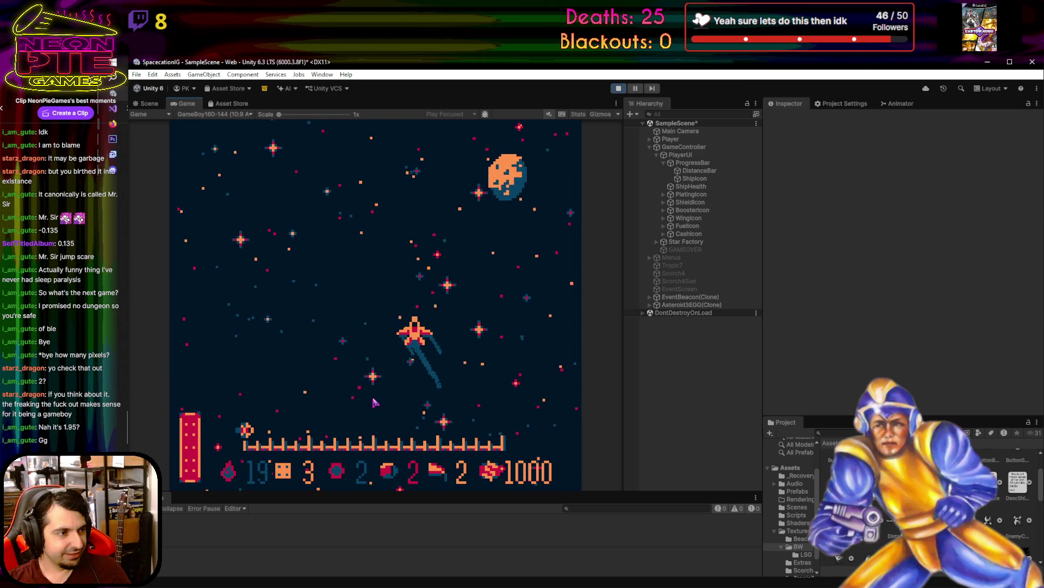
key("Up")
key("Left")
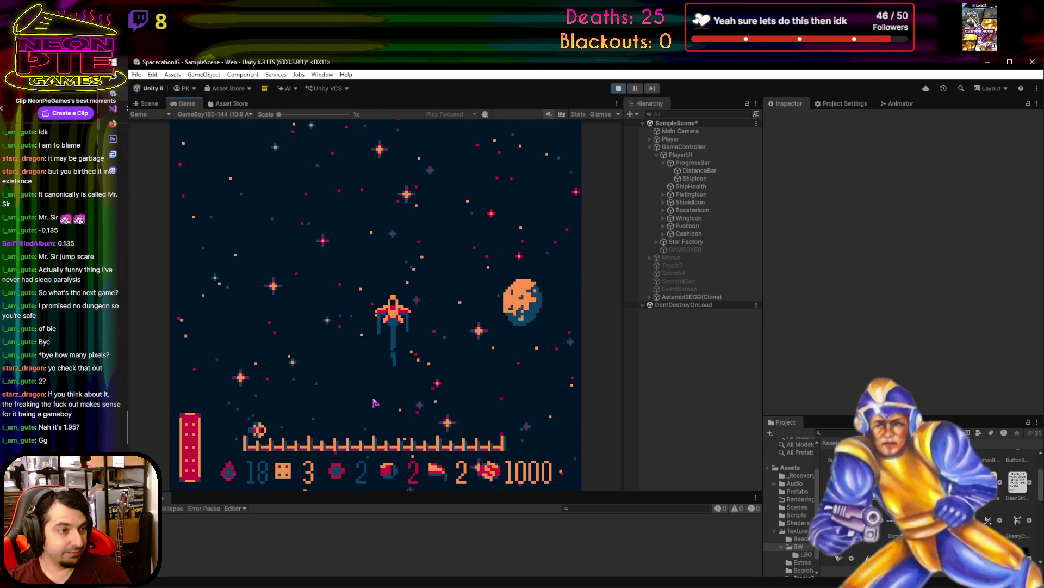
- Inspect the sprite in the Scene view, stop the game, and zoom back to the title canvas
key("ctrl+1")
left_click_drag(516, 332, 392, 319)
scroll(413, 338, "up", 2)
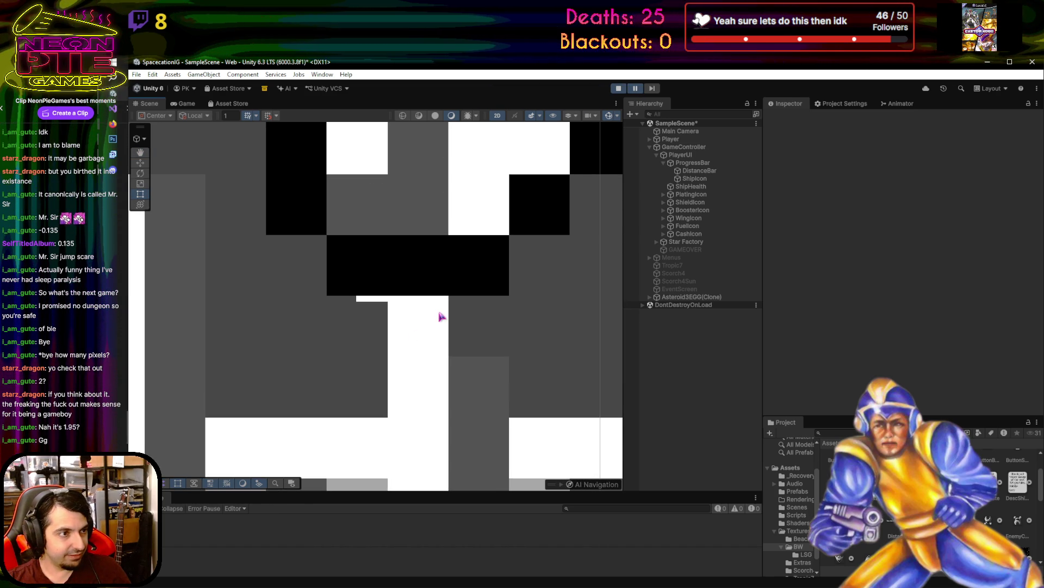
scroll(440, 317, "down", 2)
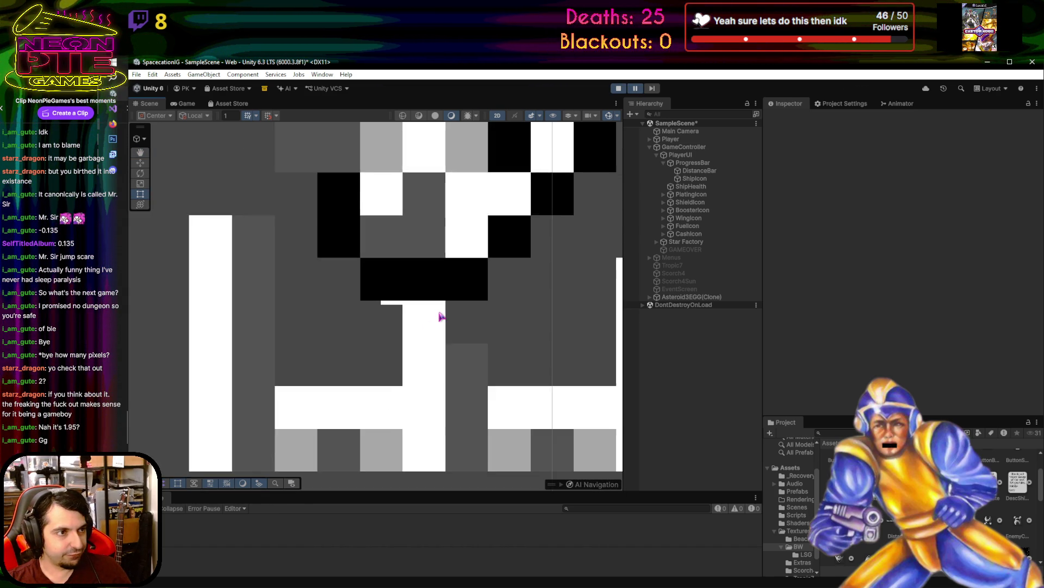
mouse_move(468, 310)
left_mouse_down()
mouse_move(363, 276)
mouse_move(374, 234)
mouse_move(372, 275)
left_mouse_up()
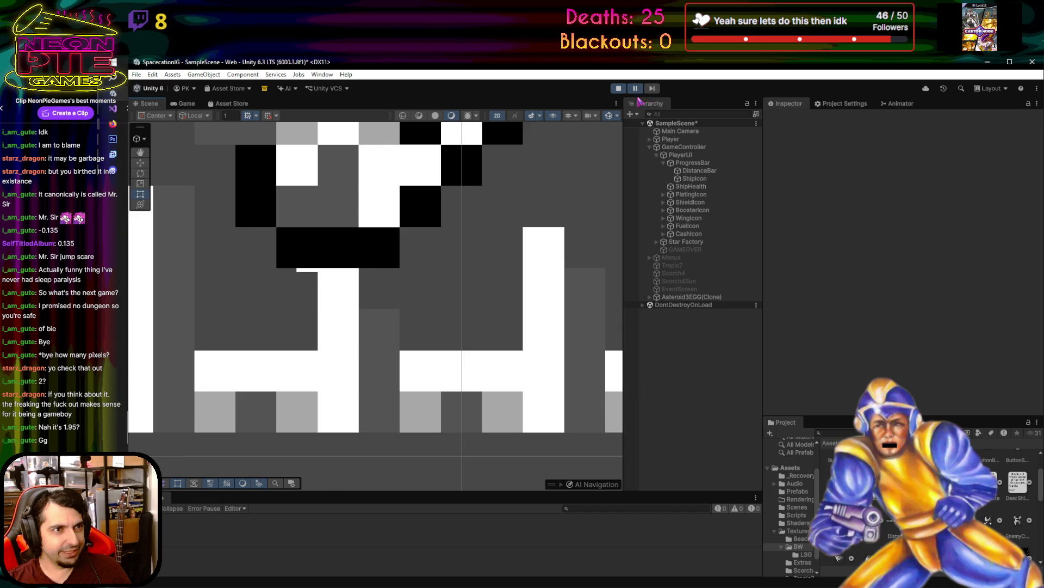
key("ctrl+1")
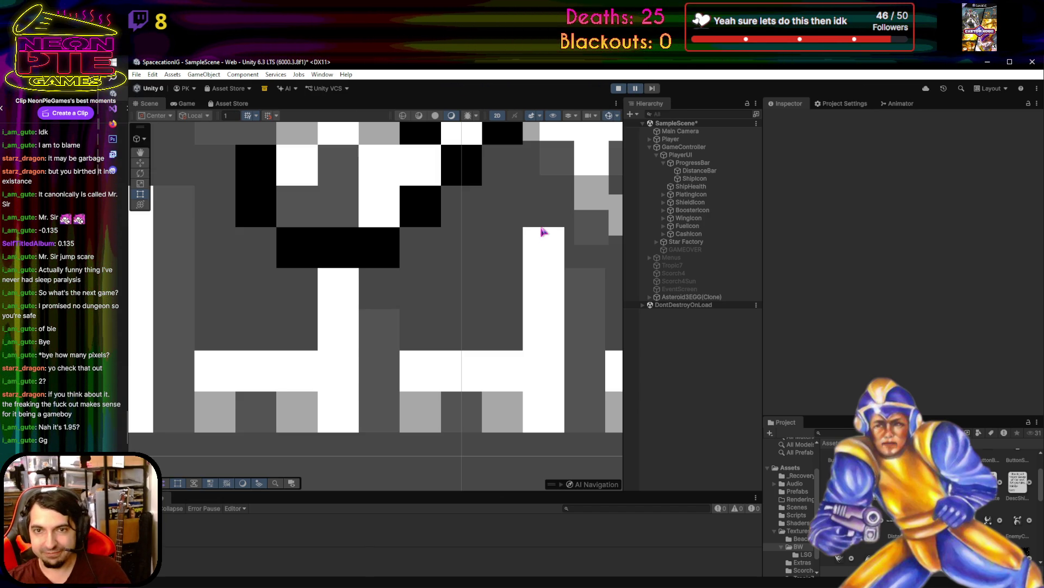
left_click(620, 88)
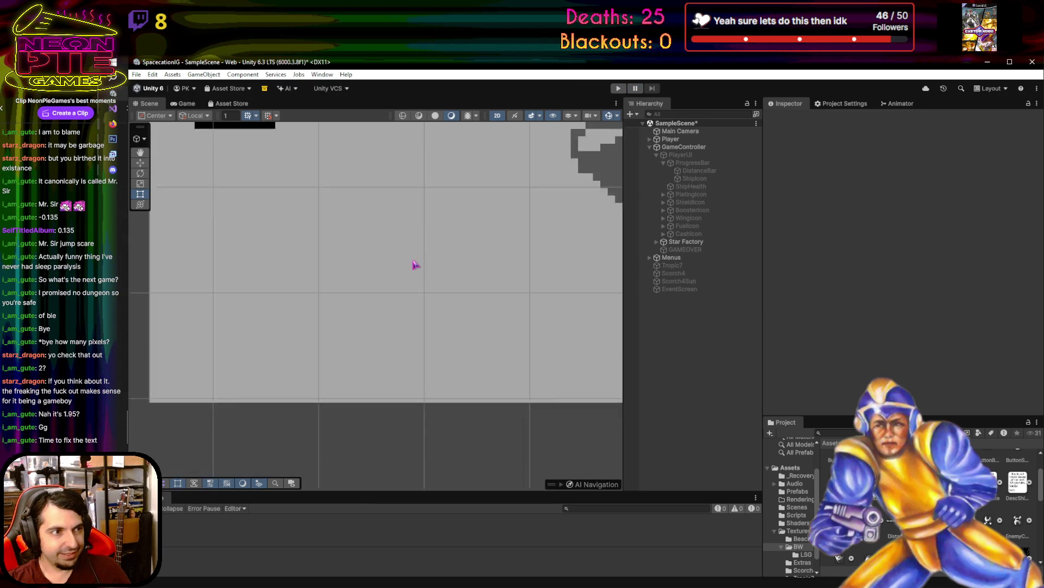
scroll(393, 266, "up", 5)
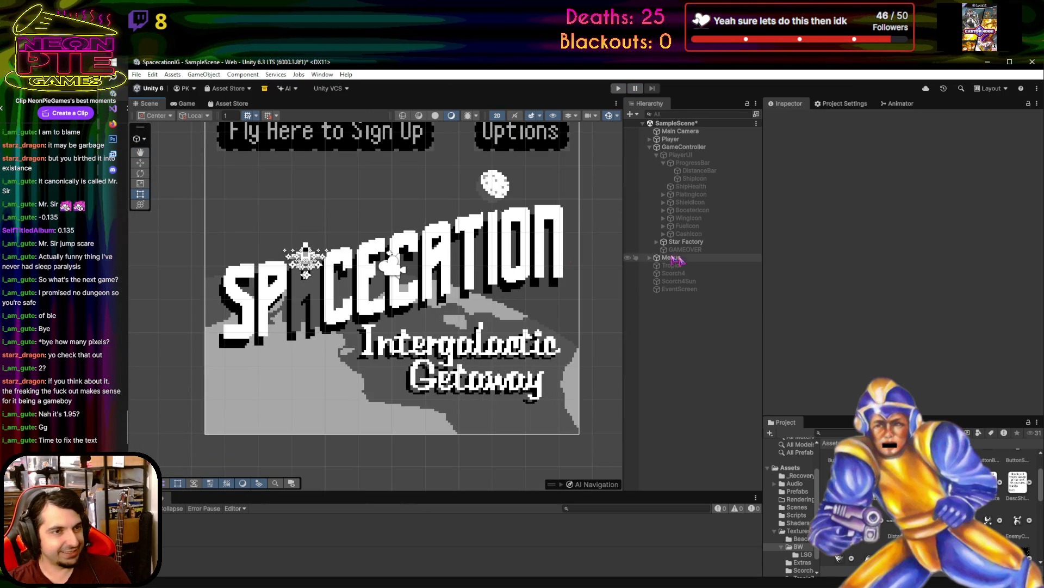
scroll(930, 506, "down", 3)
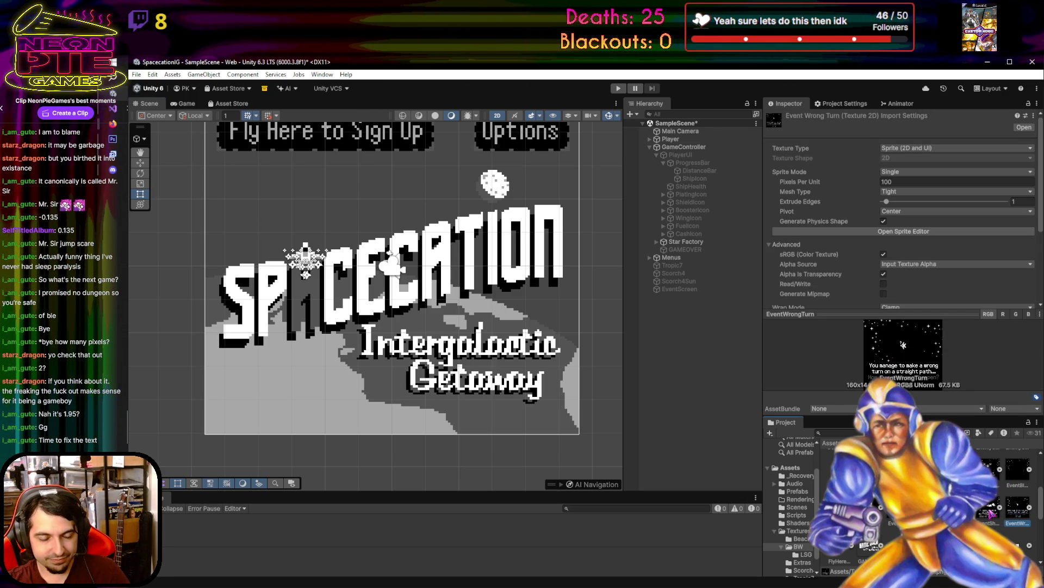
- Select the shipwreck, EventContact, EventBox and EventBonsai textures in the Project panel
left_click(991, 512, "shift")
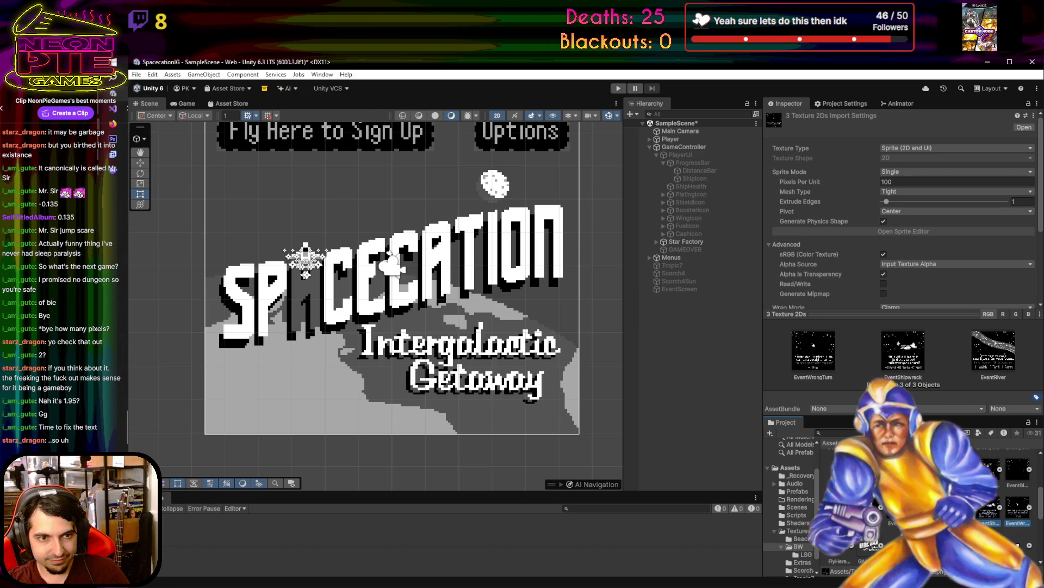
left_click(895, 510, "ctrl")
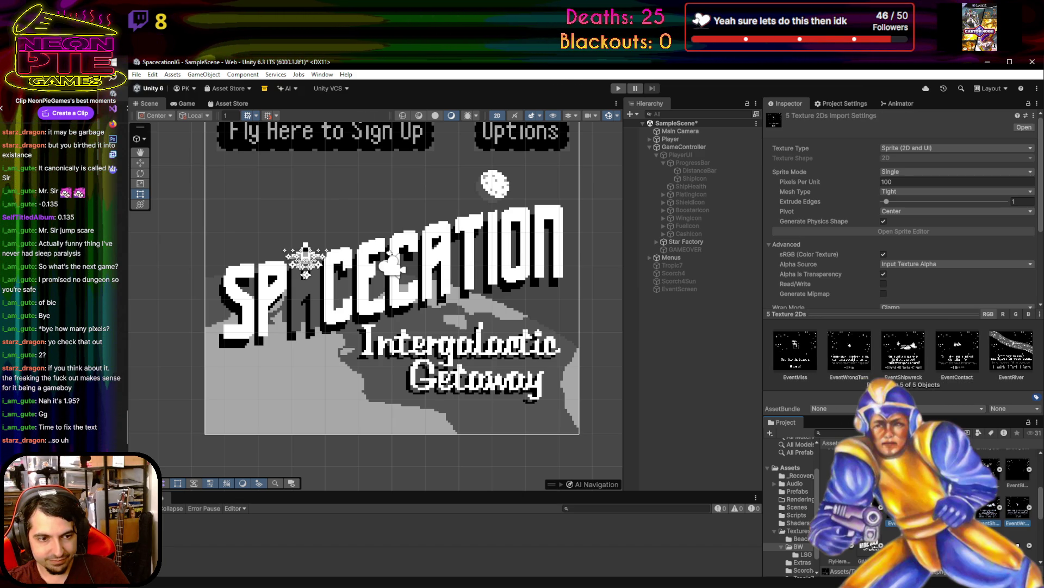
left_click(866, 511, "ctrl")
left_click(840, 512, "ctrl")
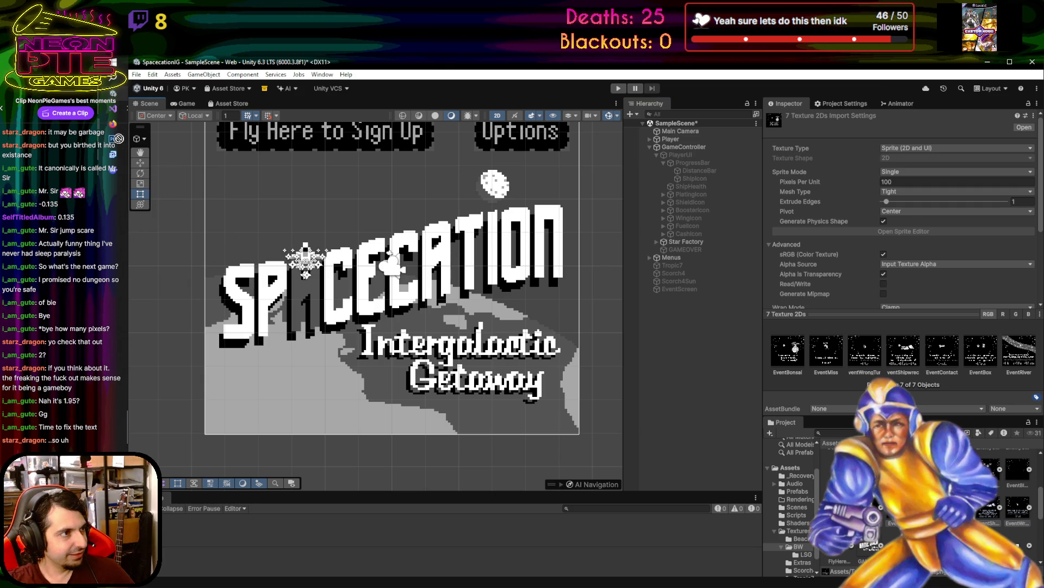
- Open the selected event textures in Photoshop and zoom into the EventBonsai card
key("alt+Tab")
mouse_move(545, 337)
left_mouse_down()
mouse_move(264, 149)
mouse_move(314, 93)
left_mouse_up()
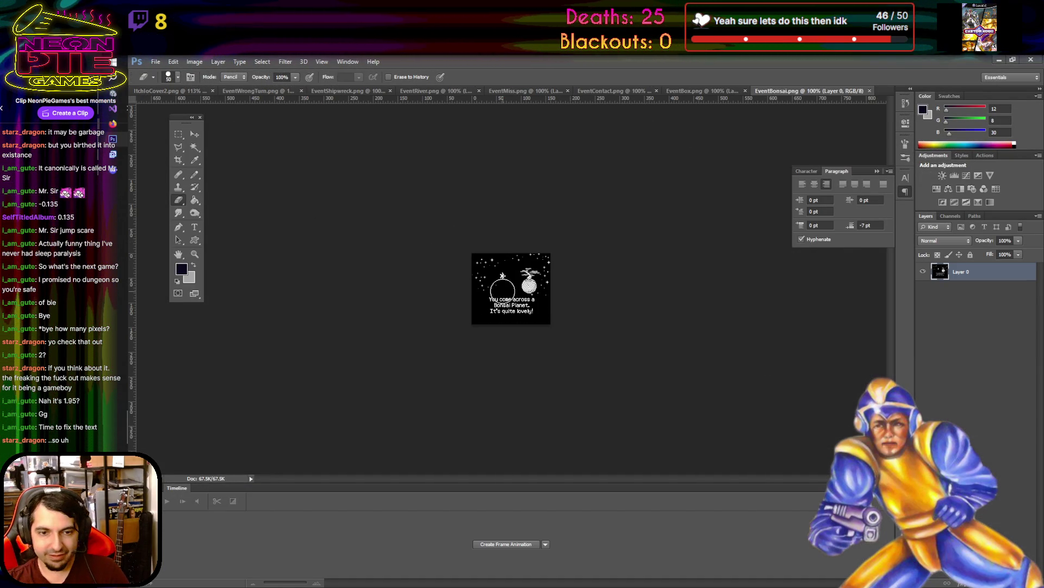
scroll(498, 286, "up", 3)
scroll(501, 291, "up", 2)
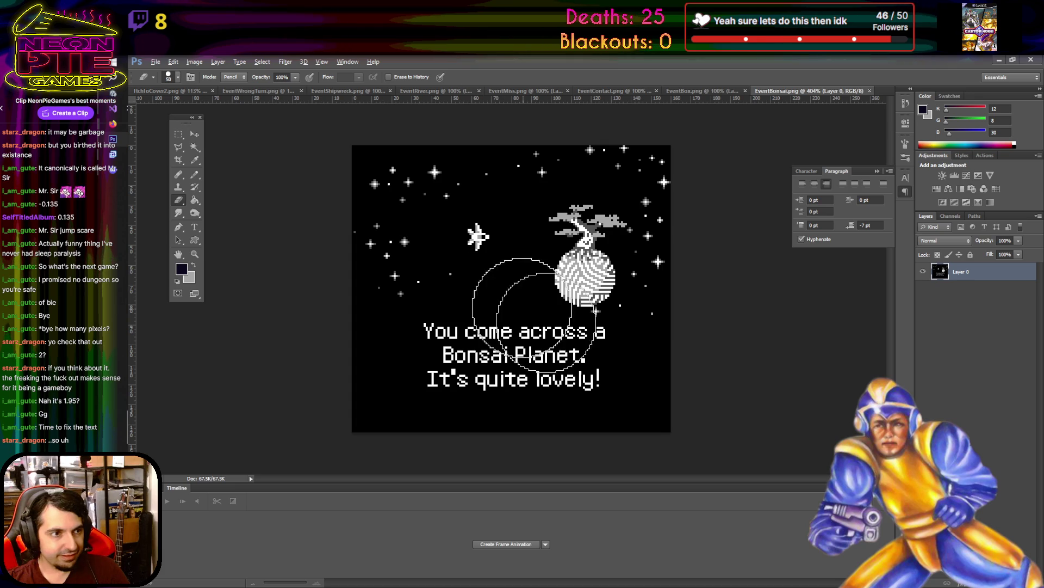
key("alt+Tab")
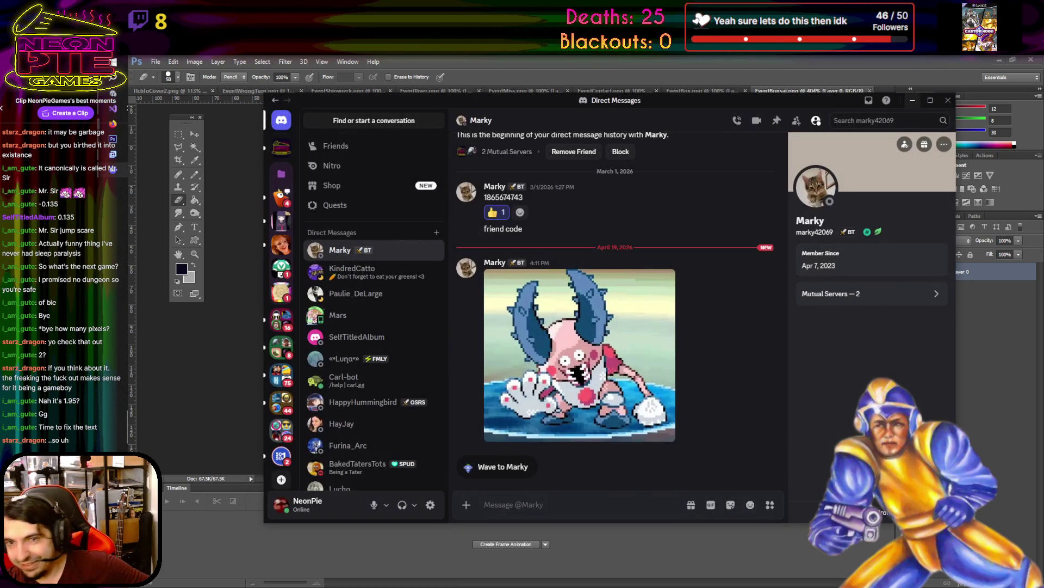
- View the spaceship image posted in The Neon Pie Lounge's show-off-zone channel
left_click(282, 148)
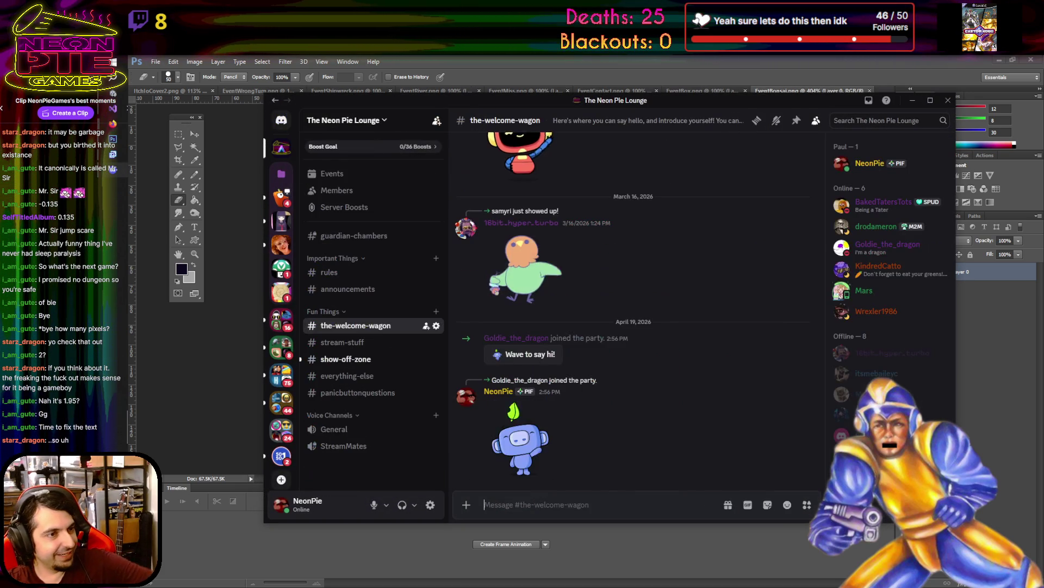
left_click(383, 360)
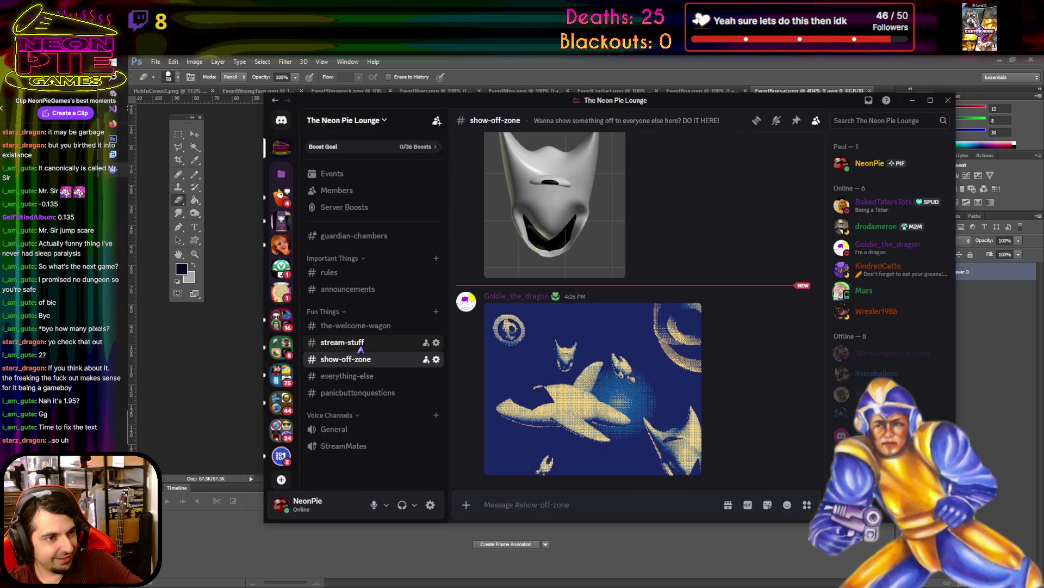
left_click(632, 383)
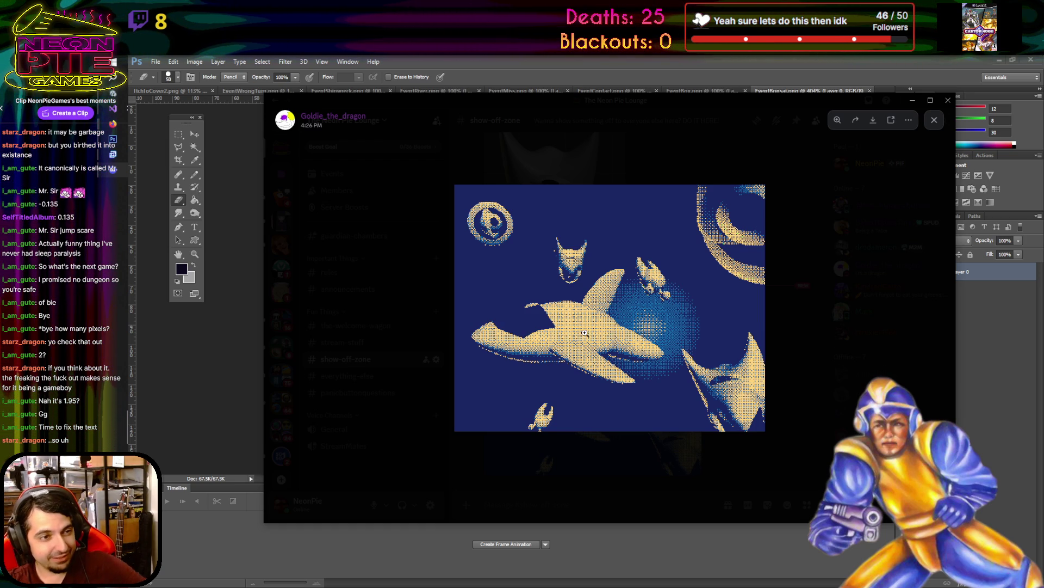
left_click(614, 319)
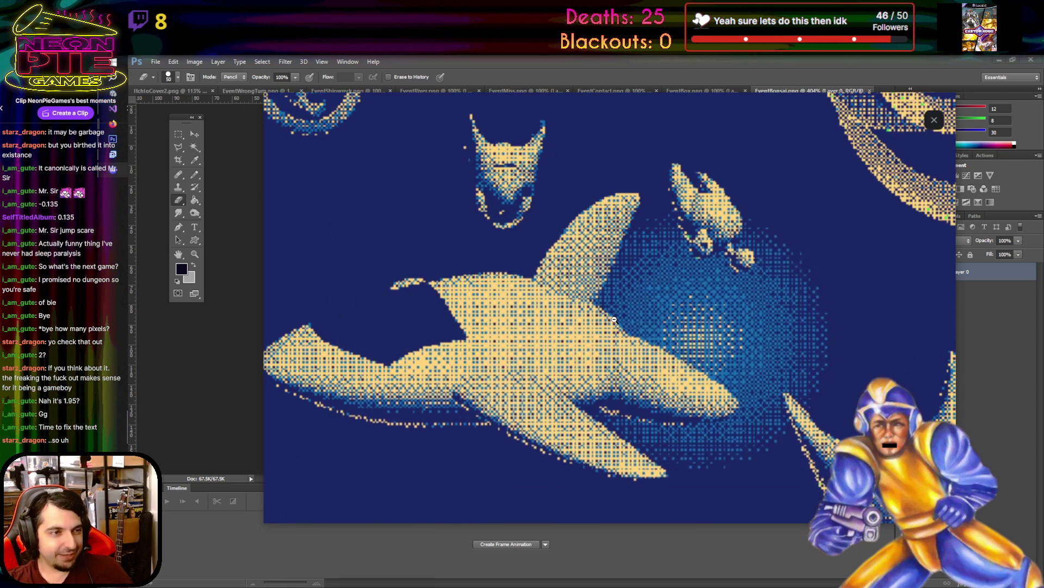
left_click(843, 163)
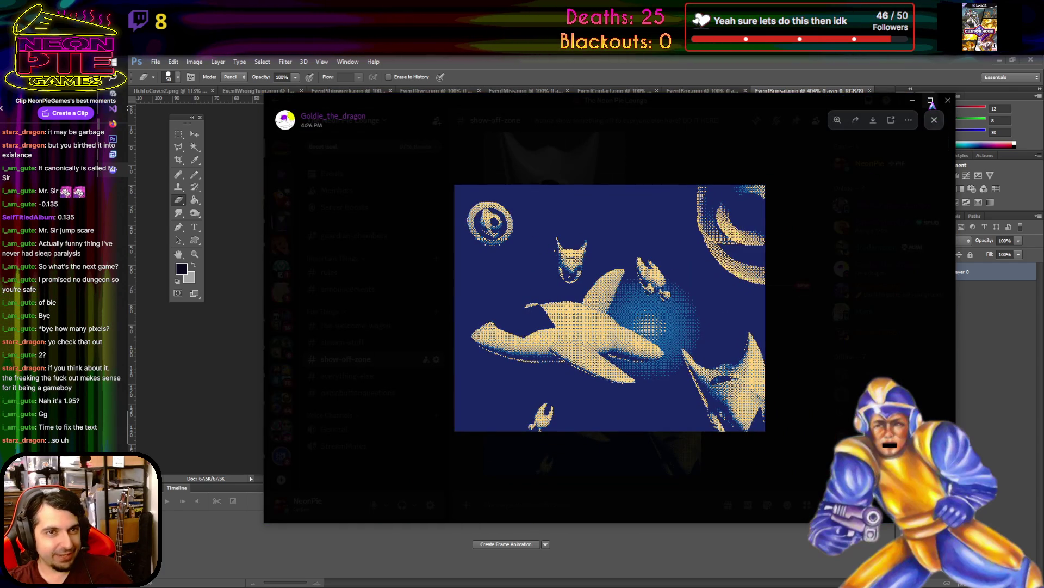
left_click(931, 101)
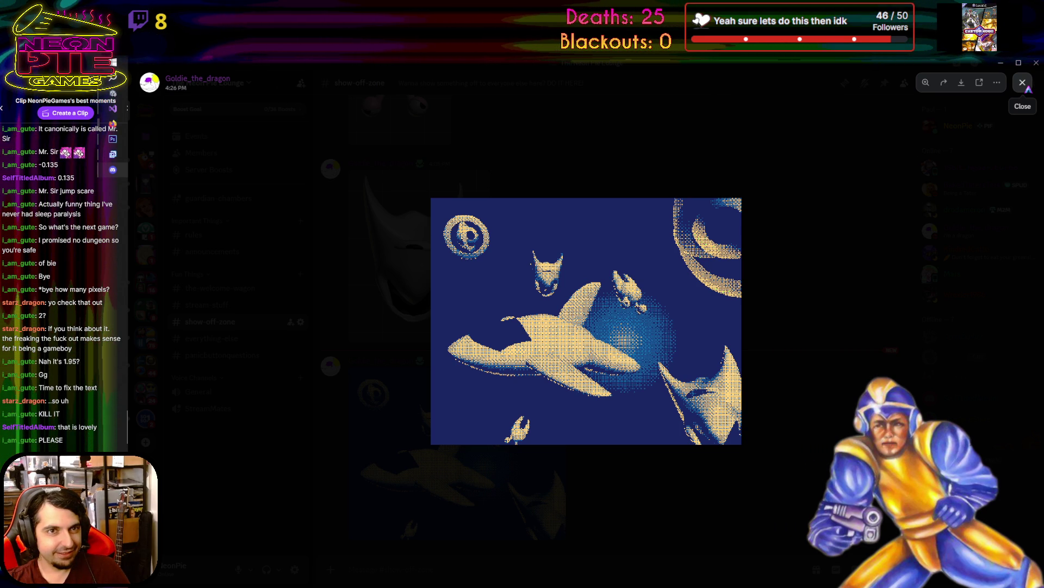
- Save the dithered spaceship image as a PNG and go back to Photoshop
left_click(1023, 82)
left_click(460, 483)
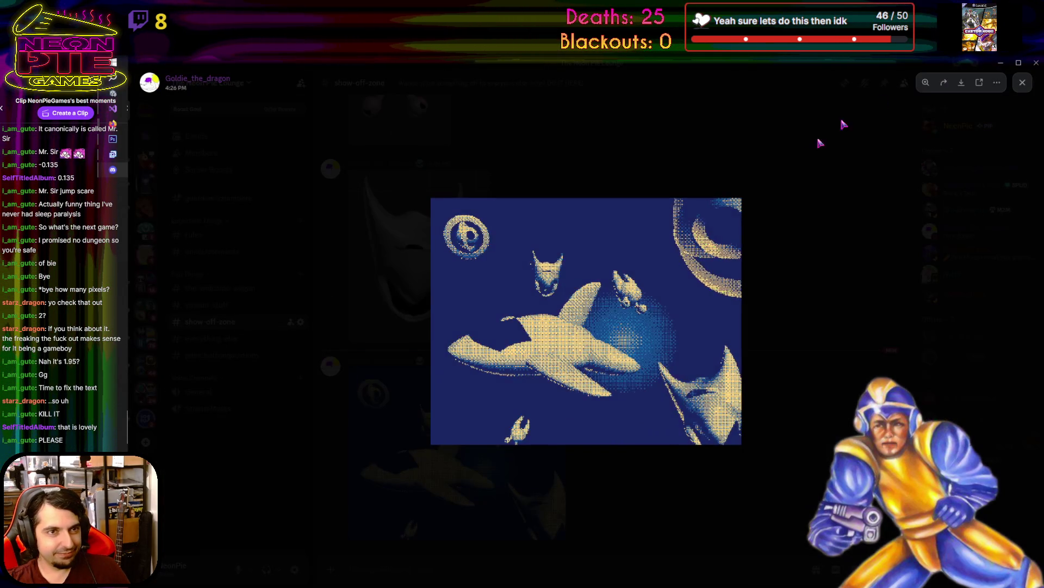
left_click(961, 83)
left_click(783, 457)
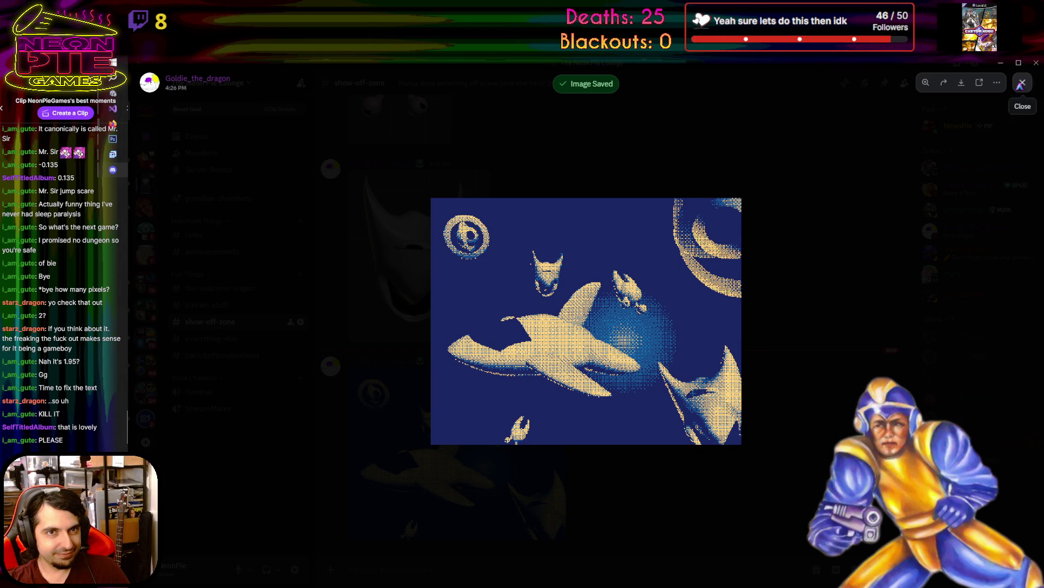
left_click(1021, 84)
left_click(113, 139)
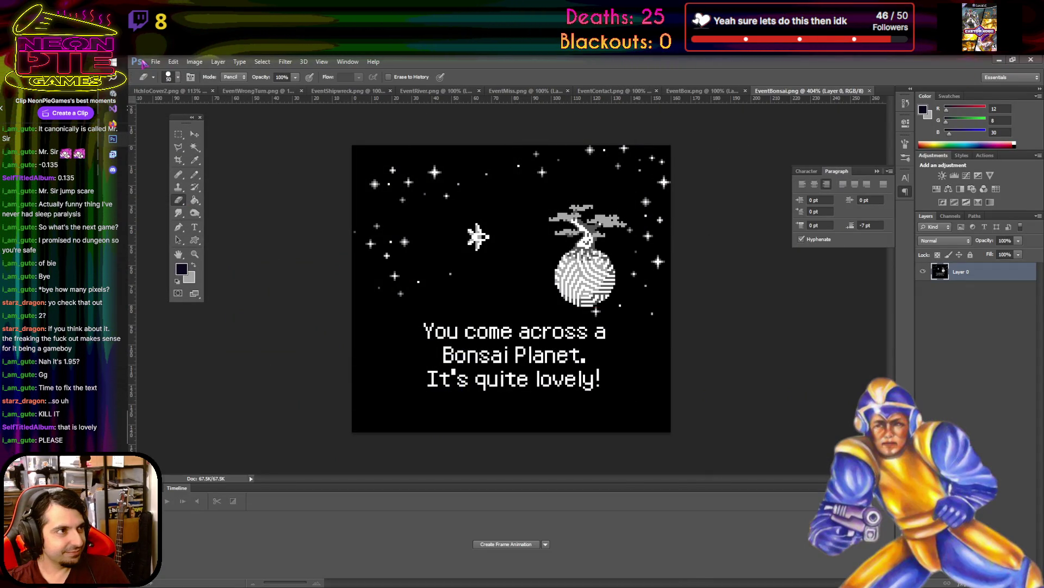
- Open the saved spaceship image from the Desktop in Photoshop
left_click(167, 93)
left_click(156, 61)
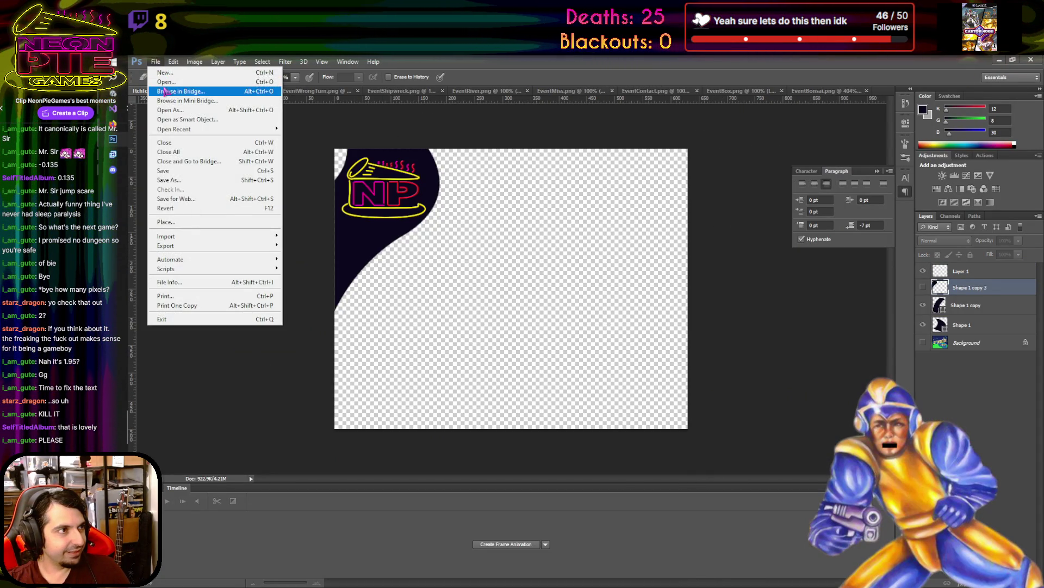
left_click(166, 83)
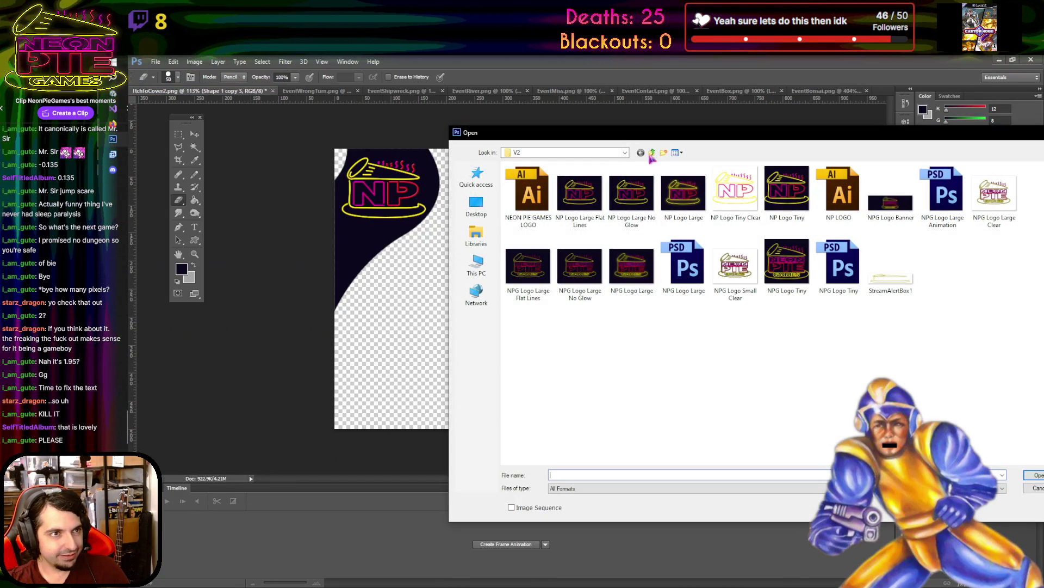
left_click(652, 153)
left_click(484, 206)
double_click(523, 226)
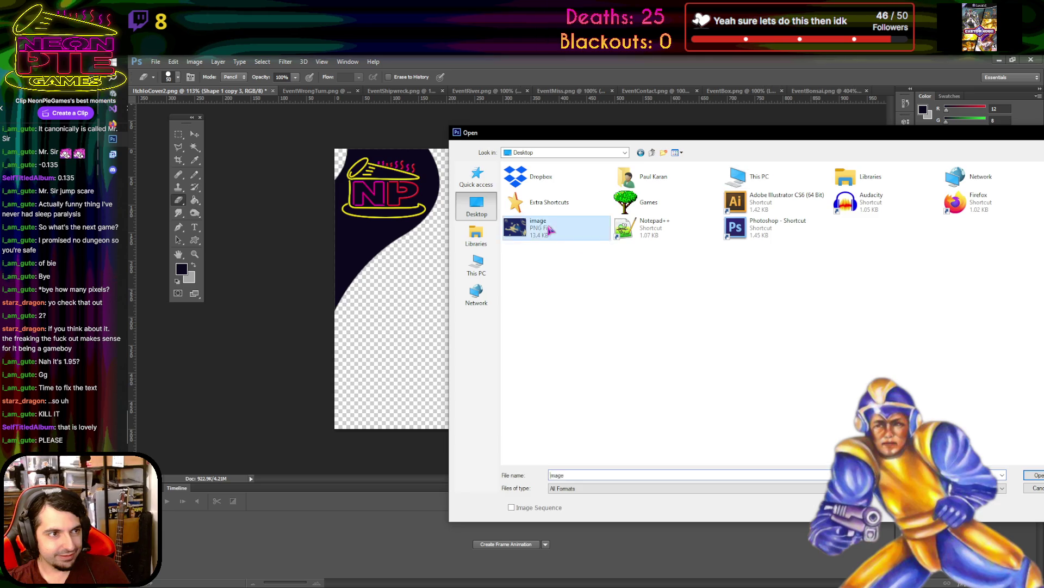
- Copy the spaceship picture into the ItchioCover2 cover as a layer beneath the logo shapes
key("v")
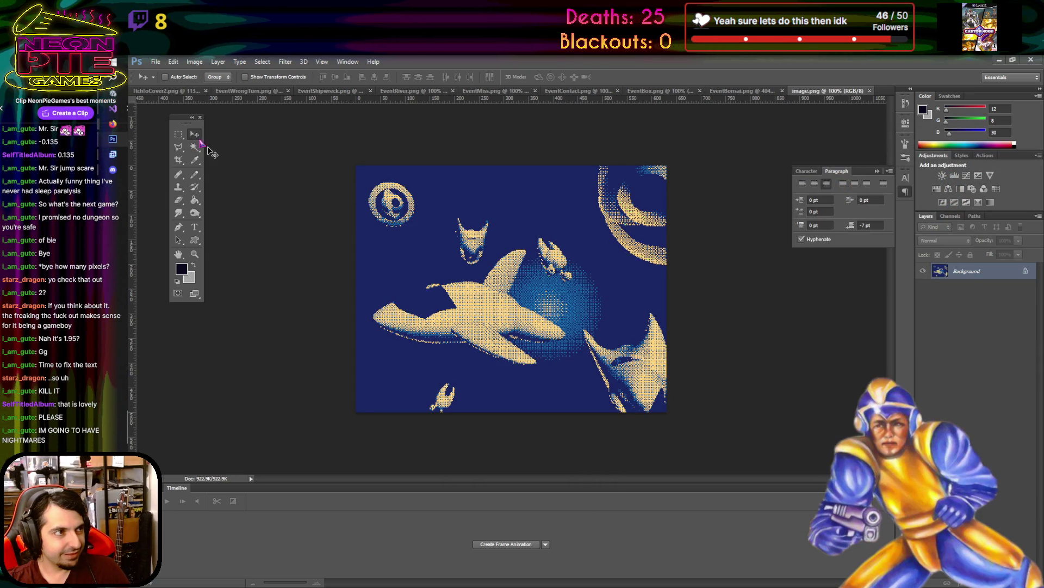
mouse_move(194, 89)
left_mouse_down()
mouse_move(501, 286)
mouse_move(545, 291)
mouse_move(530, 285)
left_mouse_up()
left_click_drag(980, 290, 984, 353)
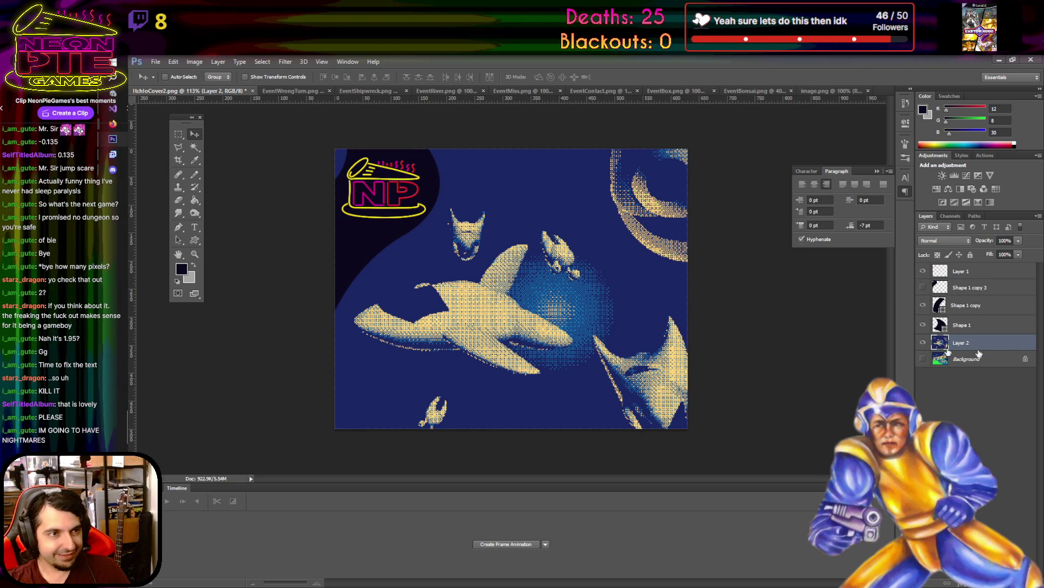
left_click(933, 360)
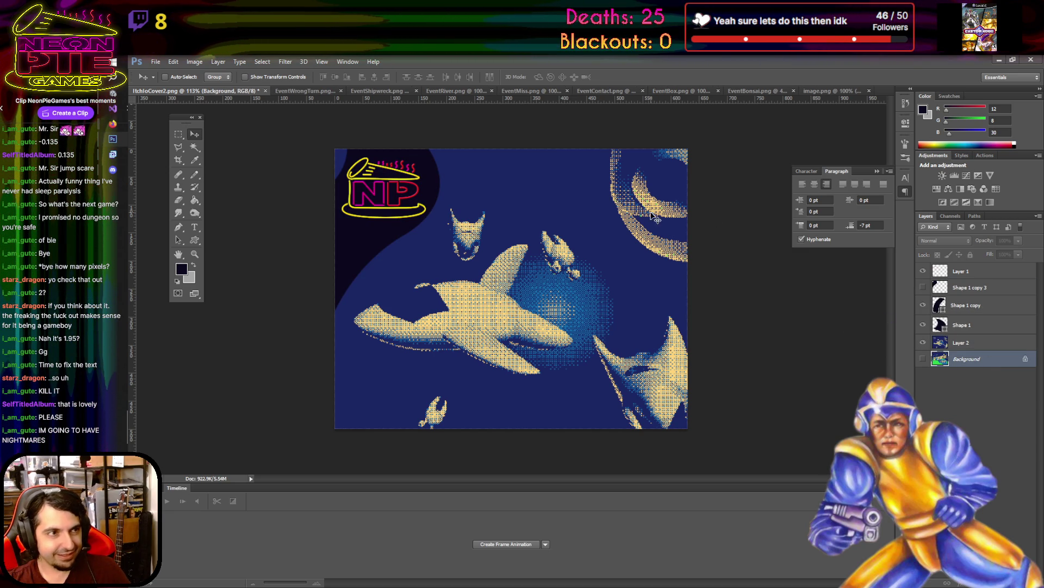
- Open Spacecation2.psd from D:\Pictures\Spacecation Stuff
left_click(157, 62)
left_click(165, 84)
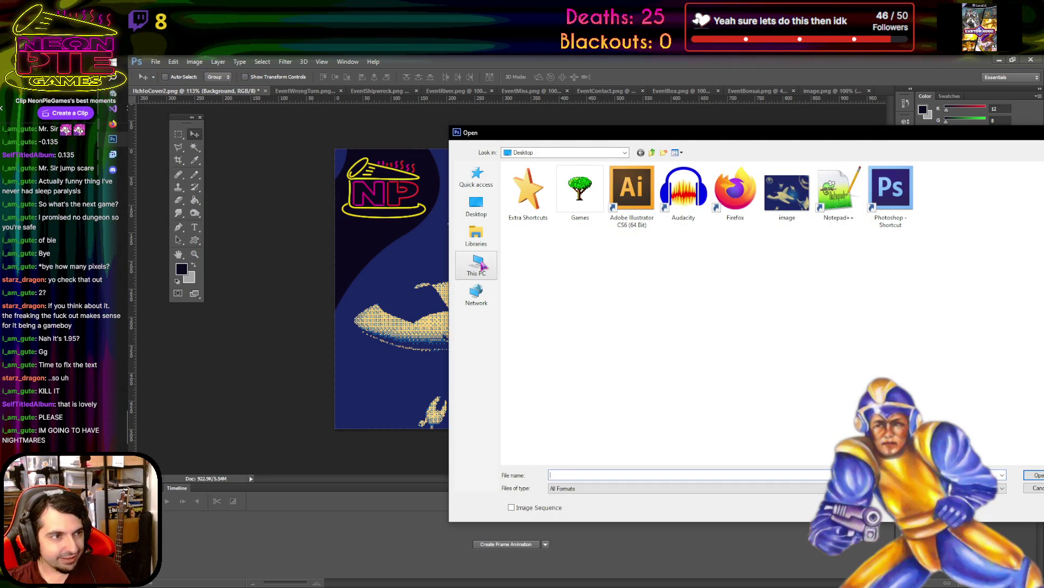
left_click(476, 266)
double_click(665, 251)
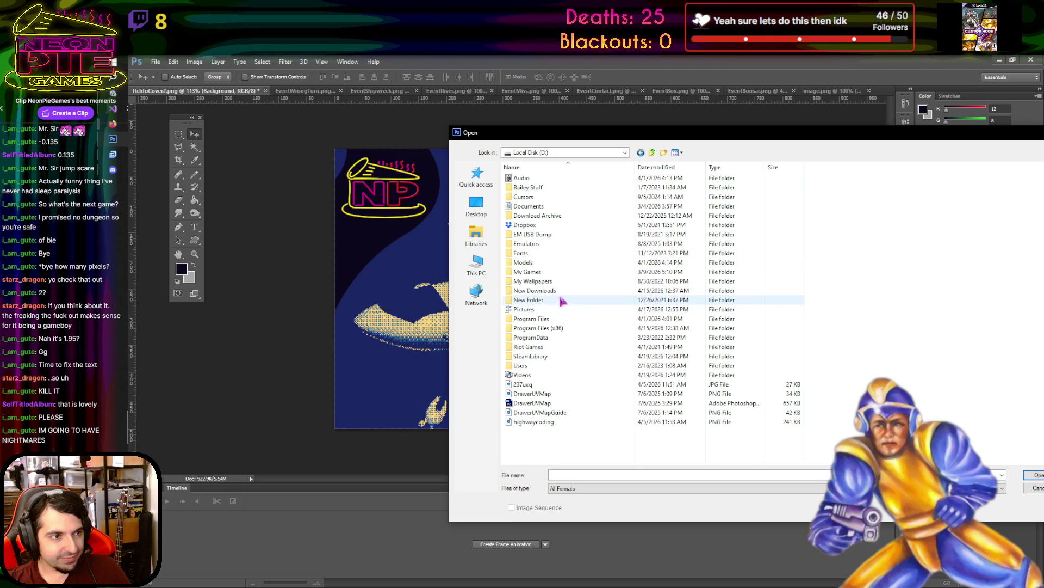
double_click(593, 309)
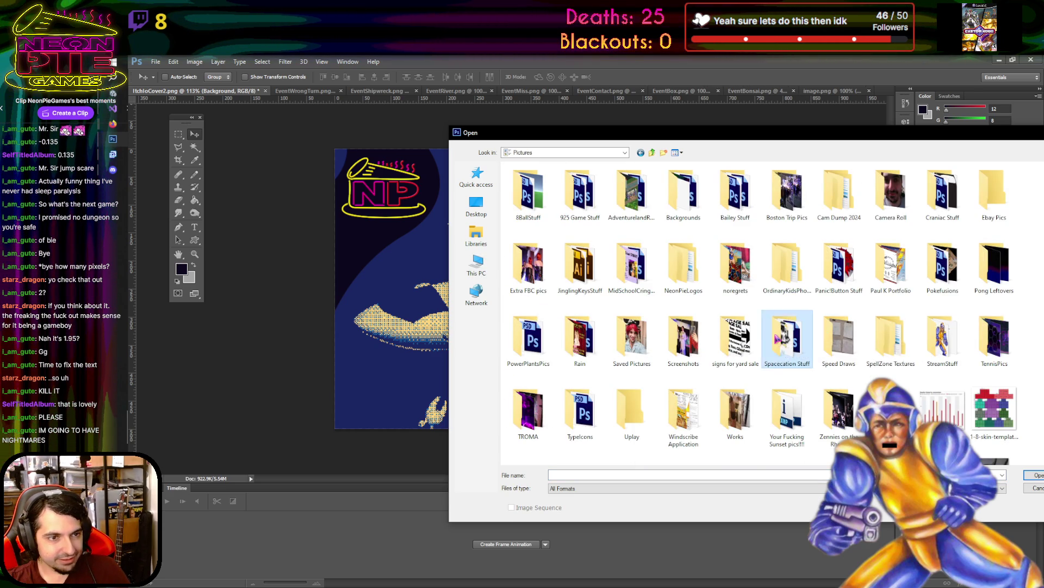
double_click(787, 338)
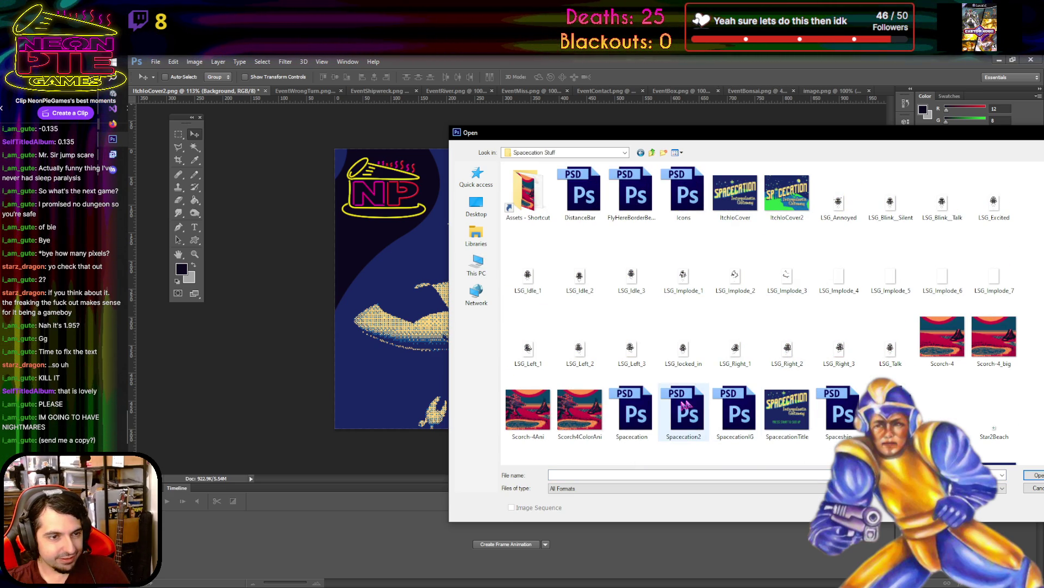
double_click(690, 403)
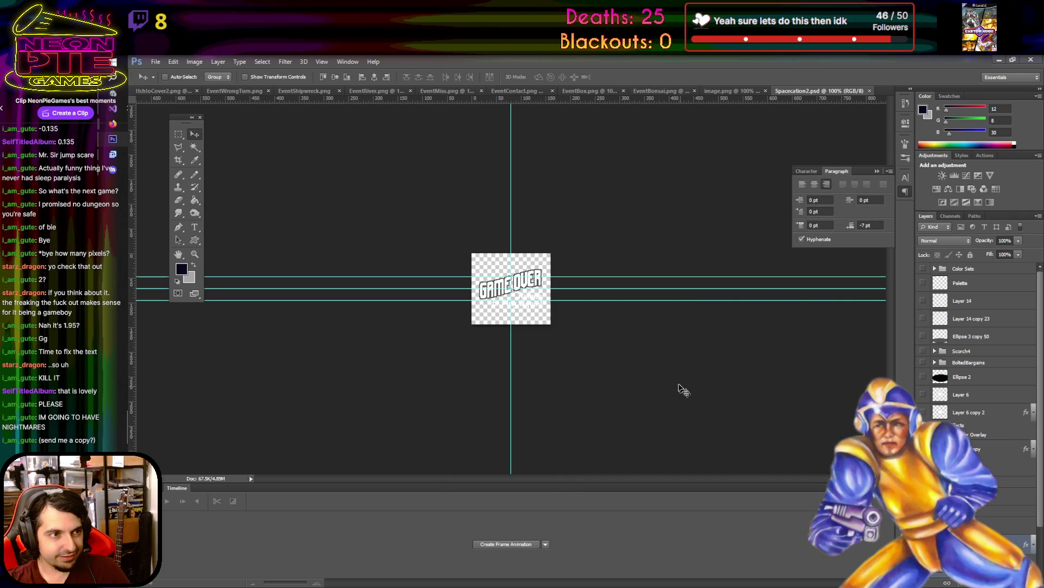
- Hide the GAME OVER artwork and show the SPACECATION title group layers
key("Delete")
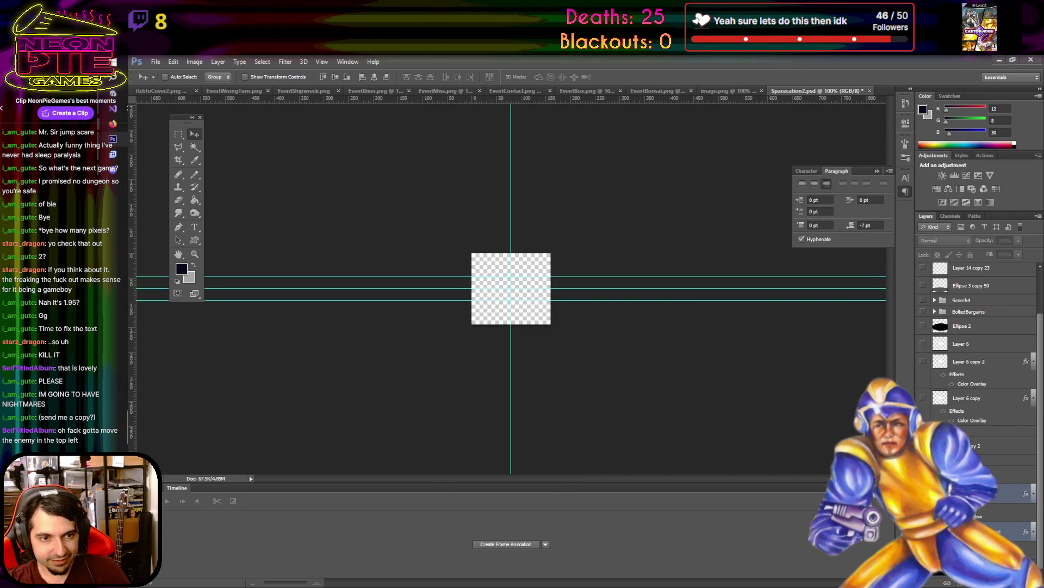
left_click(923, 430)
left_click(957, 430)
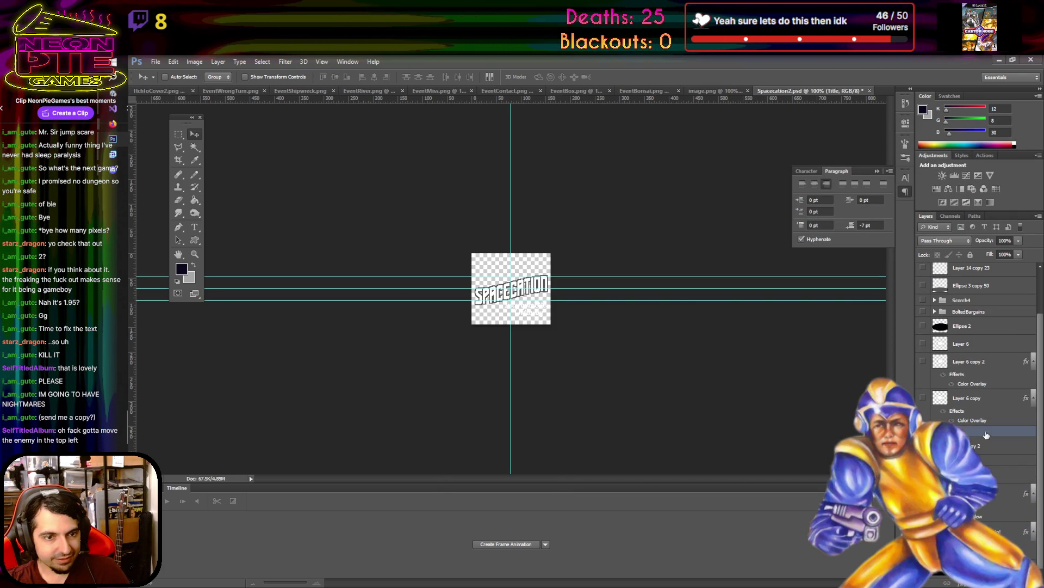
scroll(979, 354, "down", 5)
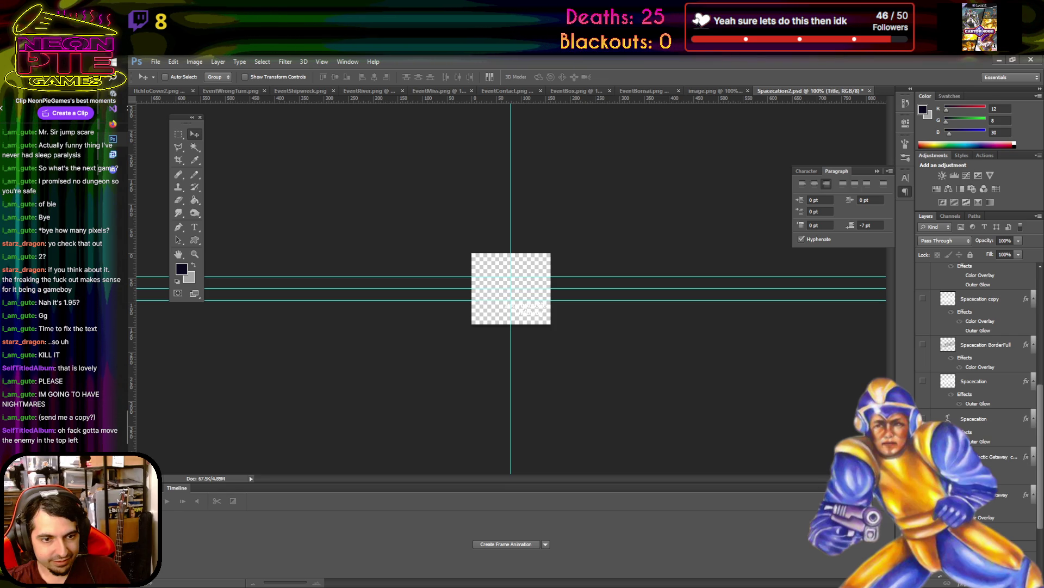
scroll(949, 418, "up", 3)
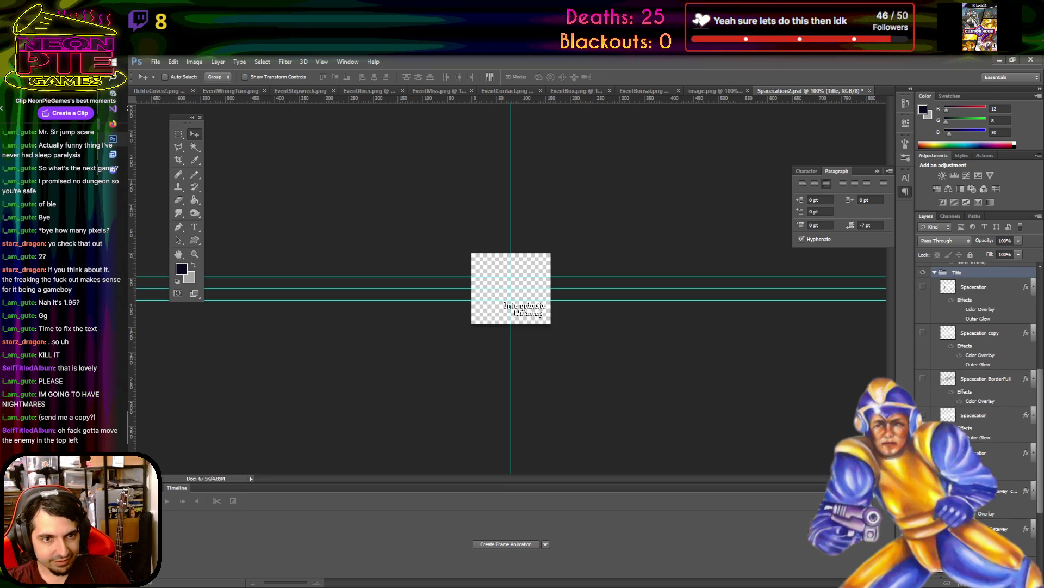
left_click(924, 332)
left_click(923, 332)
left_click(924, 378)
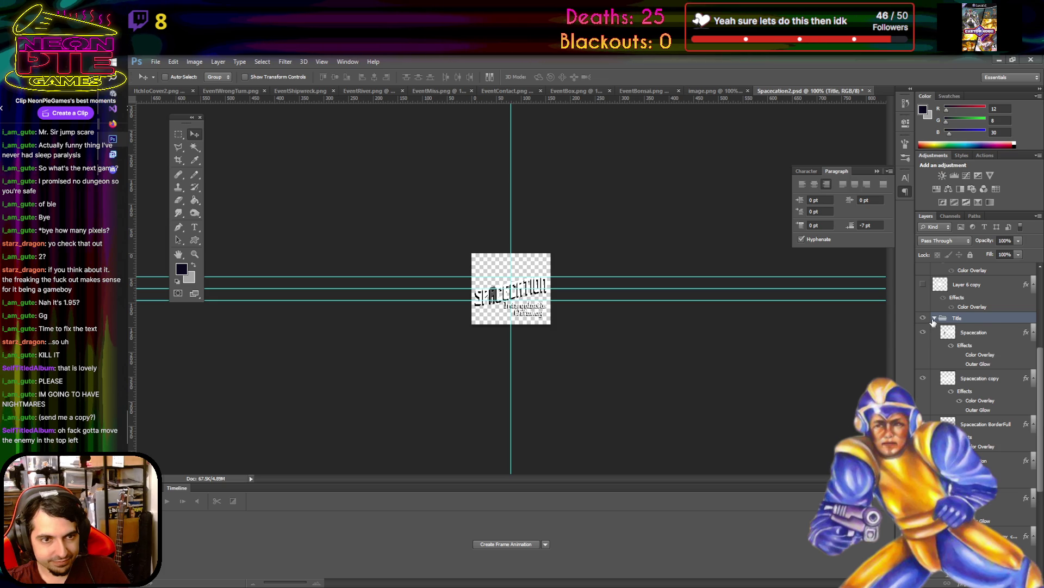
- Turn on the colored title version and drag the Title group into the ItchioCover2 cover
scroll(932, 320, "up", 3)
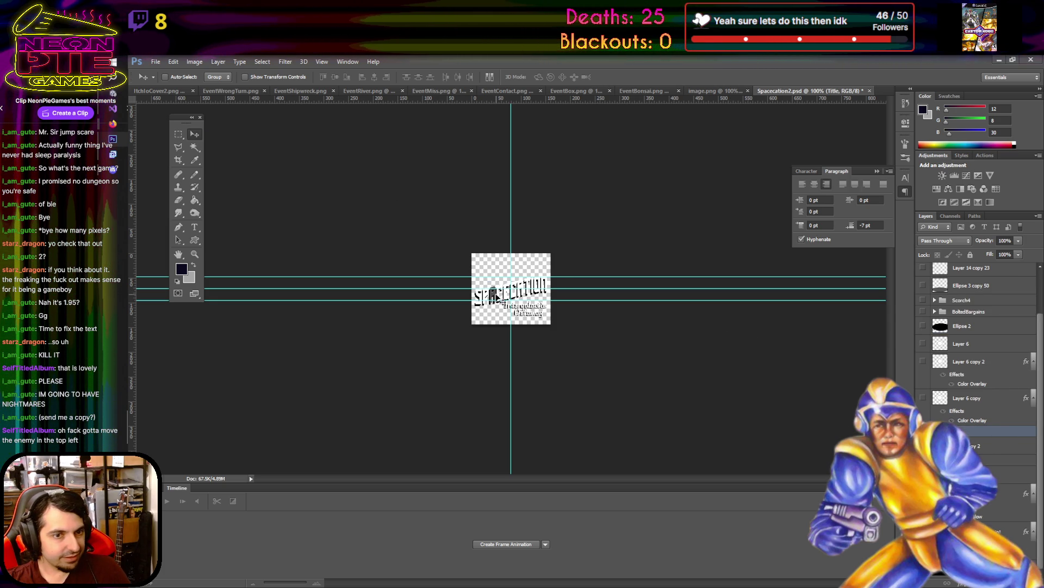
scroll(943, 329, "up", 1)
left_click(923, 269)
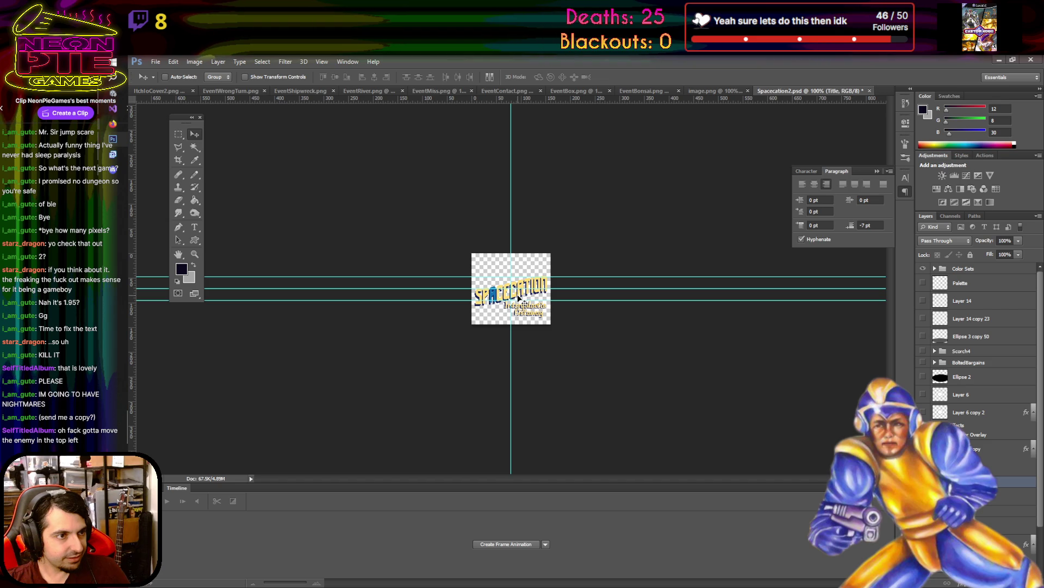
left_click_drag(518, 298, 326, 136)
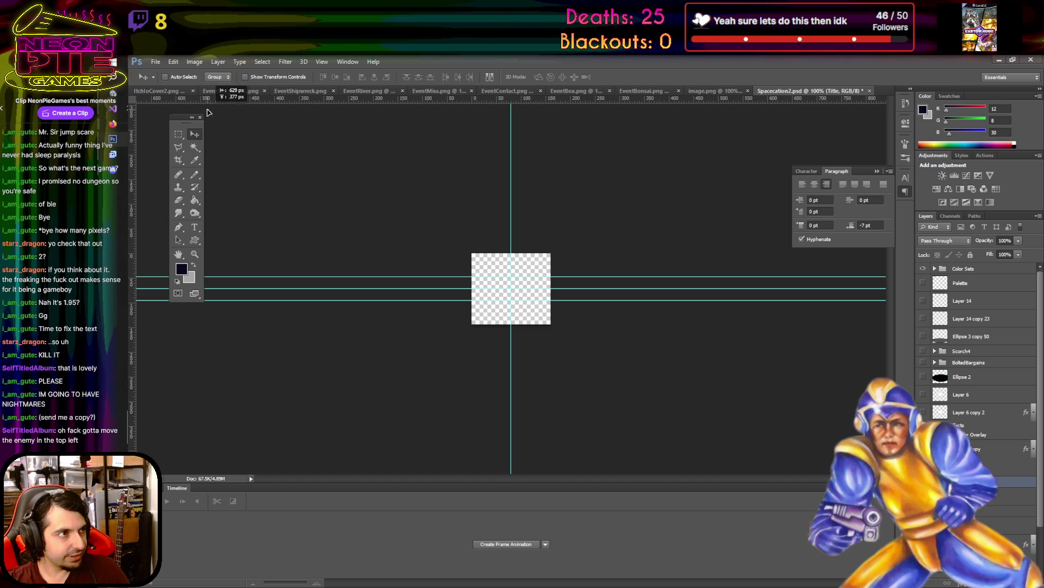
left_click(168, 91)
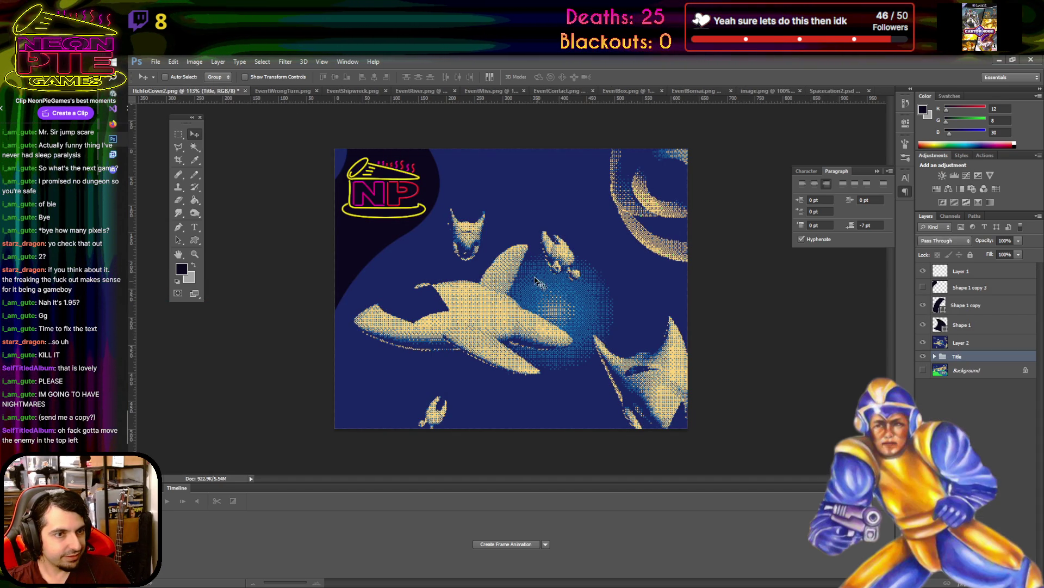
- Move the Title group to the top of the layer stack and up-left over the spaceship
left_click_drag(968, 357, 968, 269)
left_click_drag(557, 280, 463, 263)
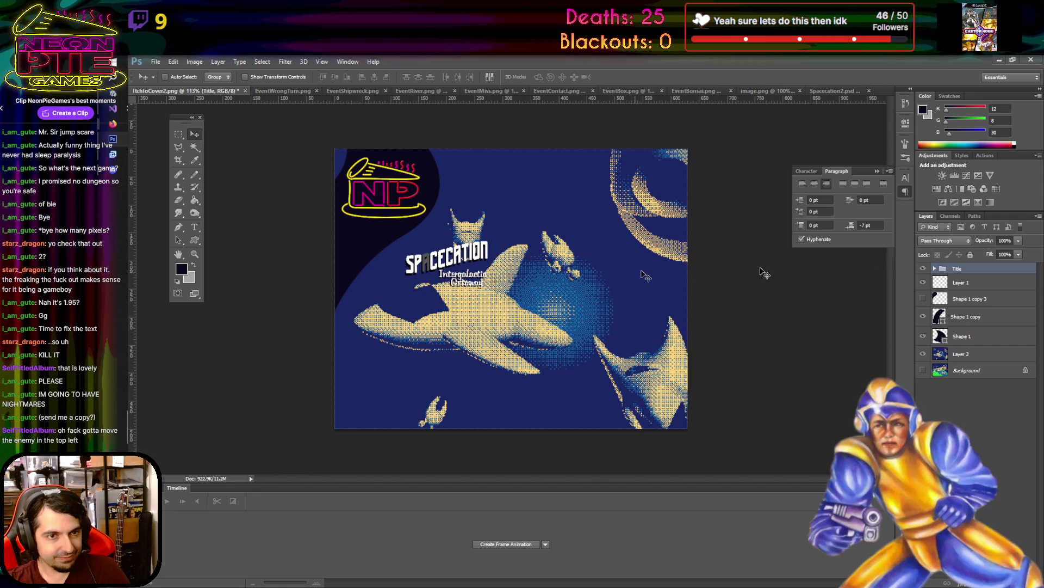
left_click(174, 62)
left_click(234, 243)
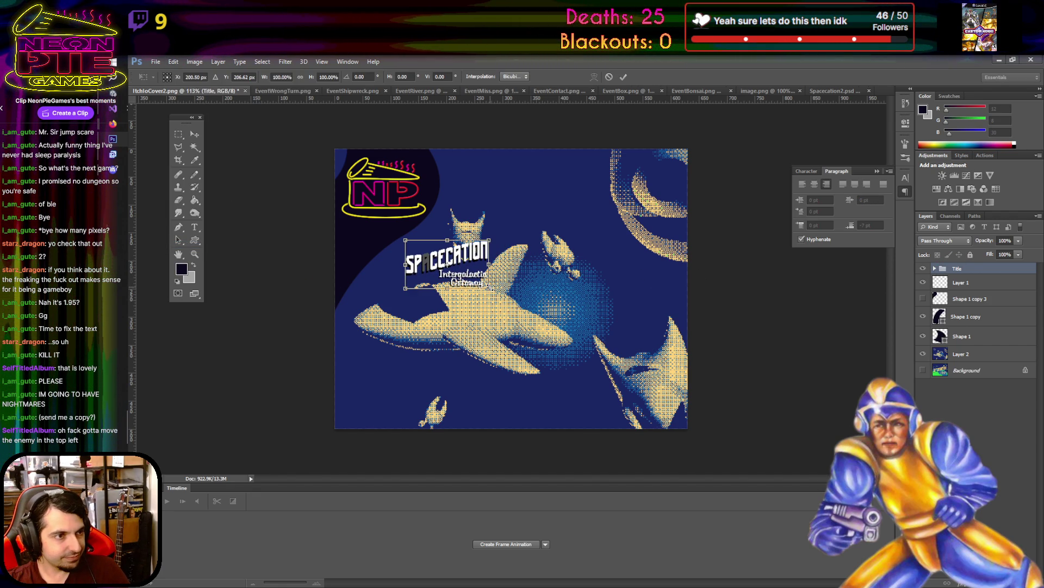
mouse_move(489, 288)
left_mouse_down()
mouse_move(541, 307)
mouse_move(689, 404)
mouse_move(676, 395)
left_mouse_up()
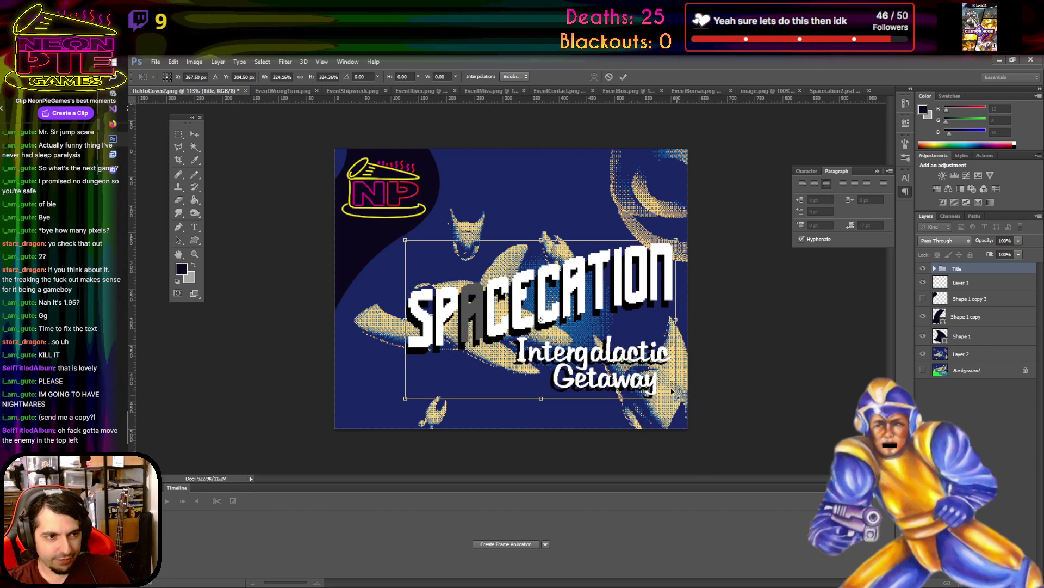
left_click(610, 78)
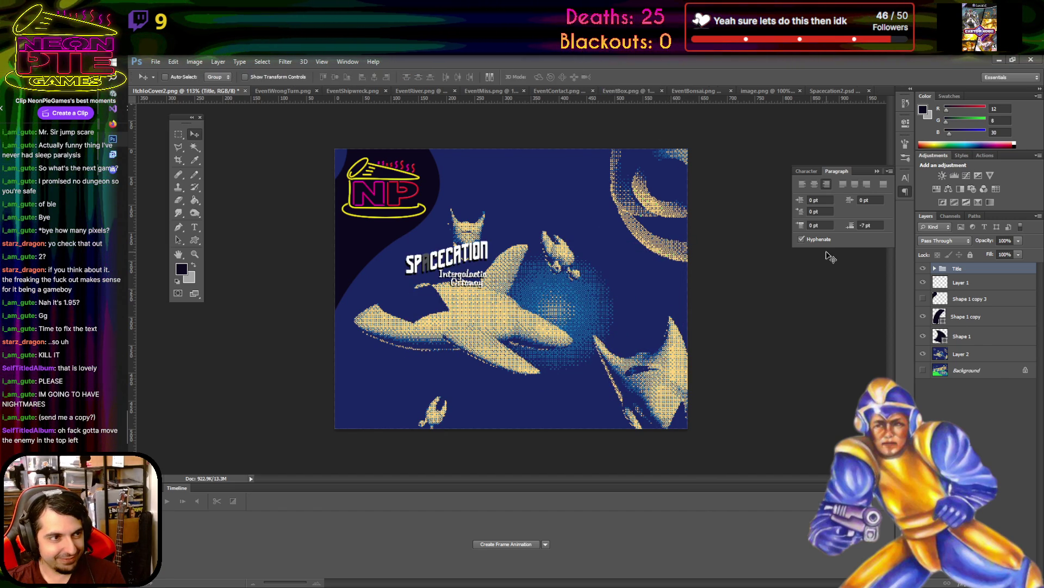
- Merge the Title group into a single Title layer
right_click(988, 272)
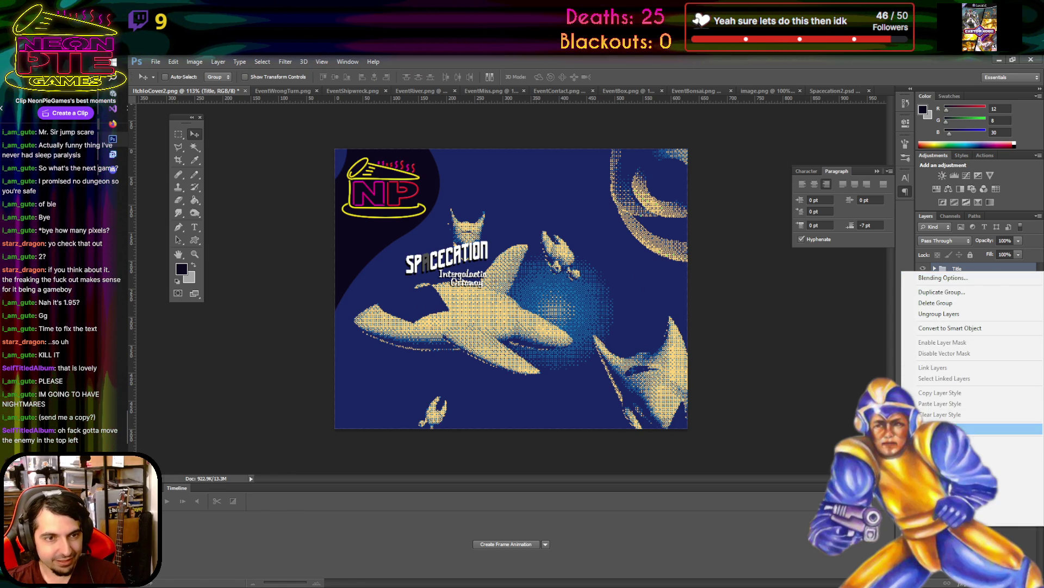
right_click(985, 276)
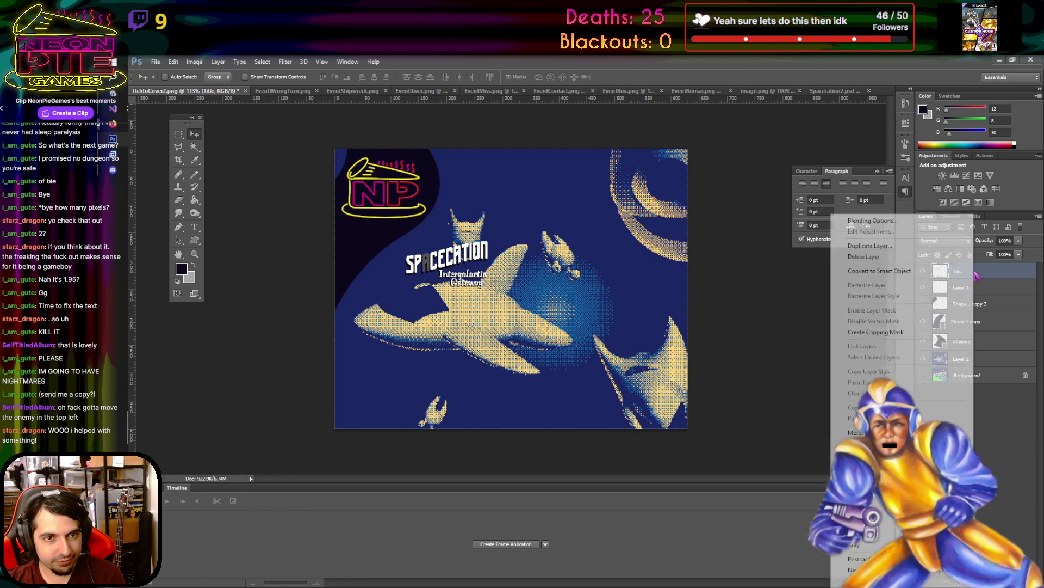
left_click(1002, 274)
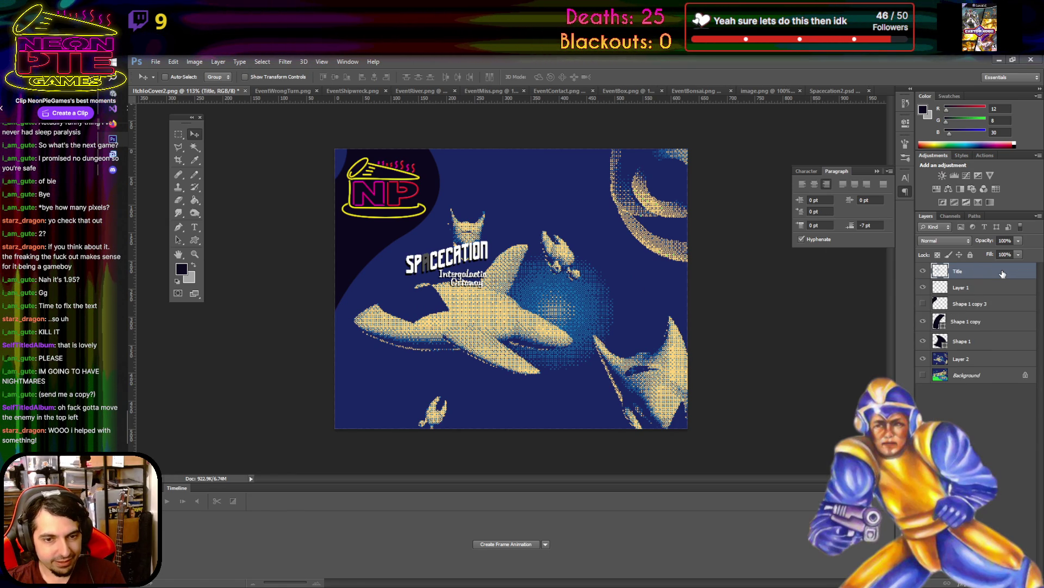
scroll(438, 244, "up", 5)
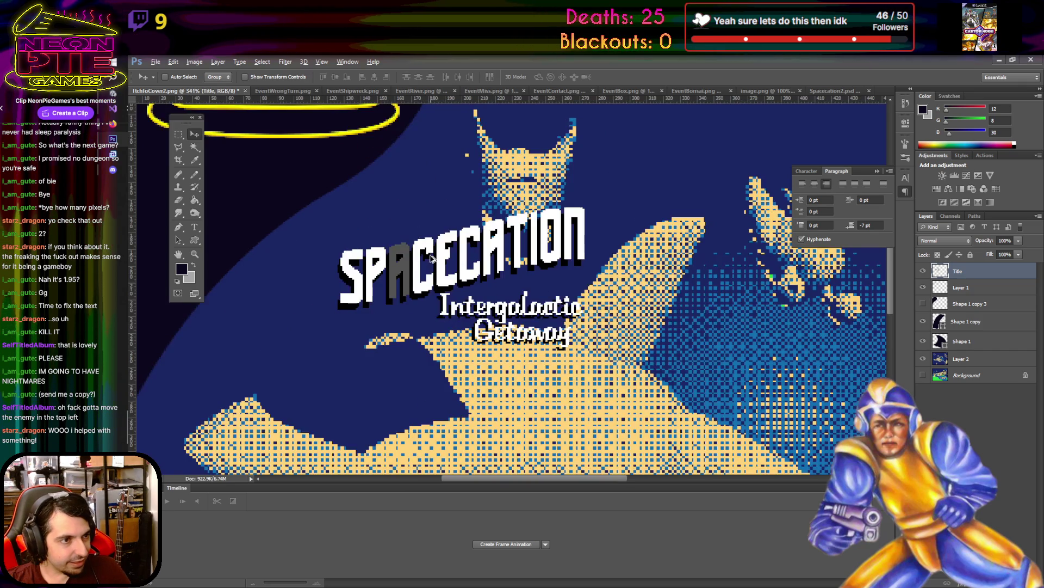
scroll(877, 271, "down", 2)
scroll(498, 301, "down", 2)
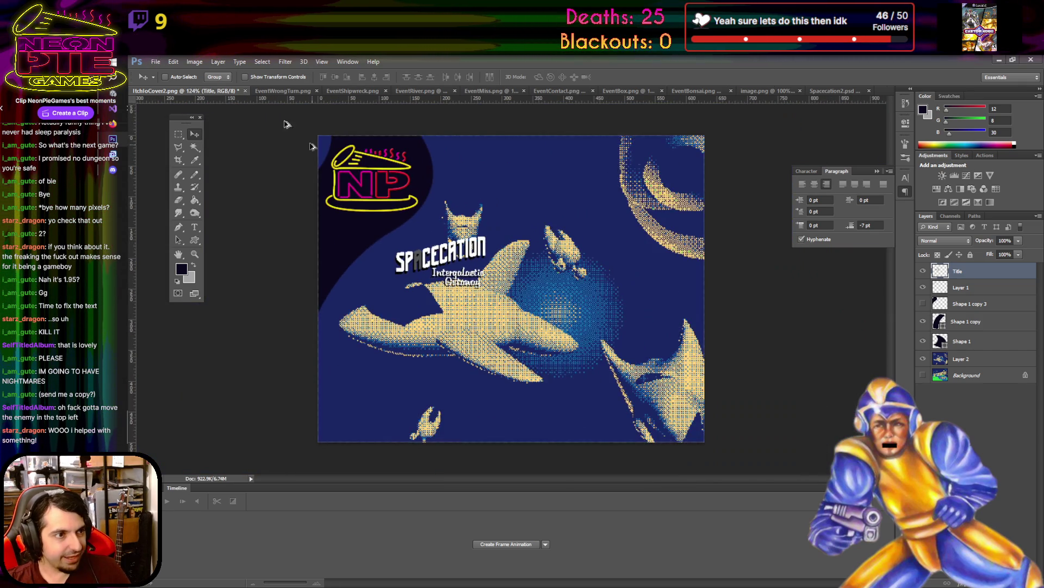
left_click(173, 61)
left_click(207, 246)
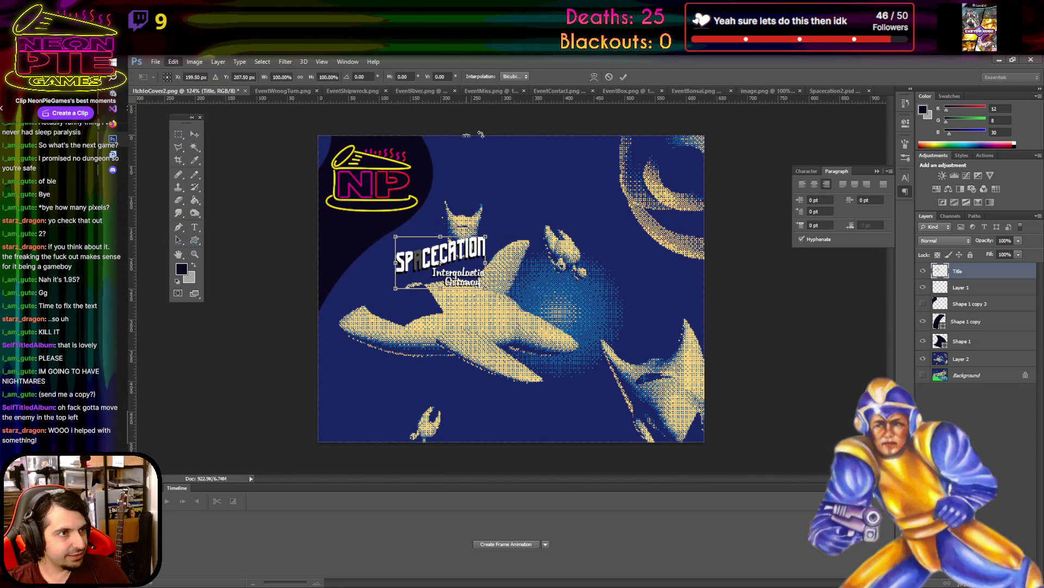
left_click(514, 77)
left_click(532, 88)
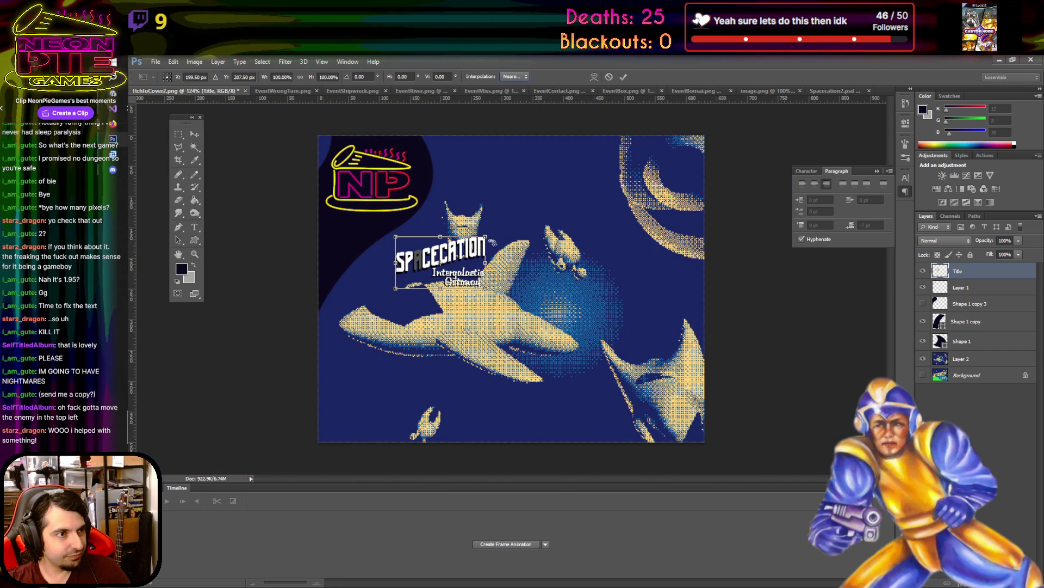
mouse_move(485, 288)
left_mouse_down()
mouse_move(669, 381)
mouse_move(723, 430)
mouse_move(715, 444)
mouse_move(726, 457)
mouse_move(711, 420)
left_mouse_up()
mouse_move(603, 319)
left_mouse_down()
mouse_move(569, 313)
mouse_move(561, 296)
mouse_move(576, 318)
mouse_move(587, 305)
mouse_move(584, 217)
left_mouse_up()
left_click_drag(382, 341, 488, 281)
mouse_move(589, 233)
left_mouse_down()
mouse_move(577, 283)
mouse_move(603, 220)
left_mouse_up()
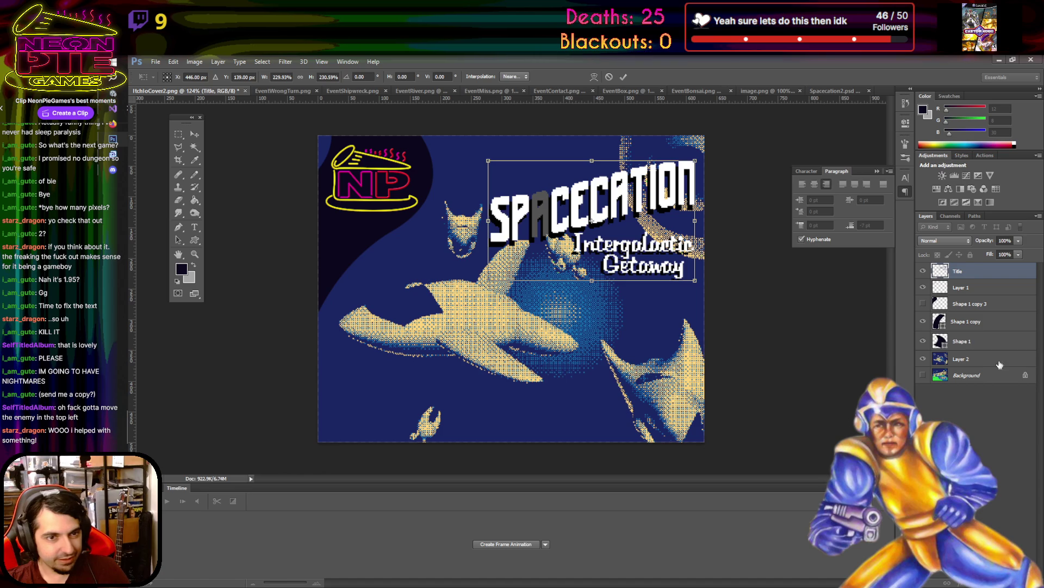
left_click(609, 77)
left_click(960, 358)
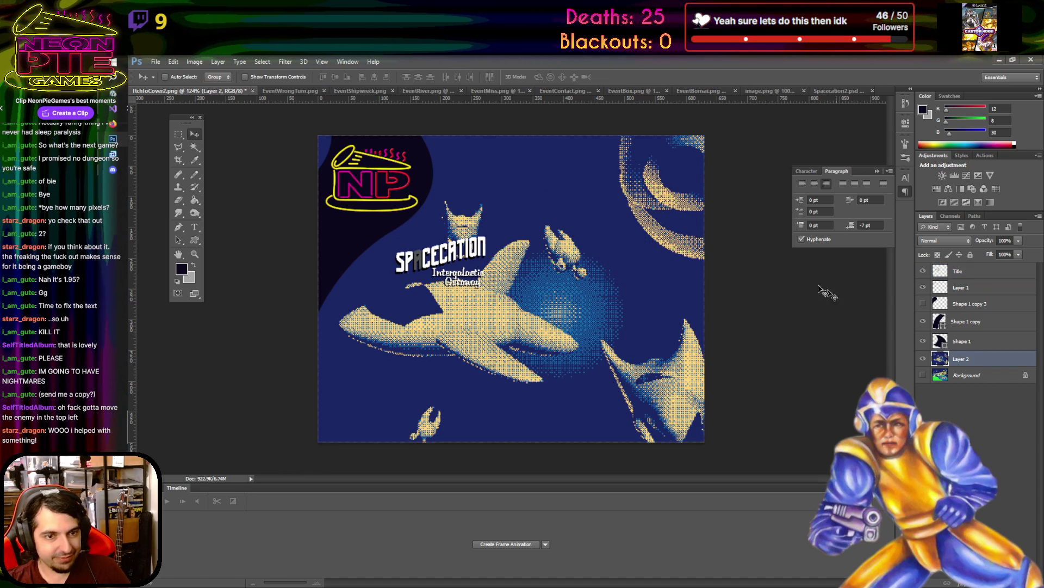
- Flip the spaceship art layer horizontally
left_click(174, 62)
mouse_move(283, 254)
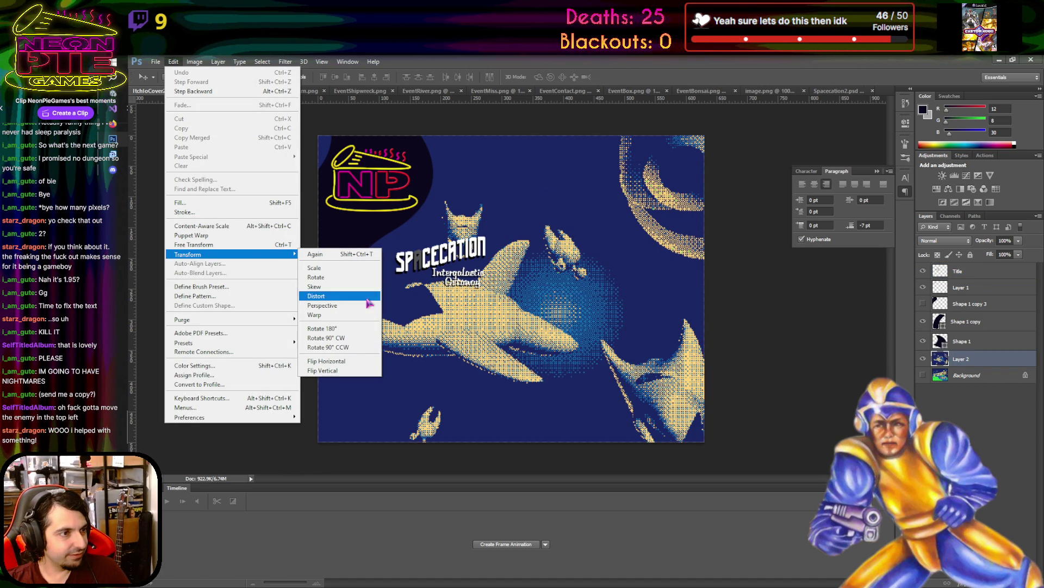
left_click(344, 361)
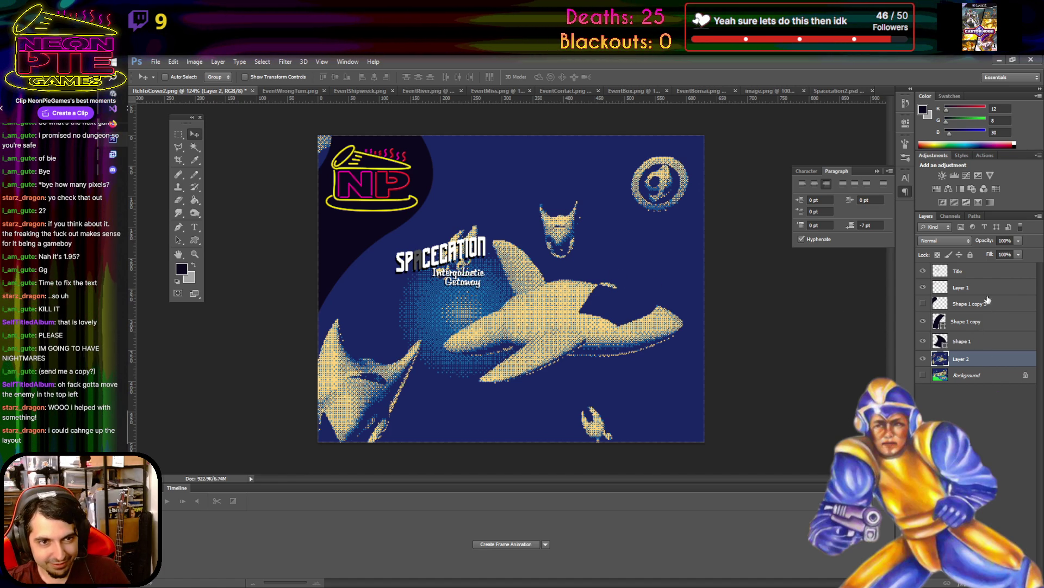
- Select the Title layer and bring up its Transform options
left_click(974, 270)
left_click(173, 61)
mouse_move(215, 254)
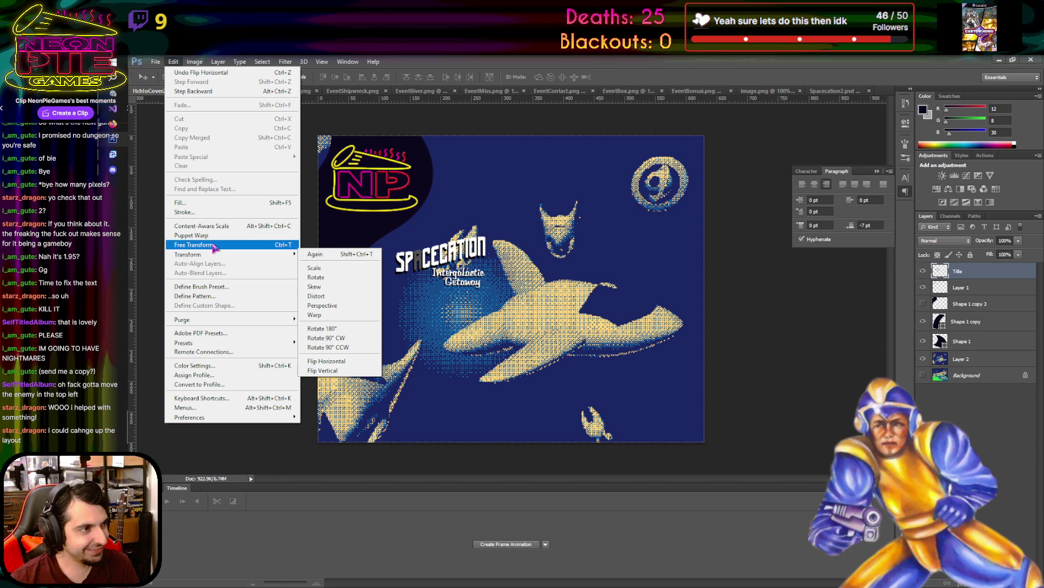
- Free-transform the Title layer to about 262% and shift it toward the upper right
left_click(210, 245)
mouse_move(489, 288)
left_mouse_down()
mouse_move(682, 430)
mouse_move(654, 414)
left_mouse_up()
mouse_move(581, 288)
left_mouse_down()
mouse_move(526, 291)
mouse_move(593, 212)
mouse_move(593, 239)
mouse_move(563, 244)
mouse_move(559, 257)
mouse_move(579, 306)
mouse_move(601, 202)
mouse_move(579, 301)
mouse_move(567, 274)
mouse_move(594, 238)
mouse_move(587, 315)
mouse_move(586, 286)
mouse_move(607, 258)
mouse_move(578, 298)
mouse_move(591, 264)
left_mouse_up()
mouse_move(409, 352)
left_mouse_down()
mouse_move(396, 359)
mouse_move(398, 373)
left_mouse_up()
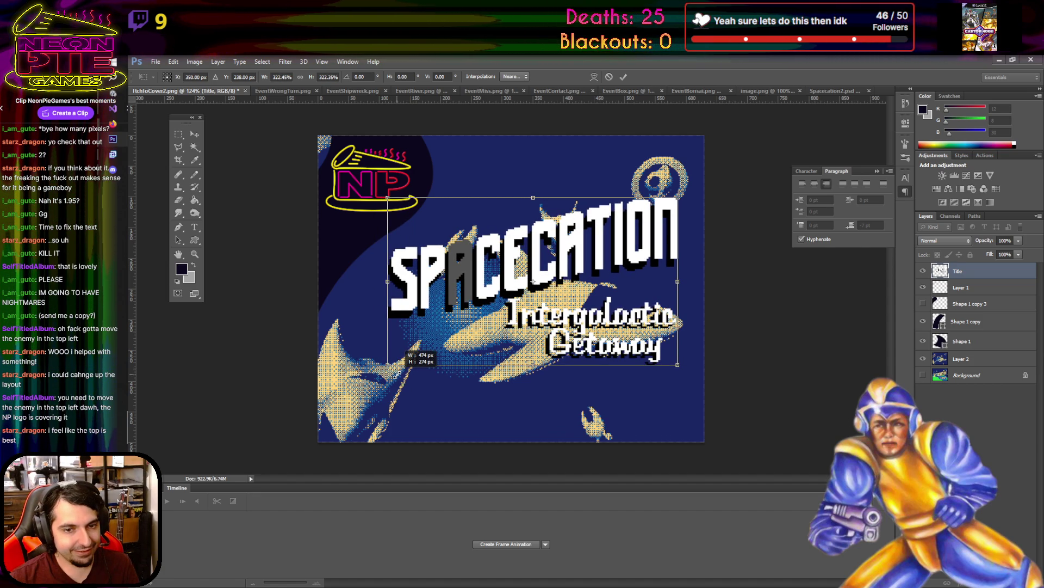
mouse_move(536, 256)
left_mouse_down()
mouse_move(553, 220)
mouse_move(536, 211)
left_mouse_up()
left_click_drag(385, 322, 439, 287)
left_click_drag(571, 204, 528, 270)
scroll(499, 279, "up", 5)
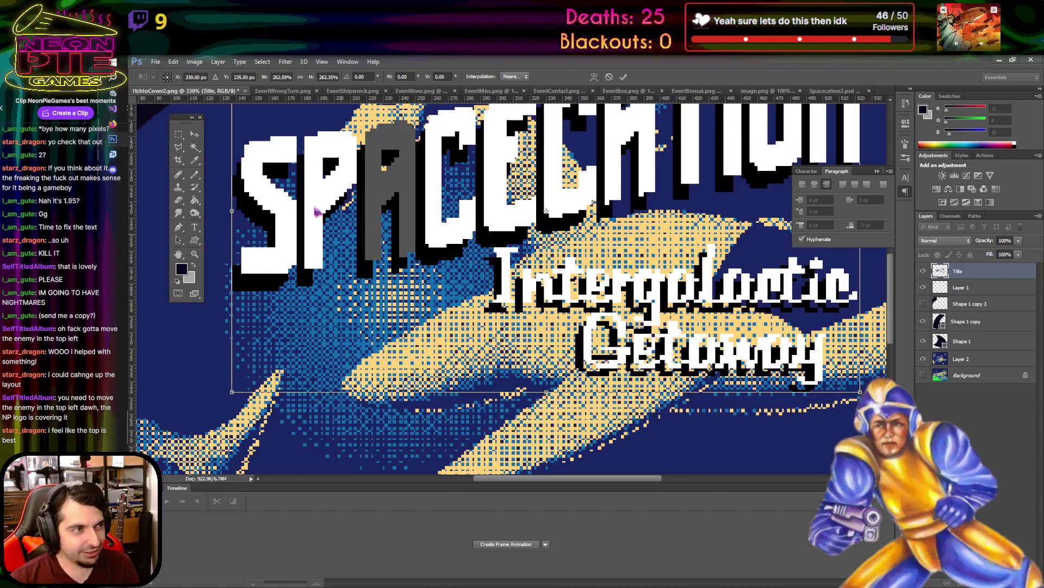
- Exit the title transform, marquee-select around the subtitle, and make the Title layer active
key("Return")
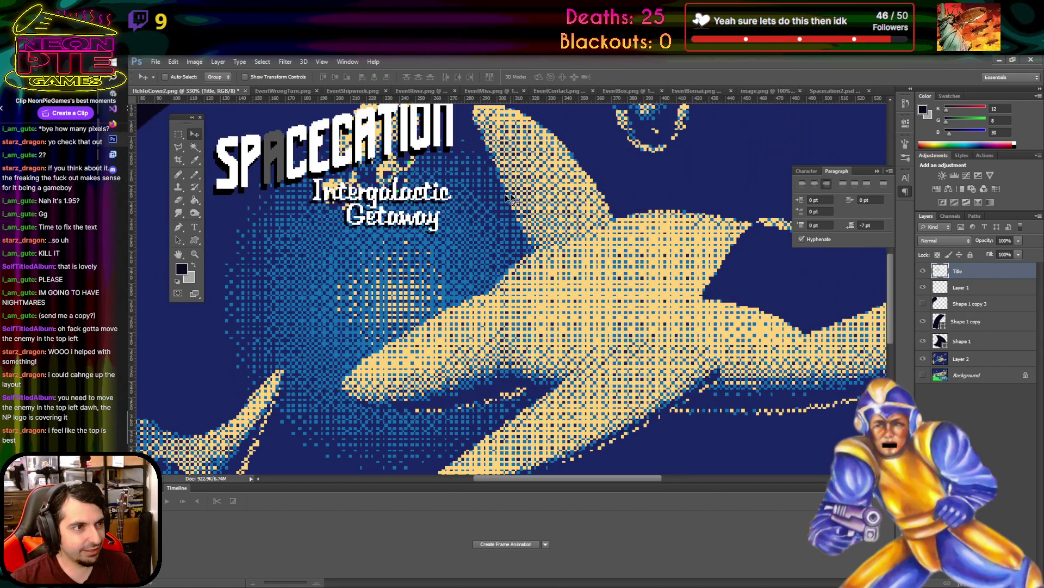
scroll(325, 197, "up", 5)
key("m")
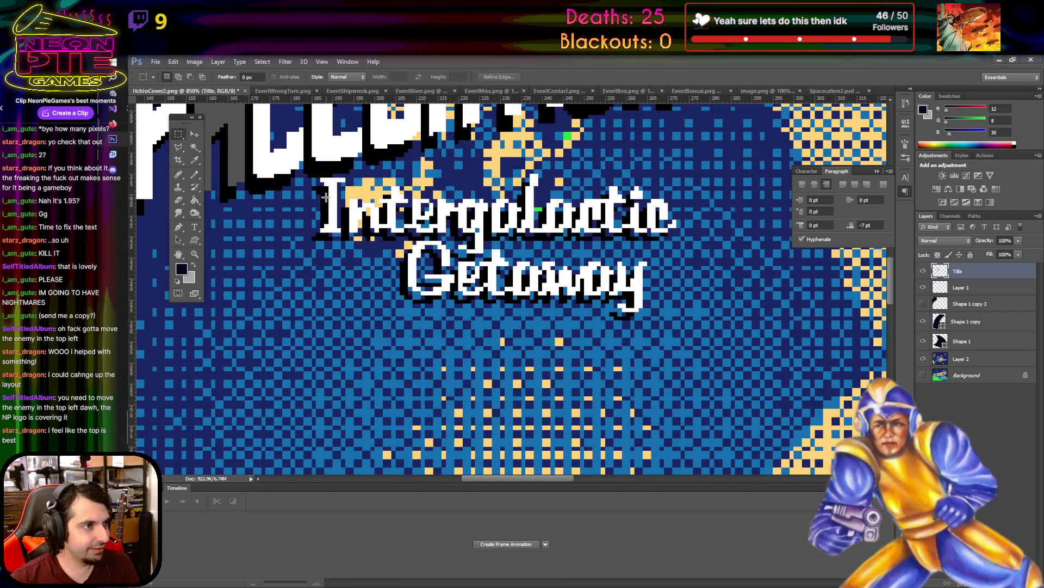
mouse_move(312, 179)
left_mouse_down()
mouse_move(687, 302)
mouse_move(690, 332)
left_mouse_up()
right_click(540, 229)
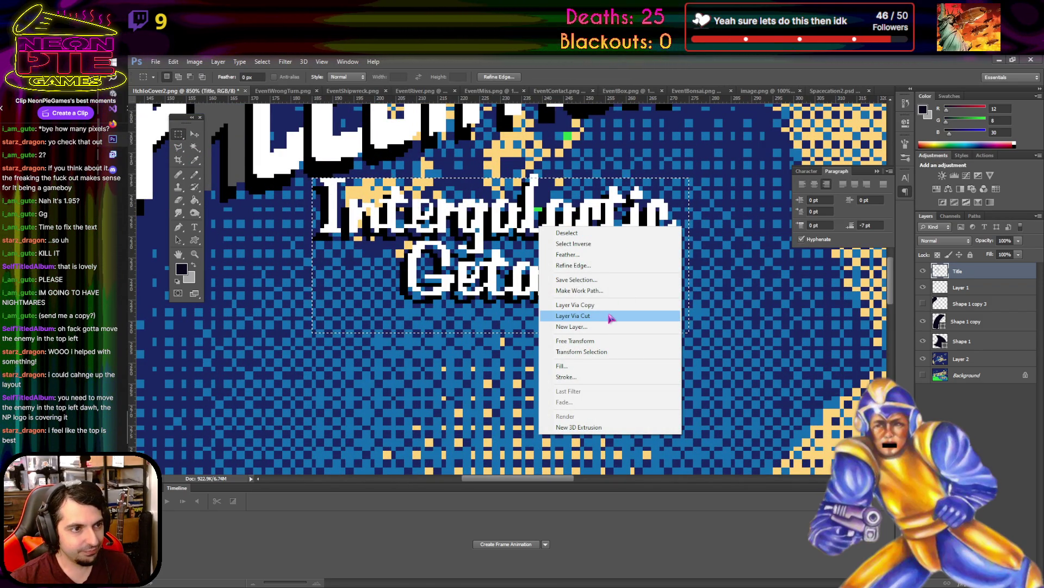
scroll(504, 323, "down", 10)
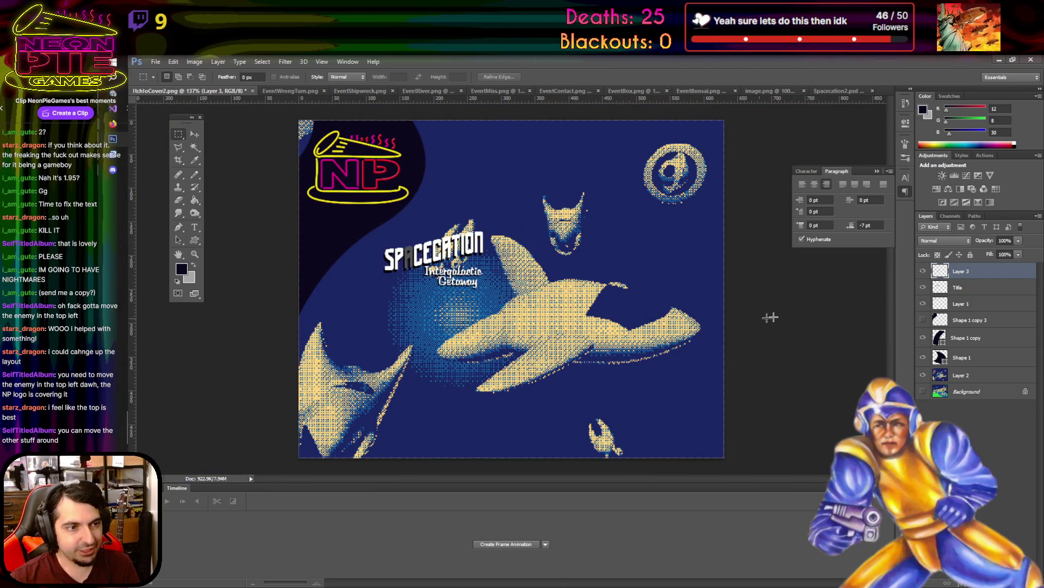
left_click(948, 289)
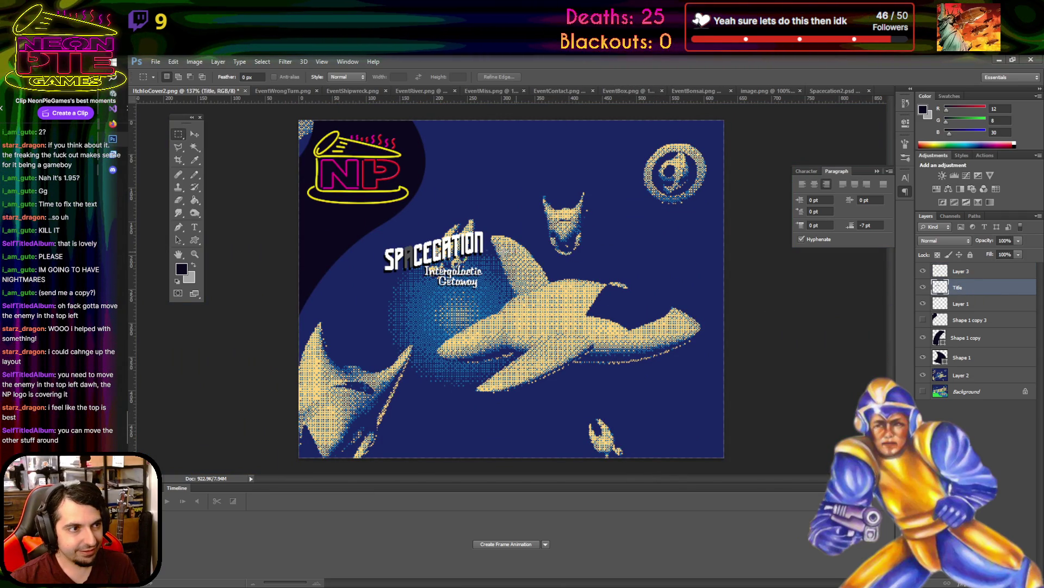
- Cut the Intergalactic Getaway subtitle from the Title layer onto a new layer with Layer Via Cut
scroll(469, 262, "up", 4)
scroll(469, 264, "up", 3)
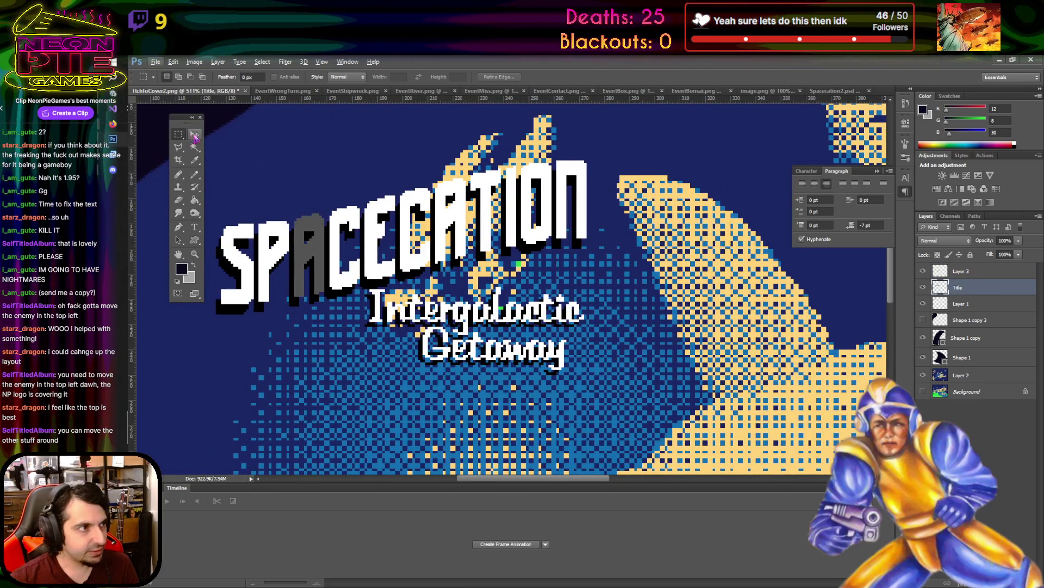
left_click_drag(473, 280, 515, 283)
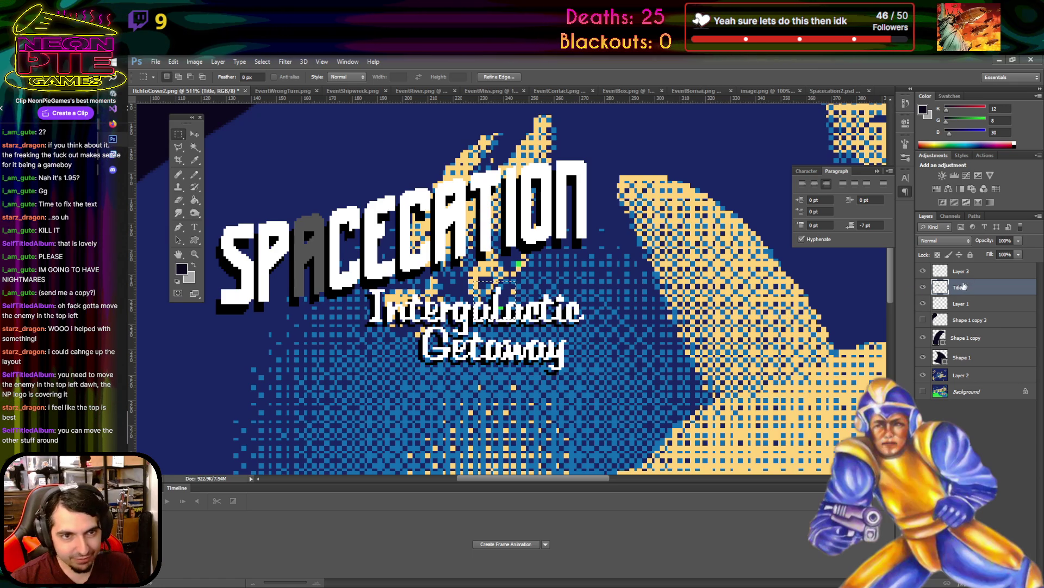
right_click(496, 320)
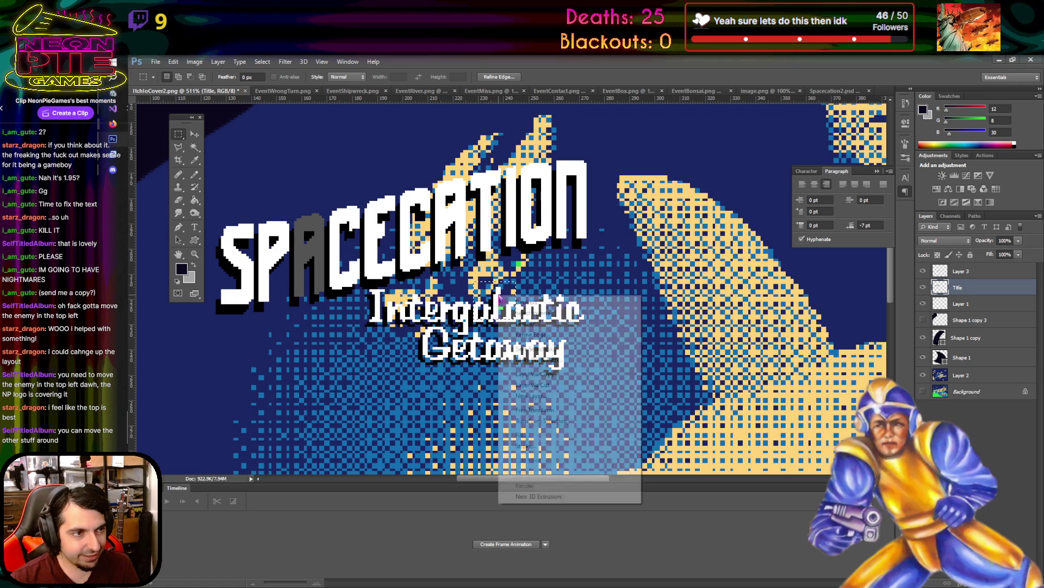
left_click(565, 386)
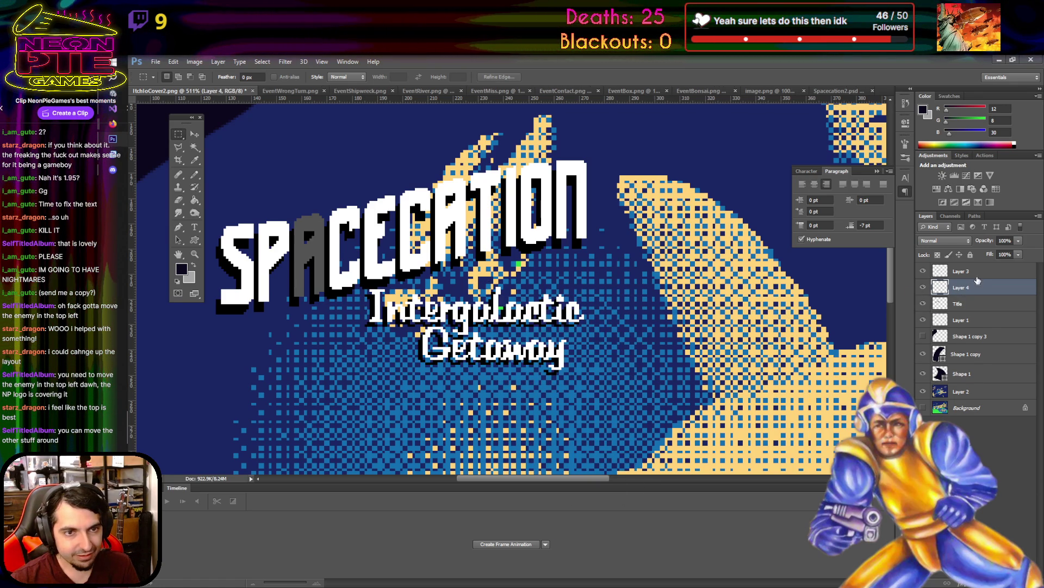
- Delete the extra Layer 4 and toggle Layer 3's visibility to check its contents
right_click(978, 280)
left_click(946, 323)
left_click(923, 272)
left_click(923, 272)
left_click(923, 271)
left_click(923, 272)
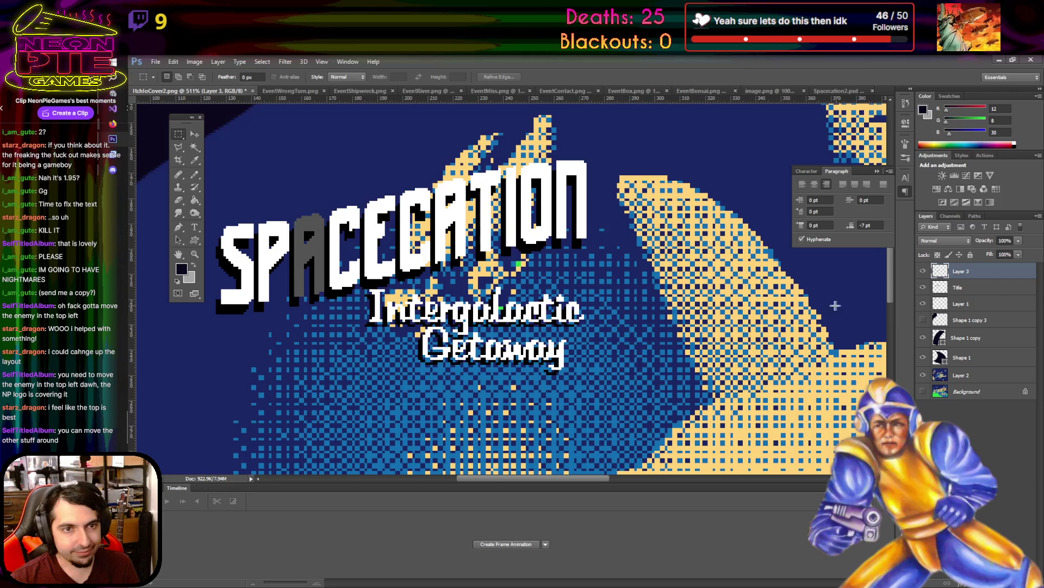
scroll(835, 306, "down", 6)
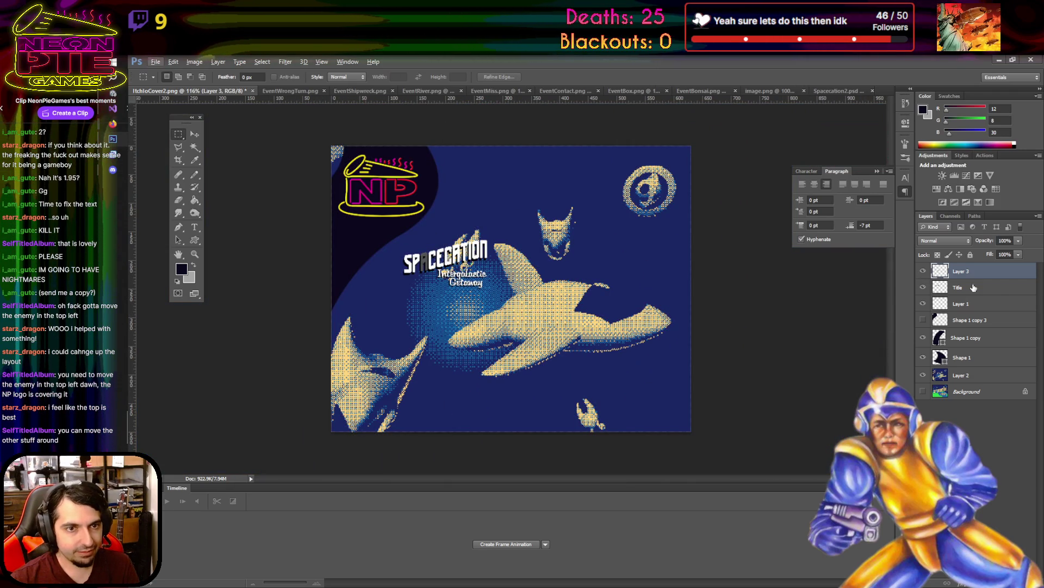
- Try enlarging the SPACECATION title to about 278% with Free Transform, then cancel it
left_click(974, 287)
left_click(173, 61)
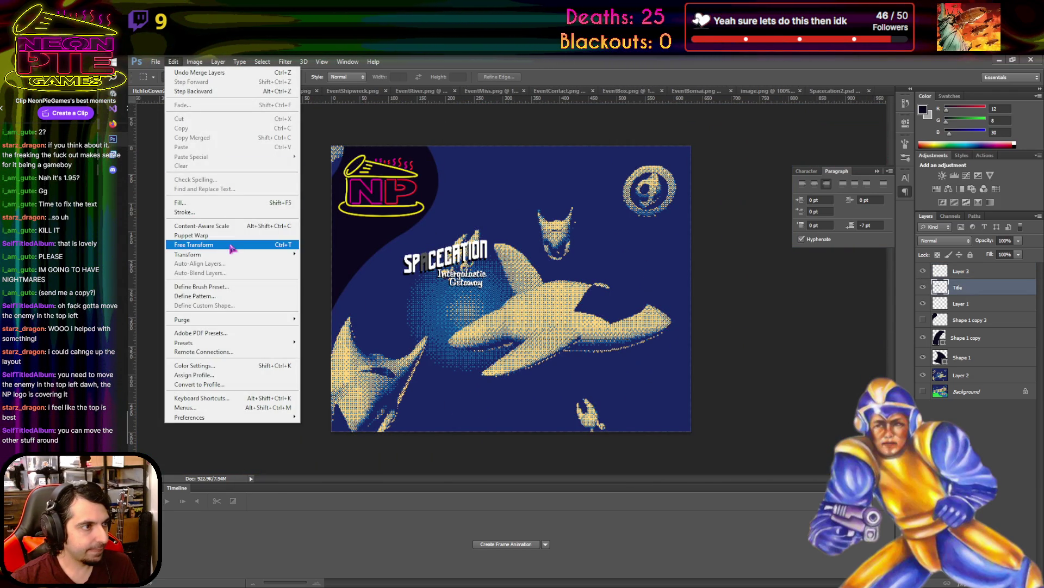
left_click(232, 248)
mouse_move(492, 238)
left_mouse_down()
mouse_move(582, 168)
mouse_move(629, 156)
left_mouse_up()
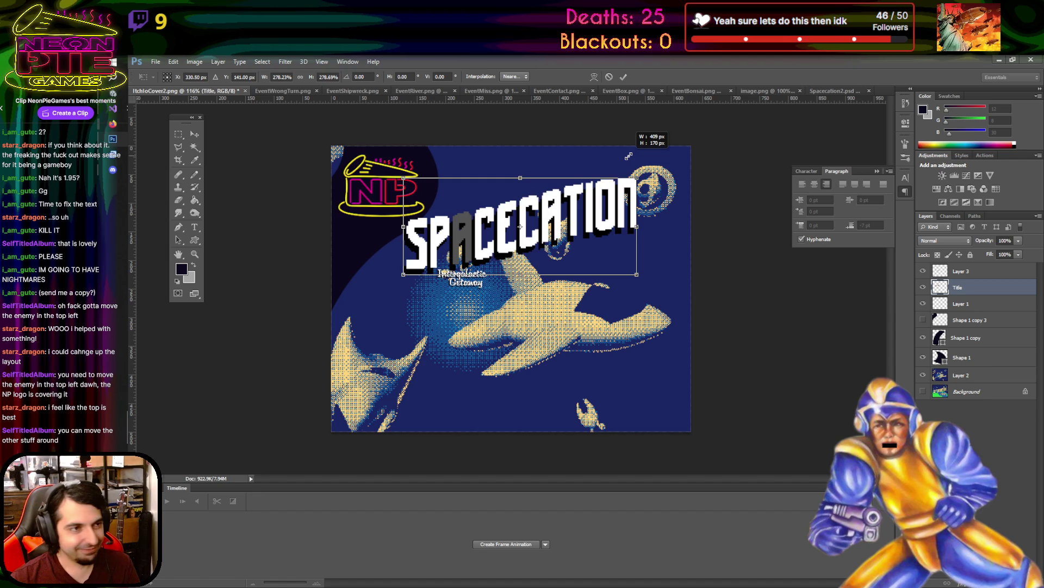
mouse_move(537, 210)
left_mouse_down()
mouse_move(545, 222)
mouse_move(563, 179)
mouse_move(545, 256)
mouse_move(539, 239)
left_mouse_up()
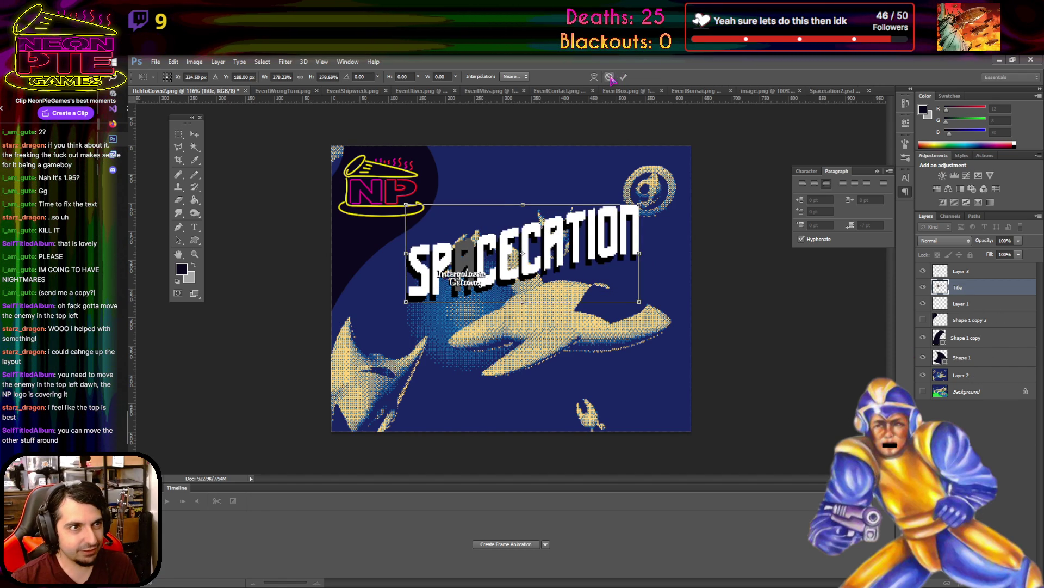
key("Escape")
- Flip the background spaceship art on Layer 2 horizontally
left_click(996, 377)
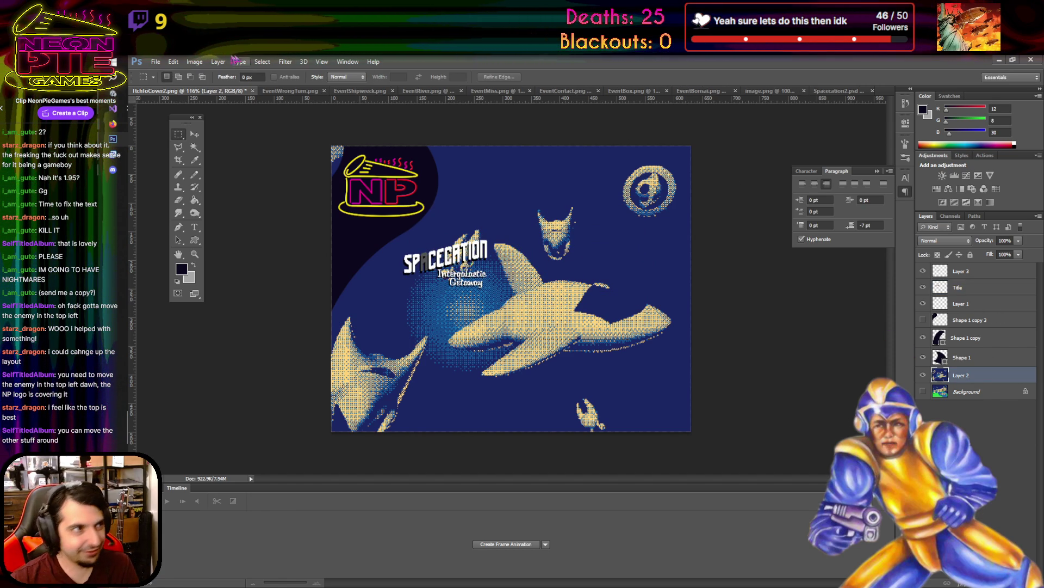
left_click(158, 63)
mouse_move(226, 257)
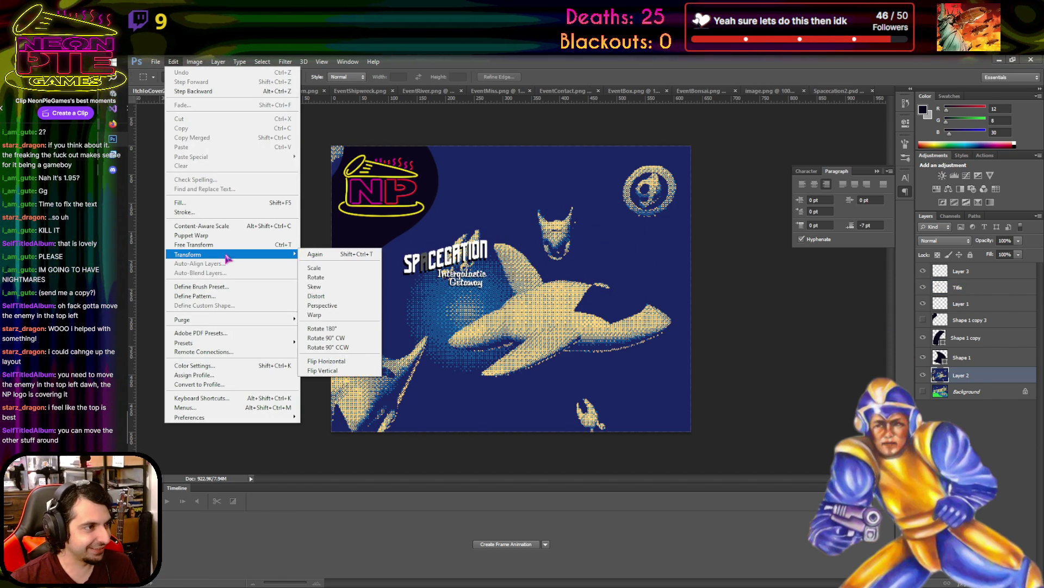
left_click(326, 360)
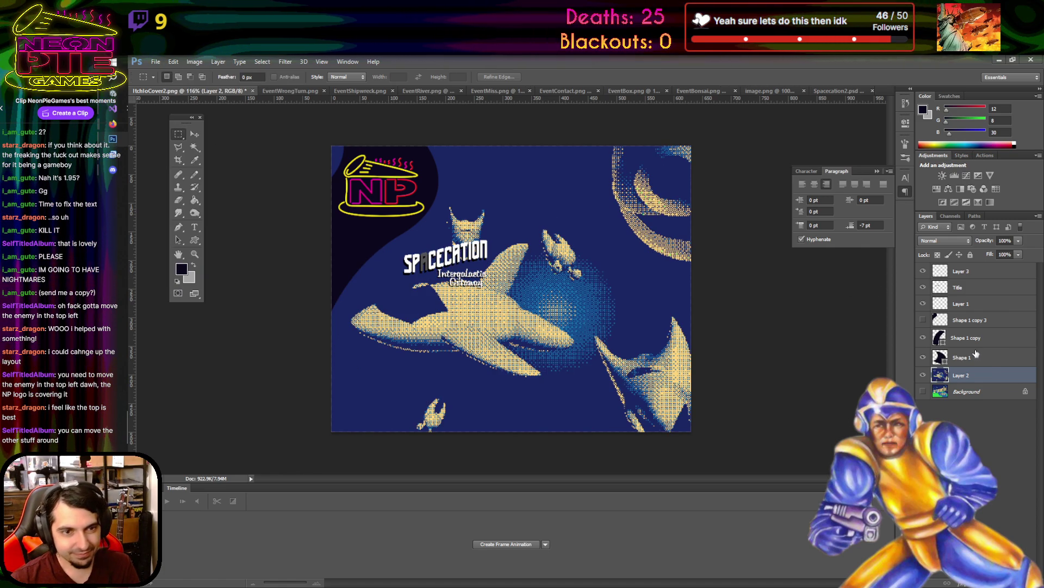
- Select the Title and Layer 3 together and start a Free Transform on both
left_click(979, 289)
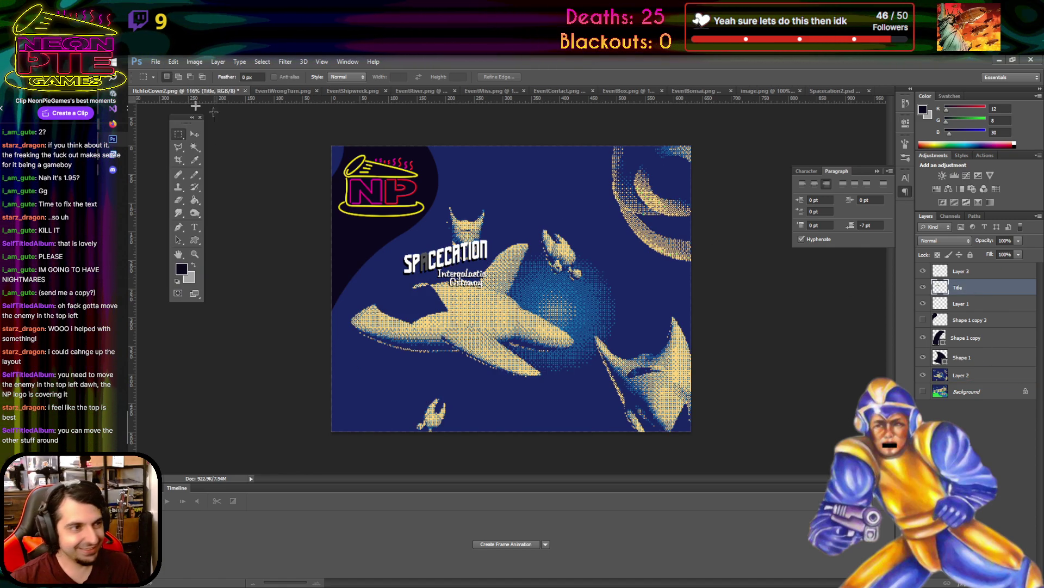
left_click(974, 271, "ctrl")
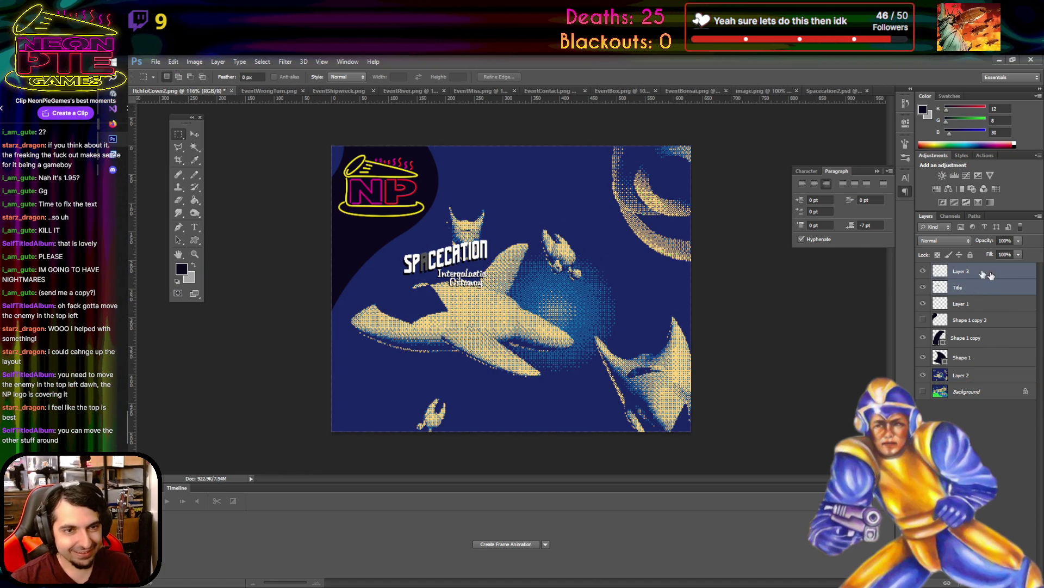
left_click(173, 62)
left_click(234, 244)
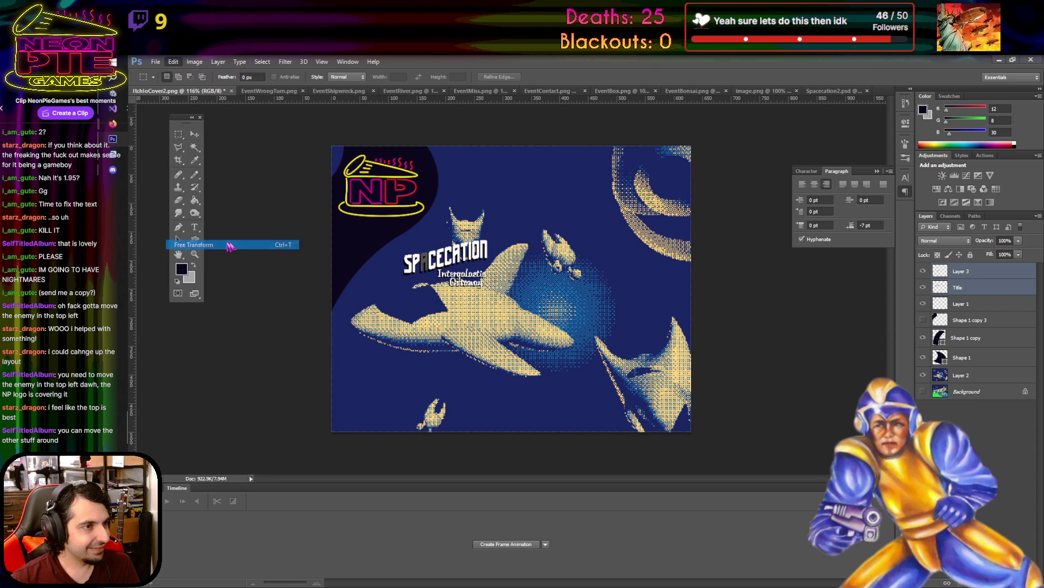
- Scale the title and subtitle to about 297%, shifting them down-right, and commit
left_click_drag(486, 240, 648, 128)
mouse_move(532, 200)
left_mouse_down()
mouse_move(544, 234)
mouse_move(557, 216)
left_mouse_up()
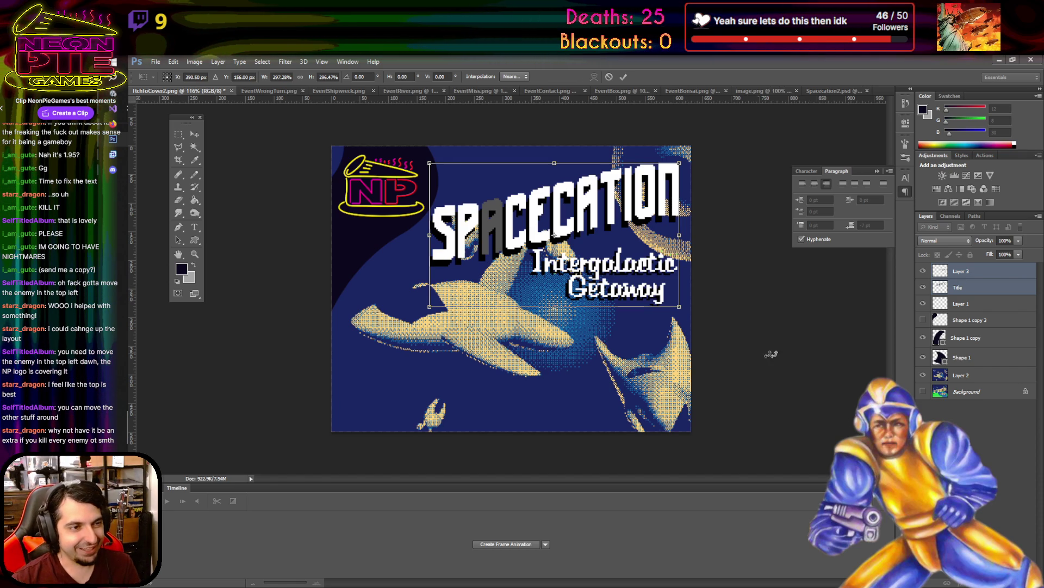
left_click(624, 78)
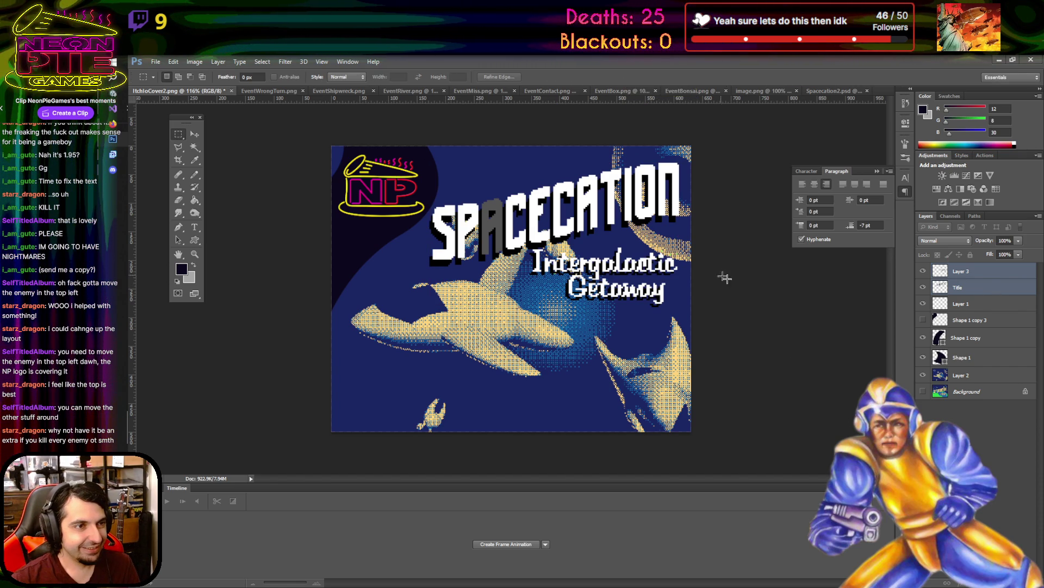
- Move the Intergalactic Getaway subtitle on Layer 3 lower under the title, then reselect Title with Layer 3
left_click(982, 276)
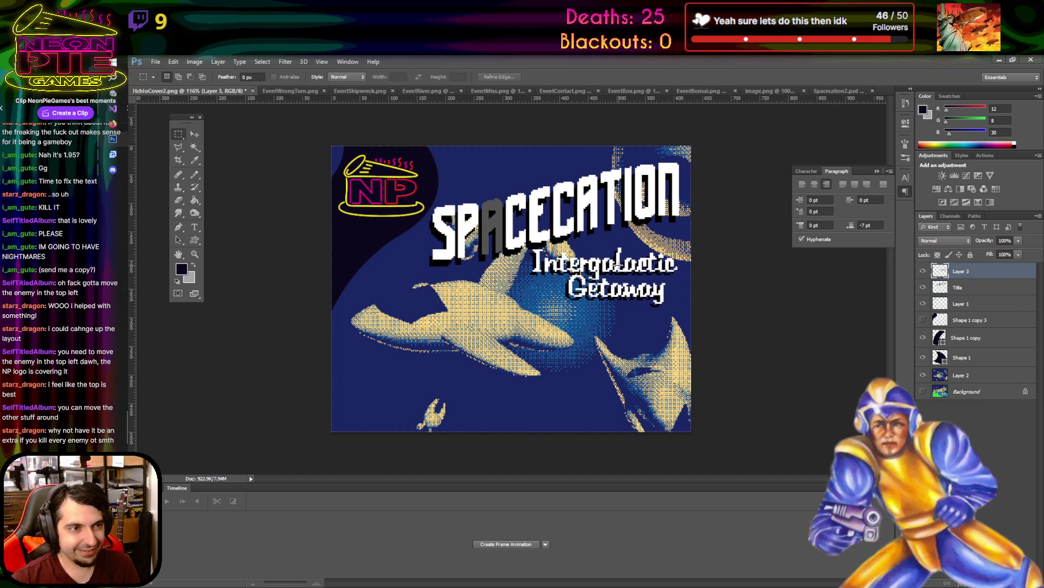
key("v")
mouse_move(649, 277)
left_mouse_down()
mouse_move(569, 329)
mouse_move(566, 402)
mouse_move(646, 303)
left_mouse_up()
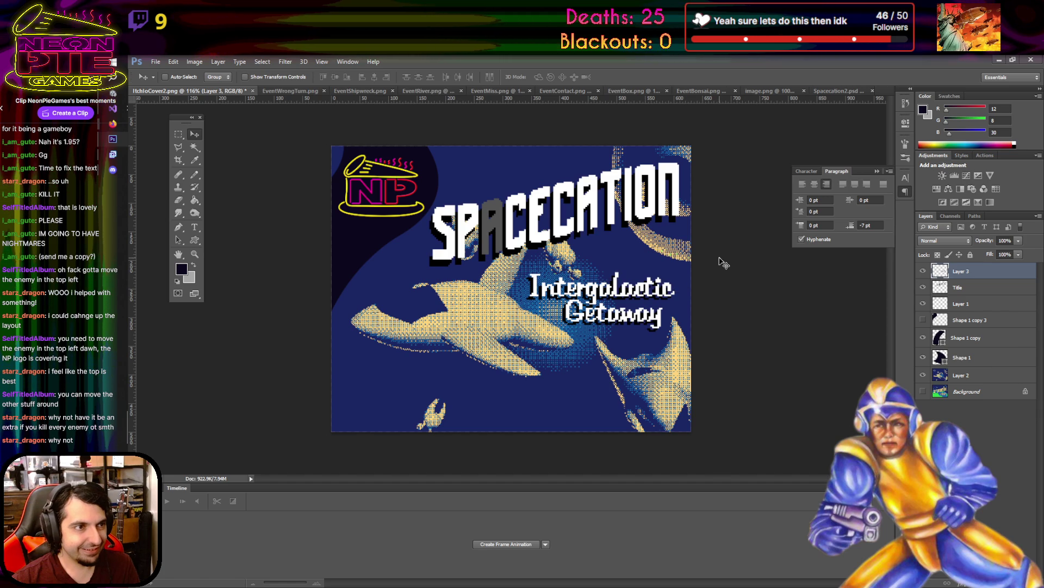
left_click(942, 284)
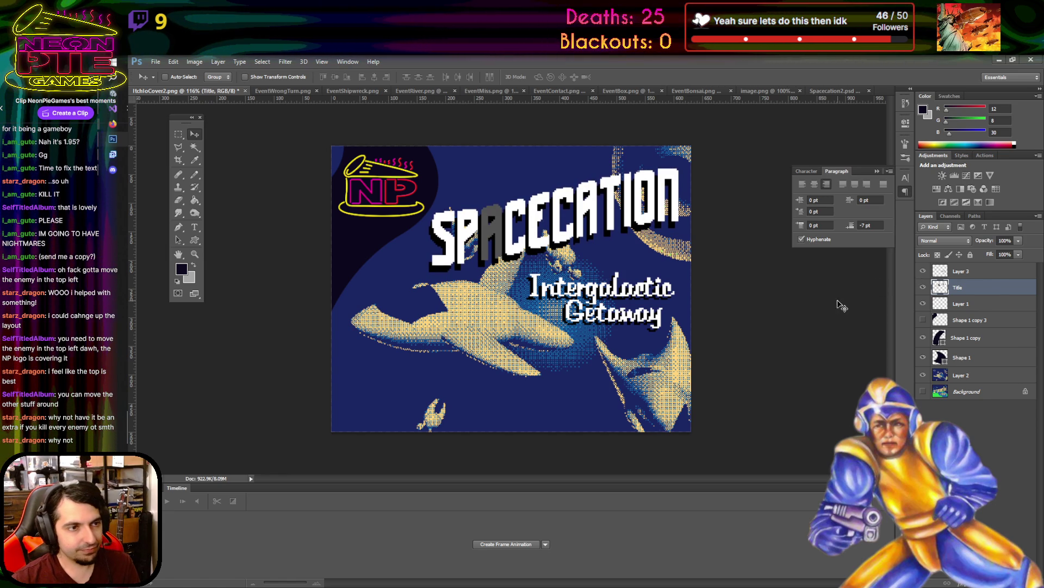
left_click(990, 274, "ctrl")
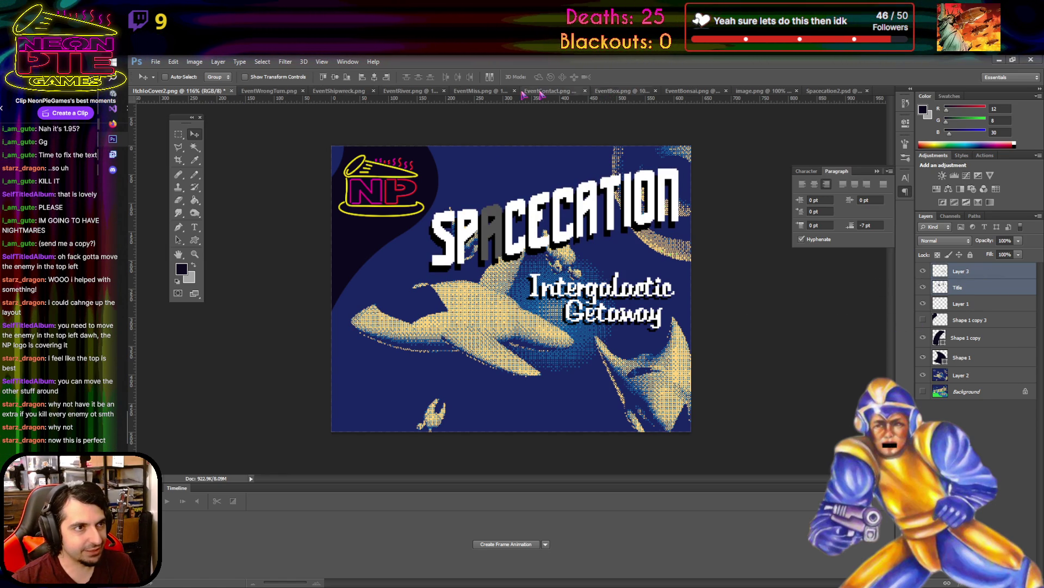
- Copy the GBBeach layer from Spacecation2.psd's Color Sets into the cover, select Layer 2, and hide GBBeach
left_click(831, 91)
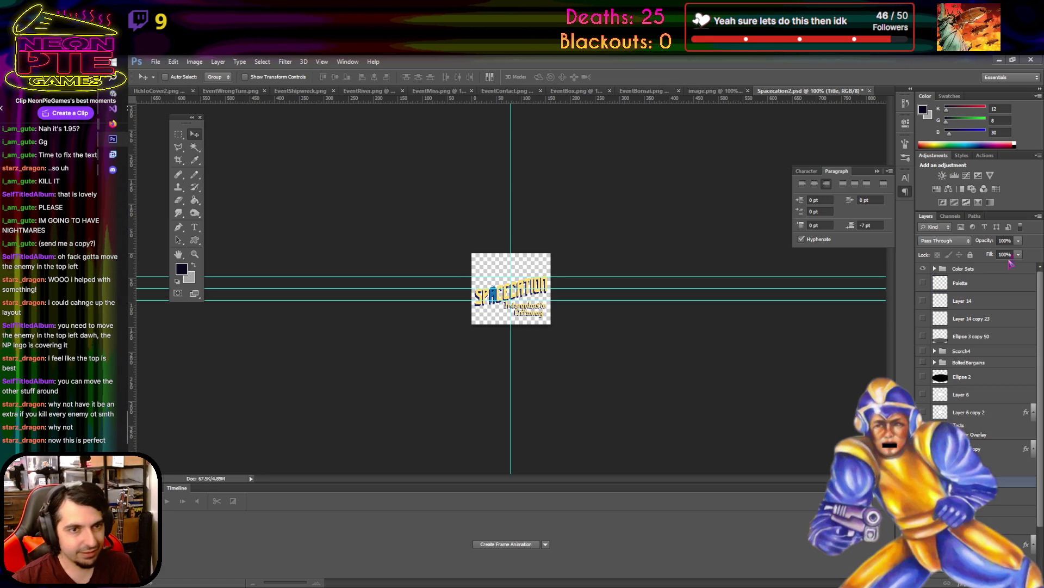
left_click(1002, 270)
left_click(934, 268)
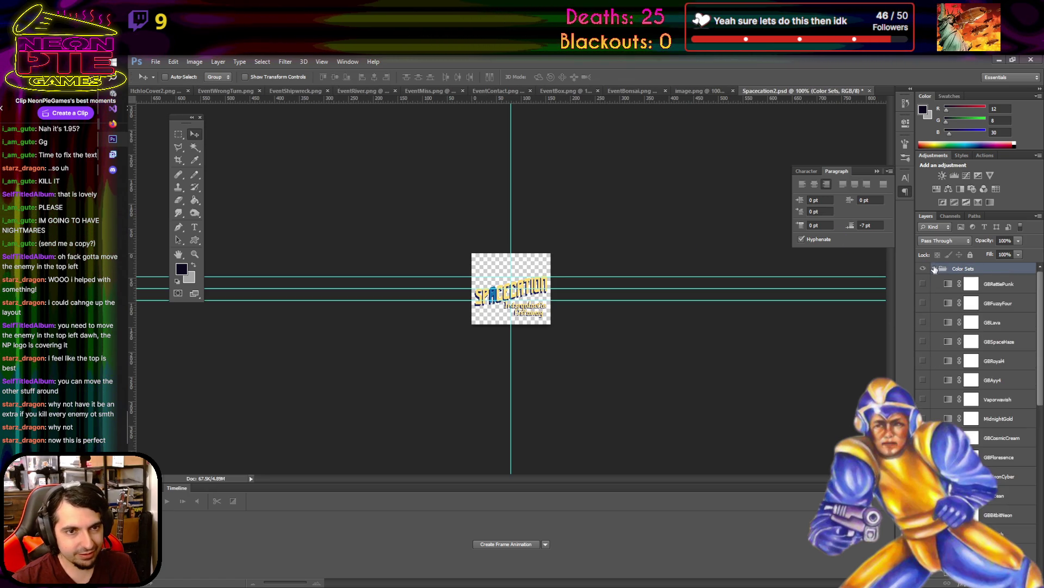
scroll(1012, 381, "down", 3)
left_click(1015, 445)
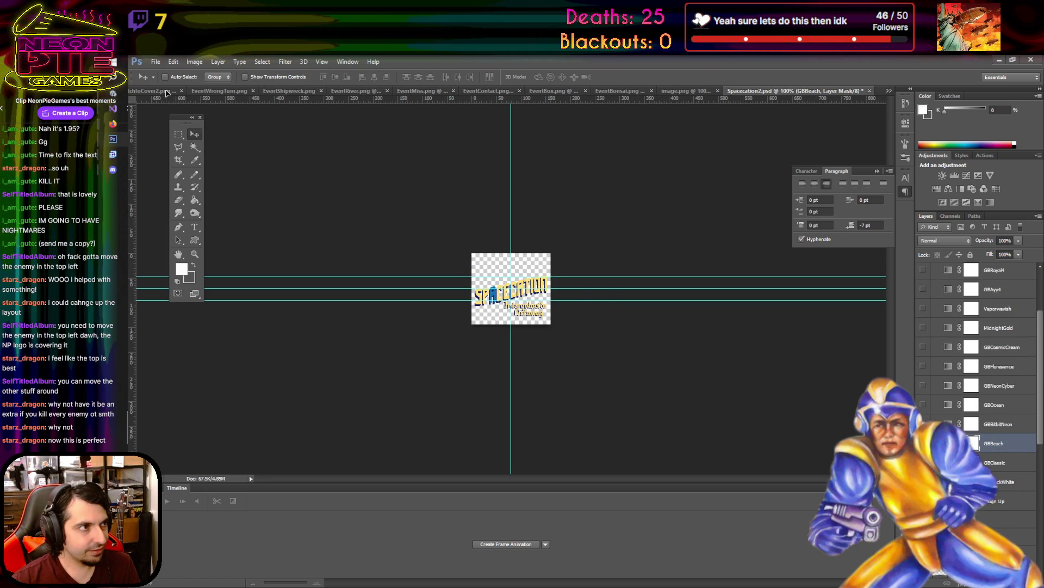
key("ctrl+Tab")
left_click_drag(537, 285, 527, 283)
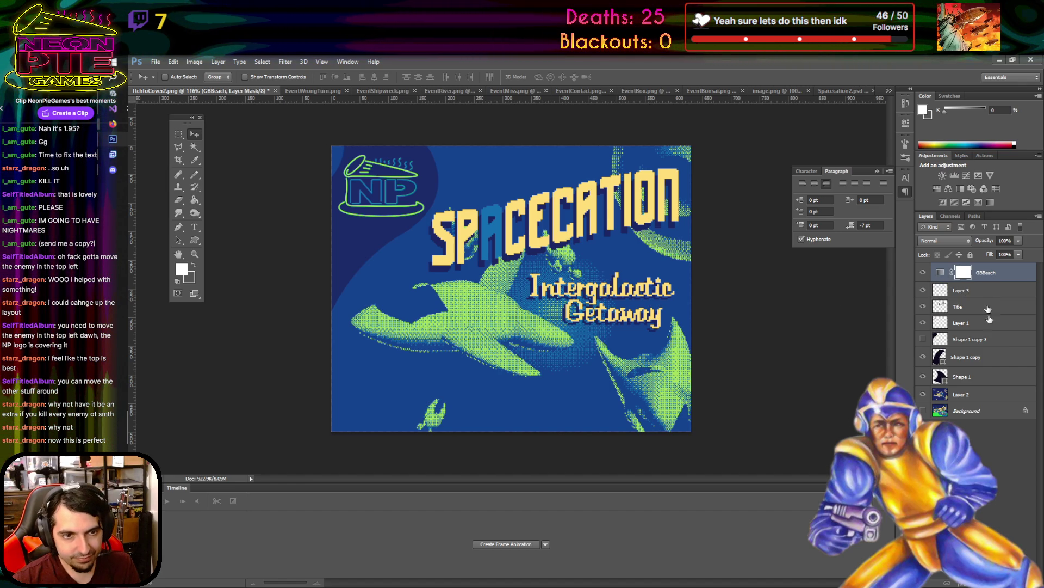
left_click(973, 394)
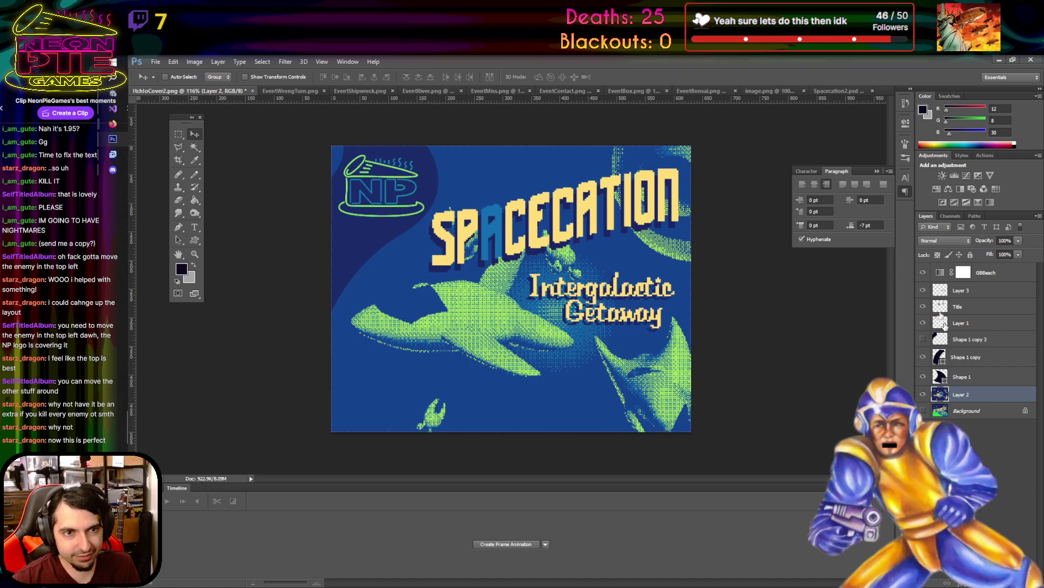
left_click(923, 272)
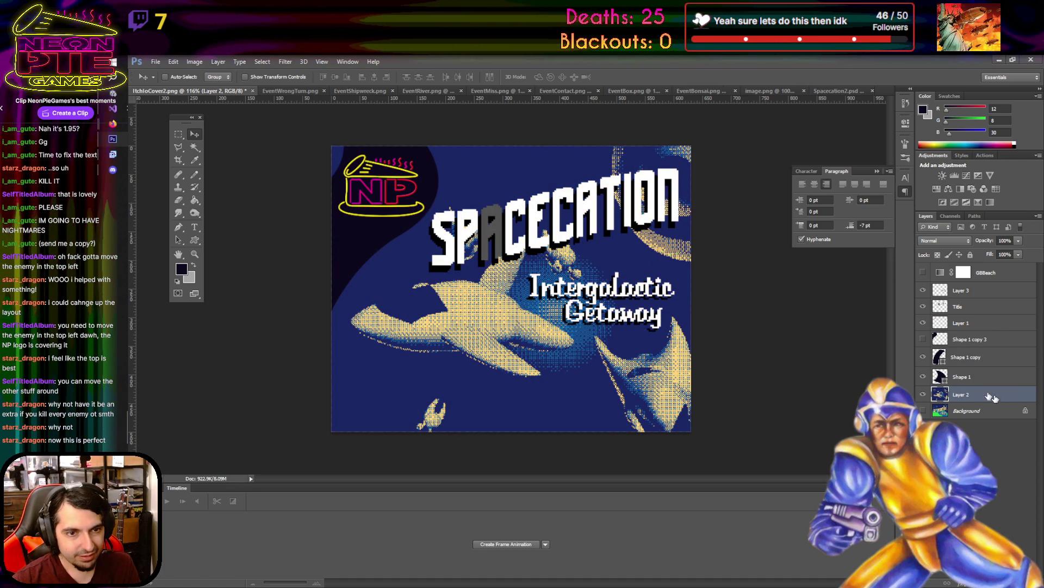
- Open the Black & White adjustment, raise Yellows, and lower Blues
left_click(191, 62)
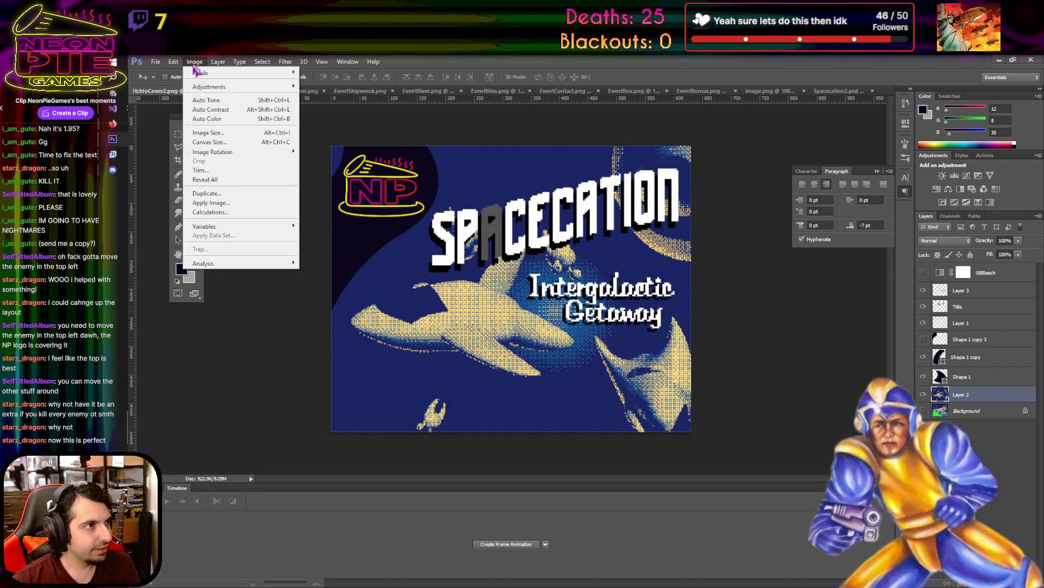
mouse_move(275, 86)
left_click(349, 157)
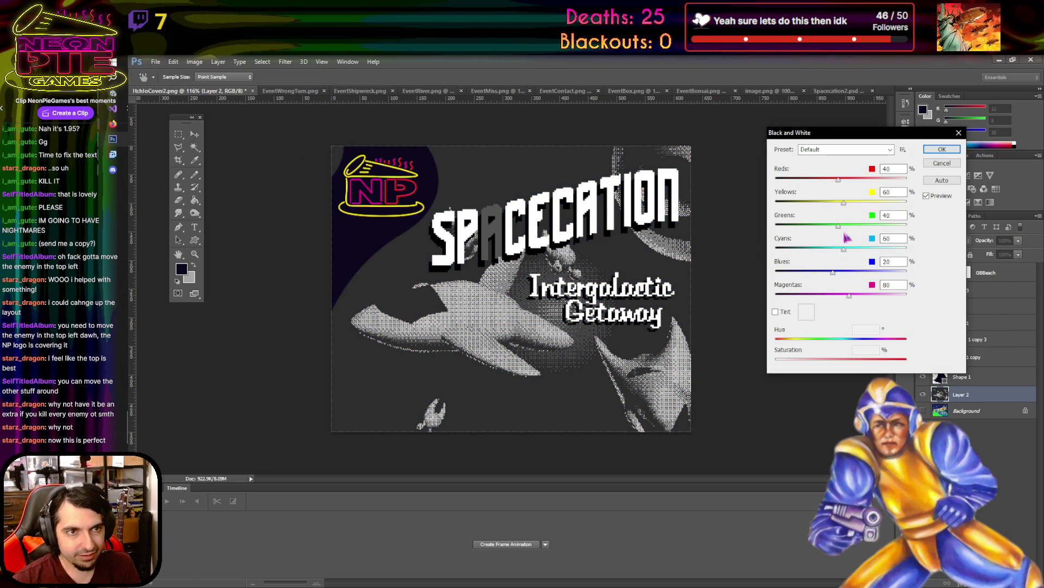
left_click(858, 203)
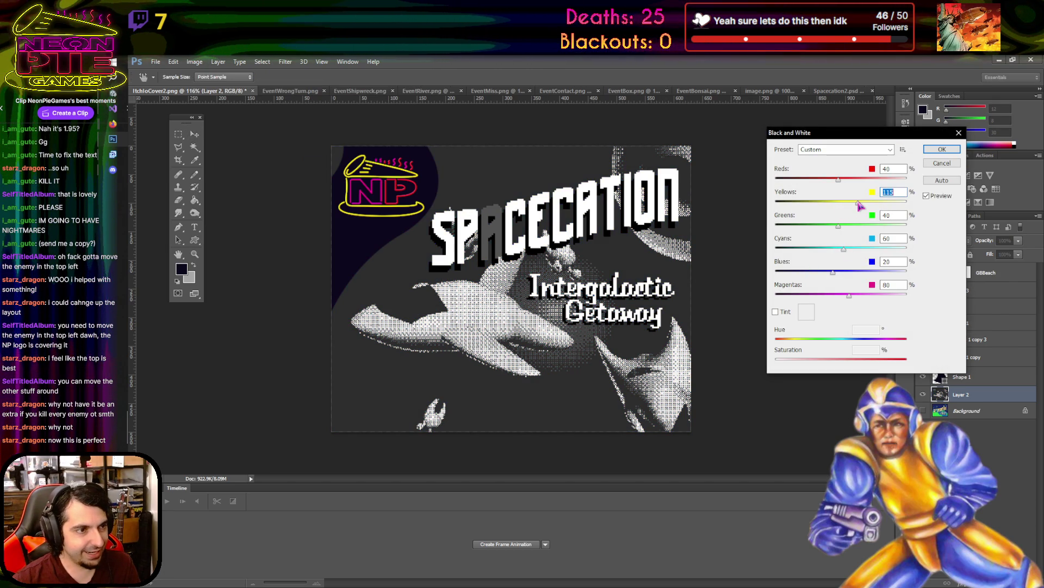
left_click_drag(863, 204, 870, 203)
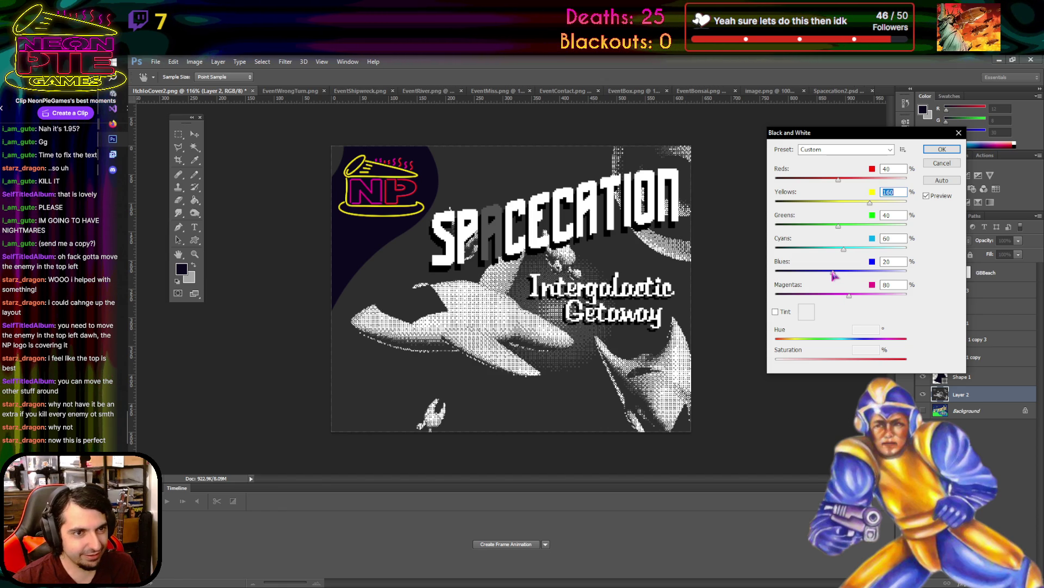
left_click_drag(834, 275, 817, 276)
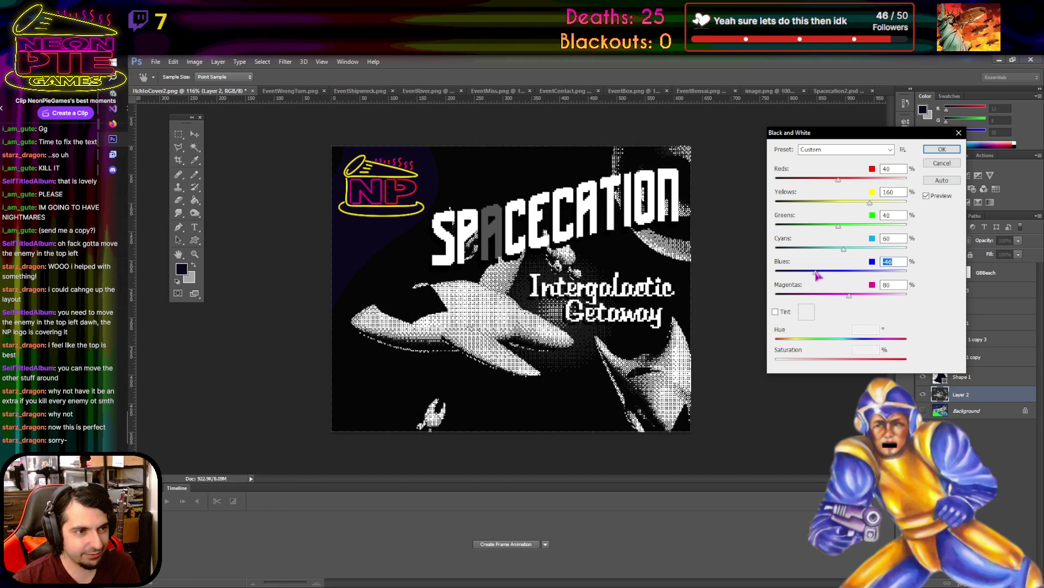
left_click_drag(816, 274, 819, 274)
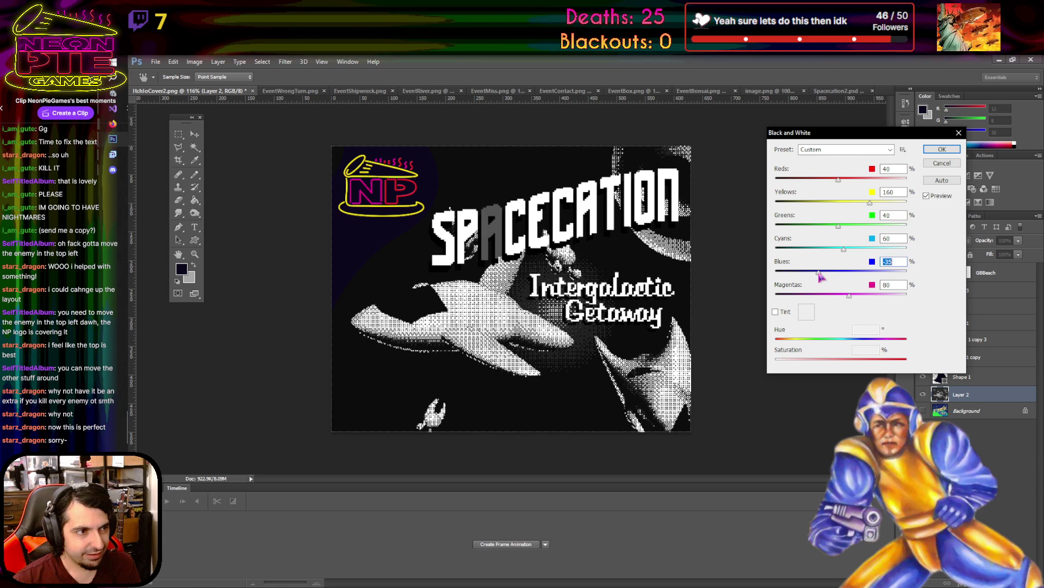
- Adjust Magentas, raise Cyans, and apply the Black & White conversion
left_click_drag(862, 296, 827, 296)
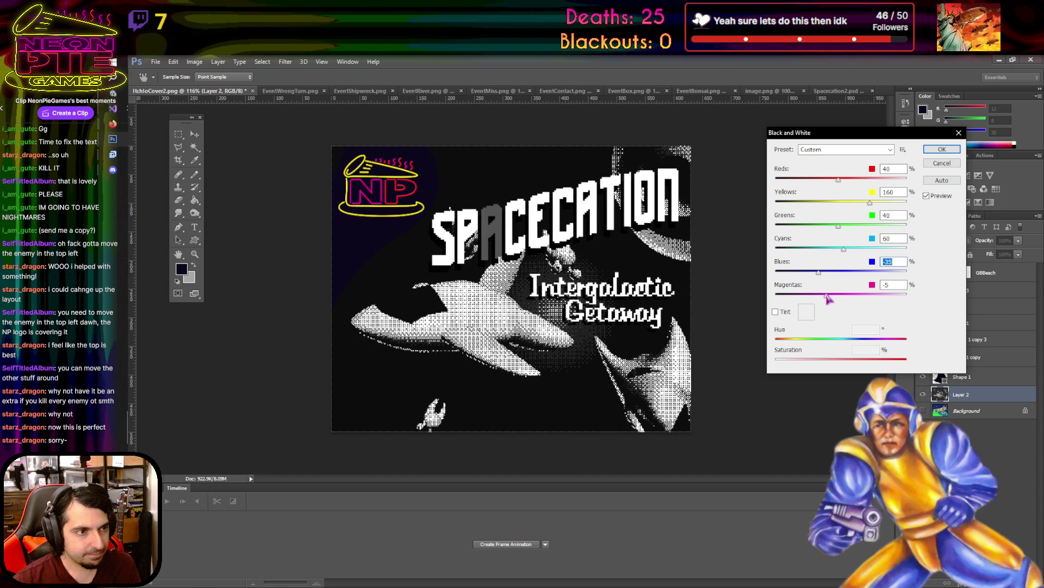
left_click(867, 296)
left_click_drag(859, 251, 864, 254)
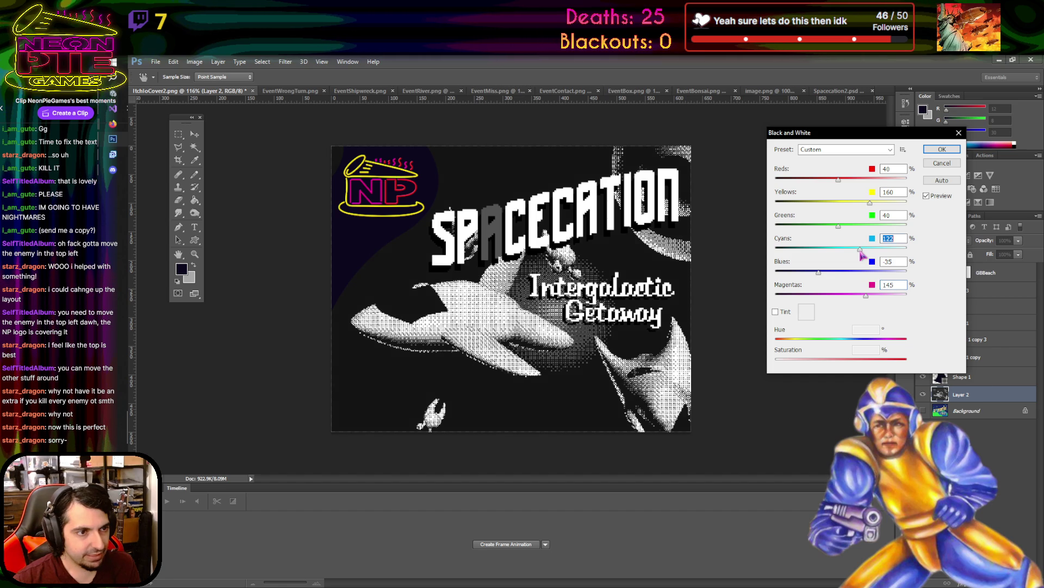
left_click(940, 161)
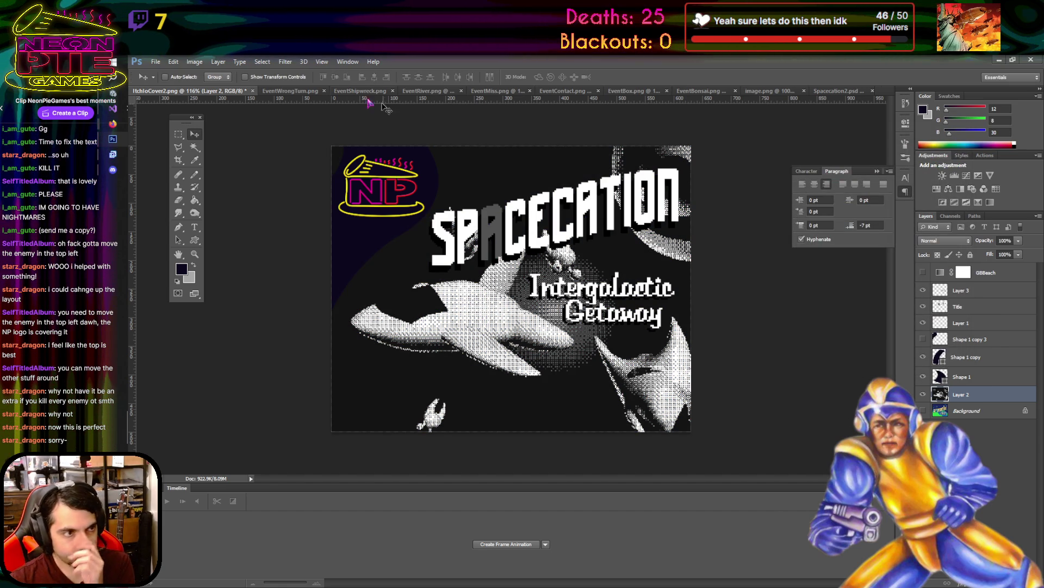
left_click(194, 62)
mouse_move(223, 90)
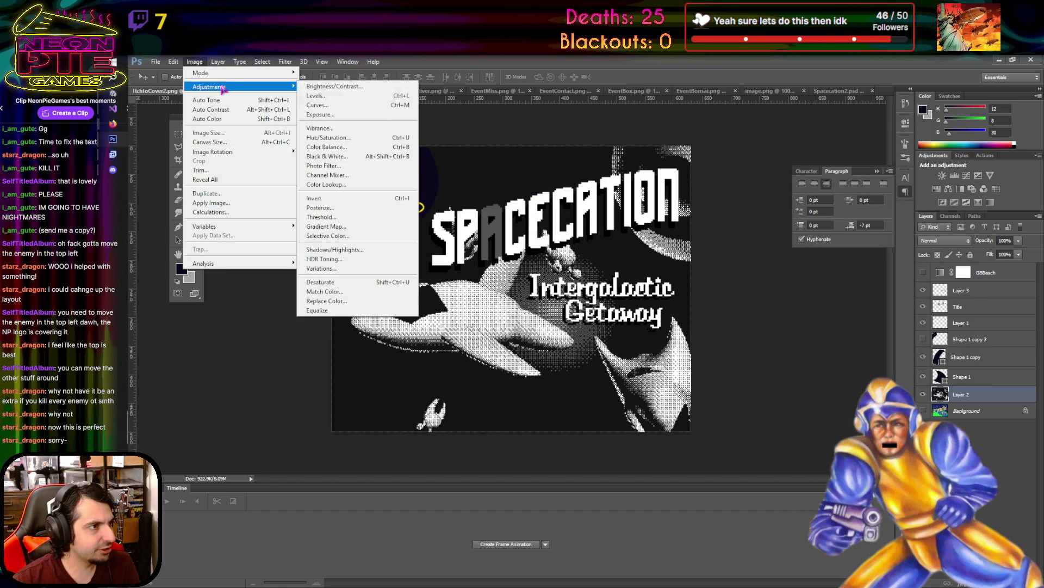
- Posterize the greyscale spaceship art to 4 levels
left_click(351, 209)
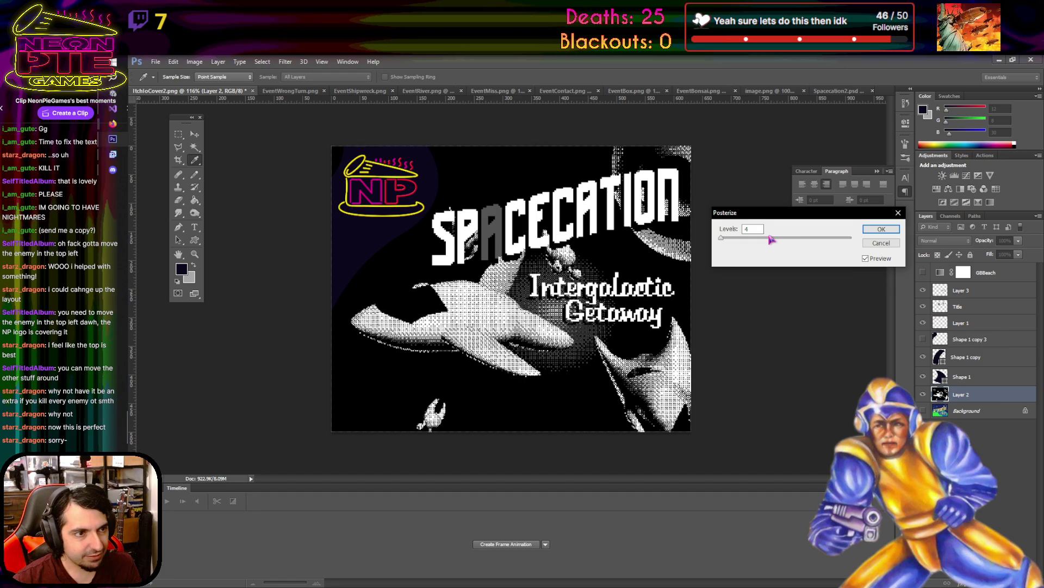
left_click(880, 231)
key("v")
scroll(430, 301, "up", 1)
scroll(430, 301, "up", 3)
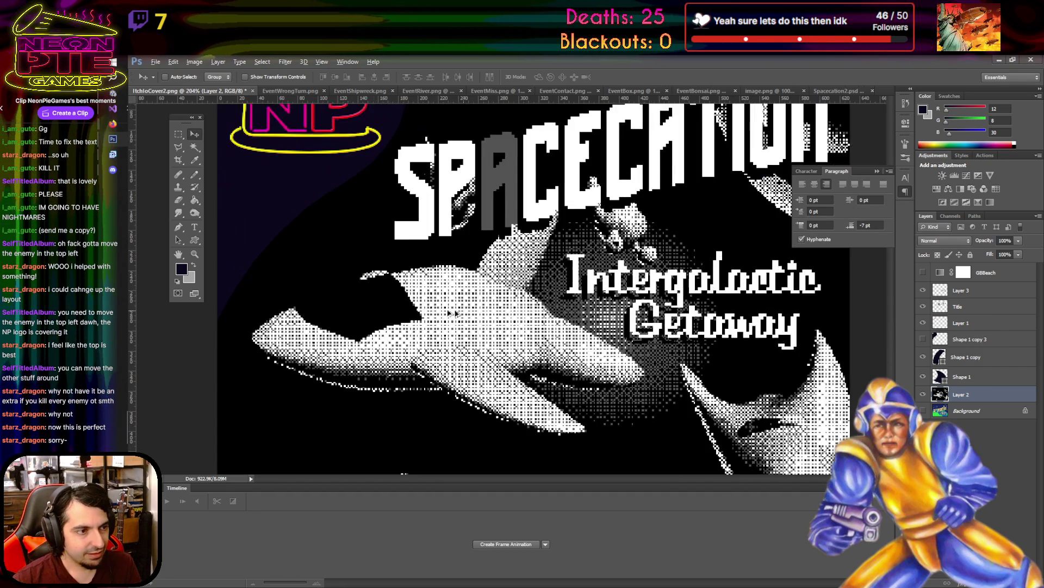
- Select every matching grey pixel with the Magic Wand, Contiguous unchecked
key("w")
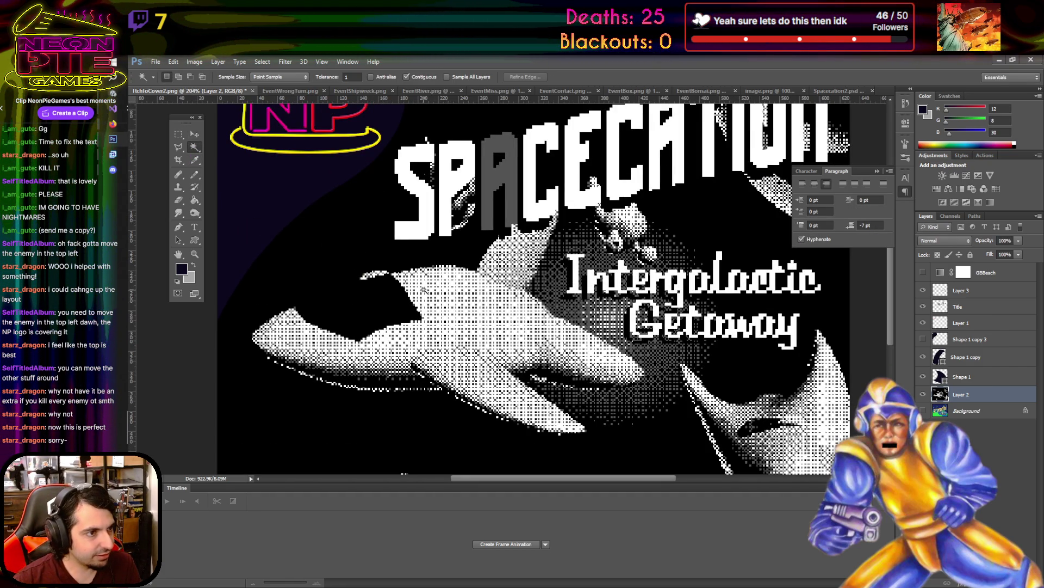
left_click(423, 289)
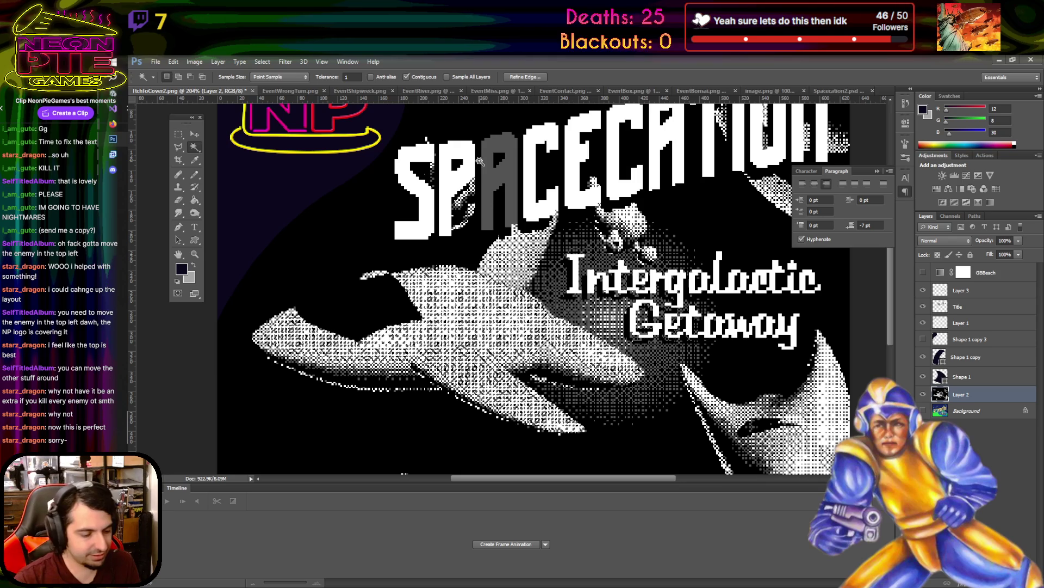
key("ctrl+d")
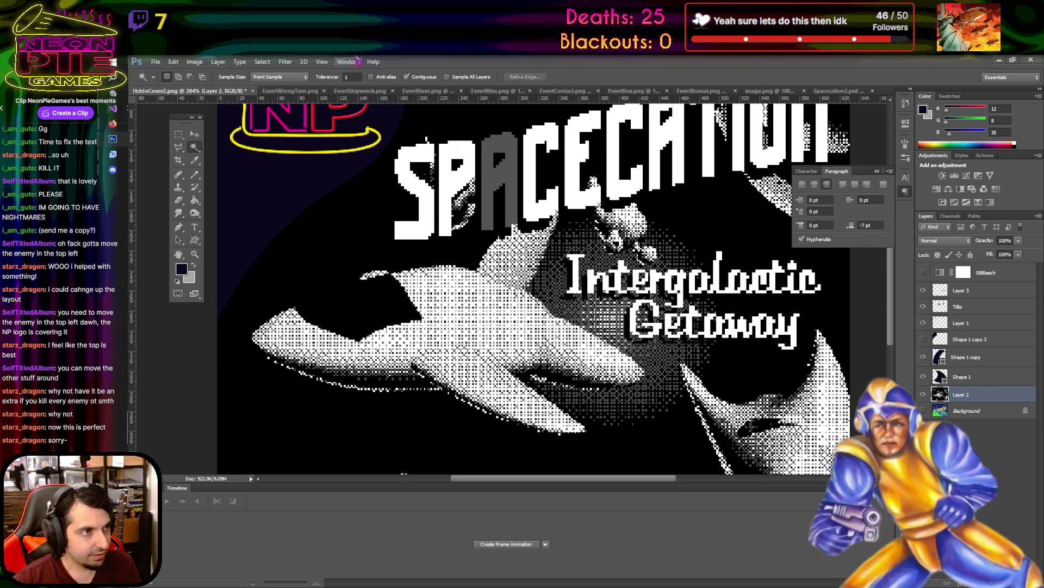
left_click(407, 77)
left_click(386, 271)
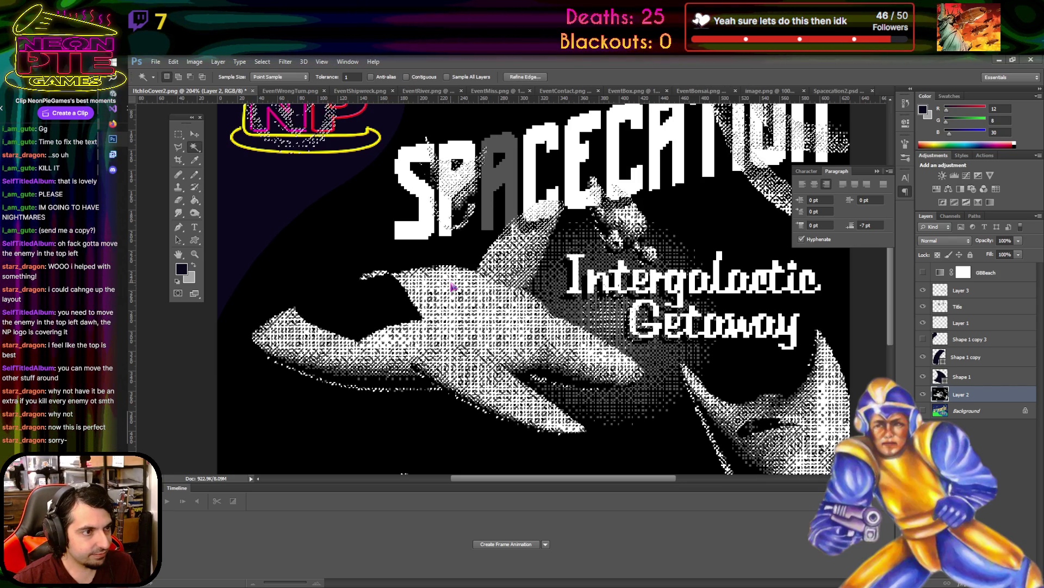
scroll(385, 270, "down", 1)
scroll(385, 270, "down", 6)
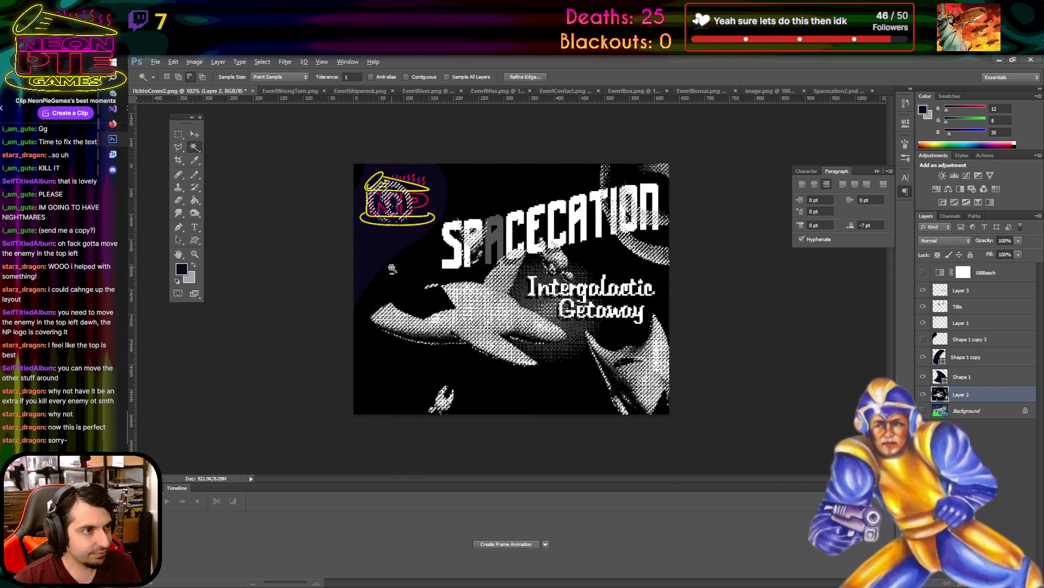
- Set white as the foreground colour and try a larger pencil
left_click(183, 273)
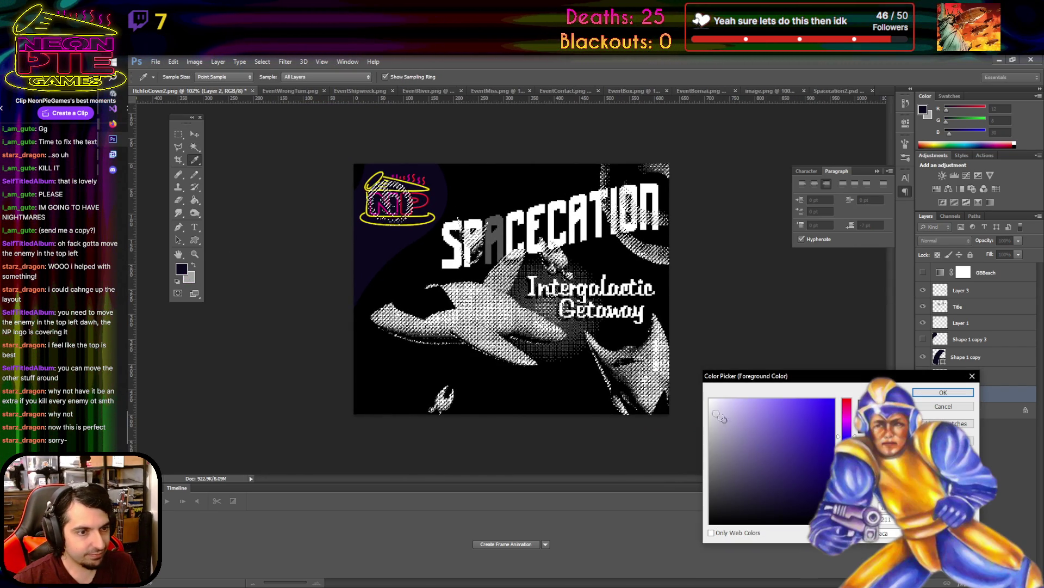
left_click(916, 391)
left_click(194, 147)
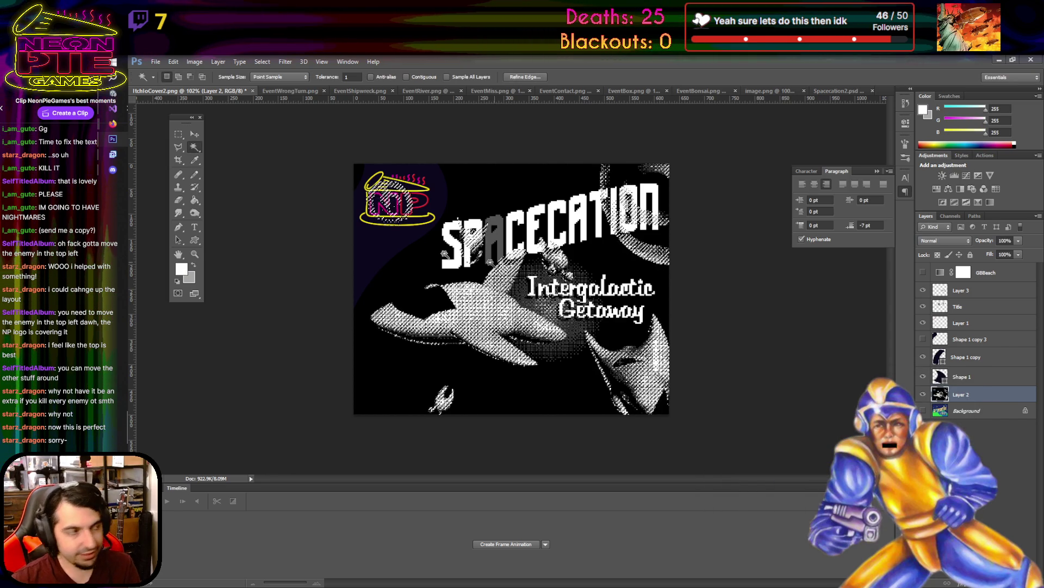
left_click(195, 175)
key("bracketright")
key("bracketright")
key("bracketright")
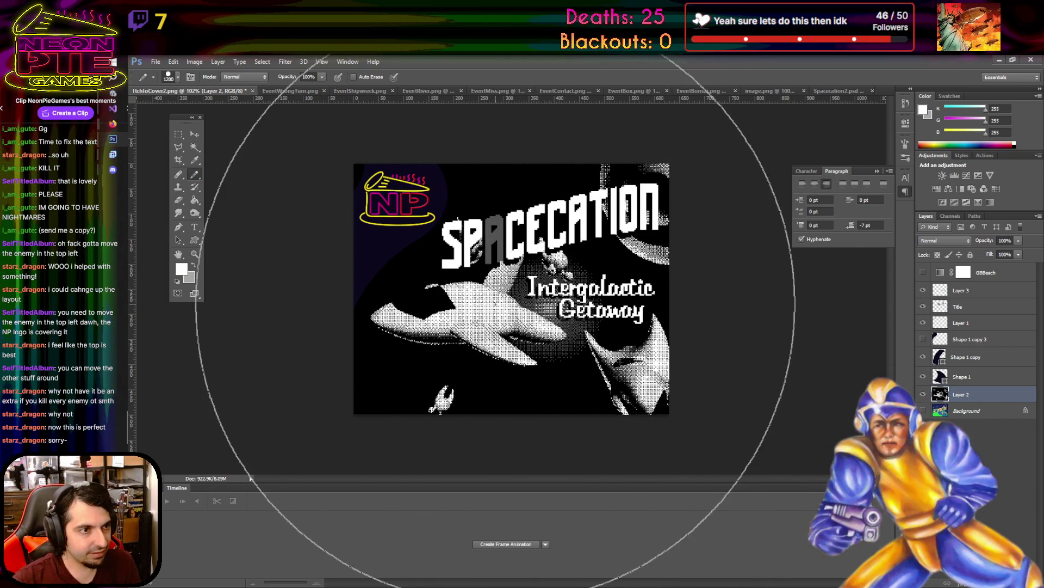
scroll(495, 195, "up", 2)
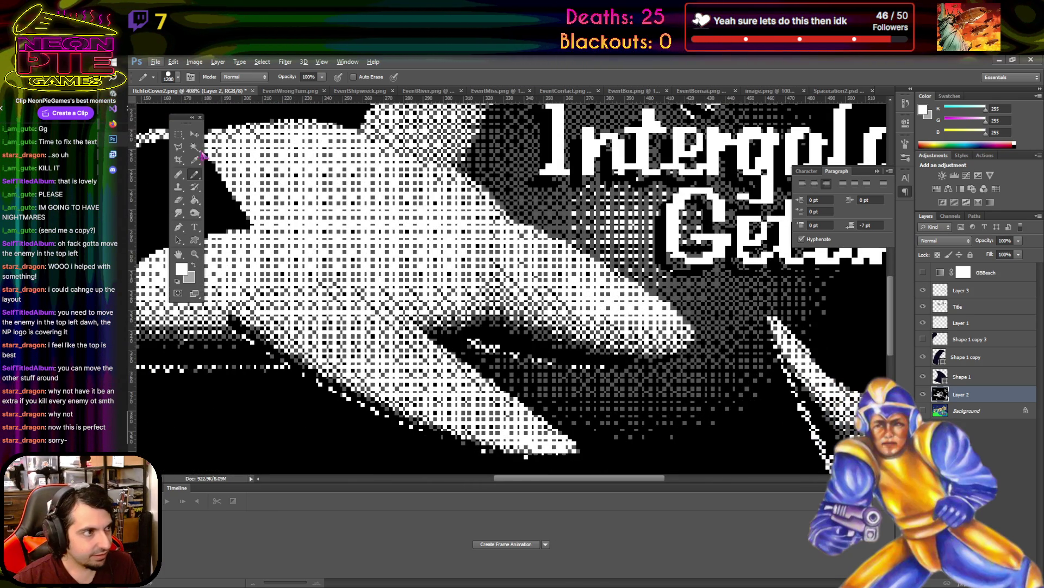
left_click(195, 149)
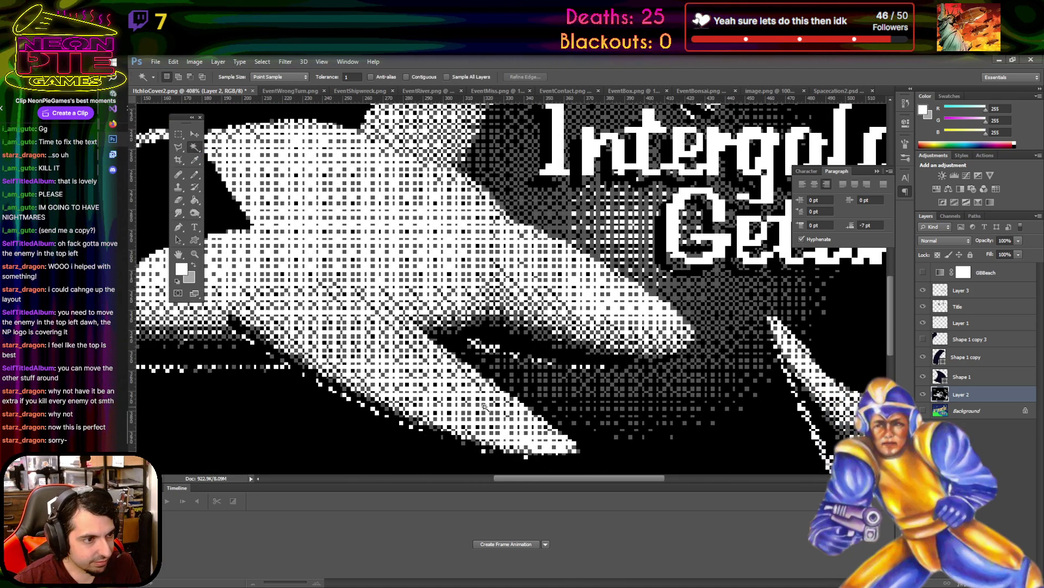
- Clear the grey-pixel selection and zoom around the canvas to inspect the dithering
scroll(484, 406, "down", 5)
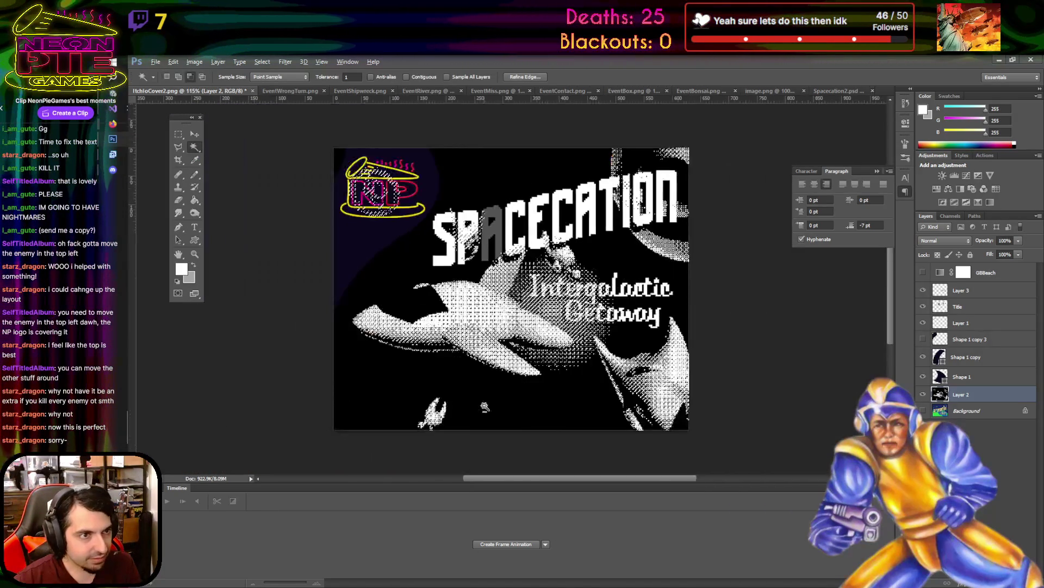
scroll(508, 282, "up", 1)
scroll(729, 384, "up", 6)
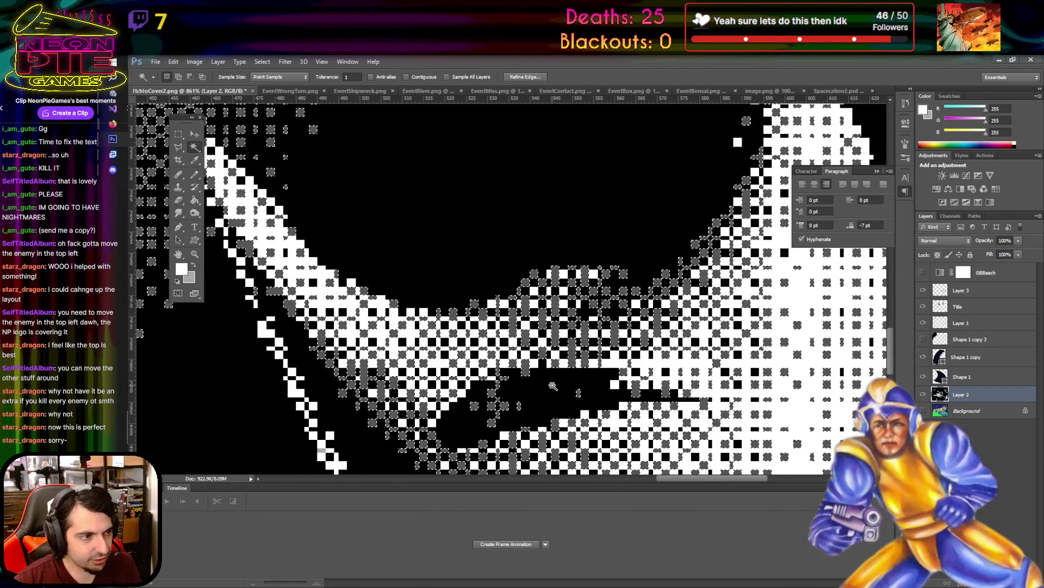
key("ctrl+d")
scroll(321, 455, "down", 6)
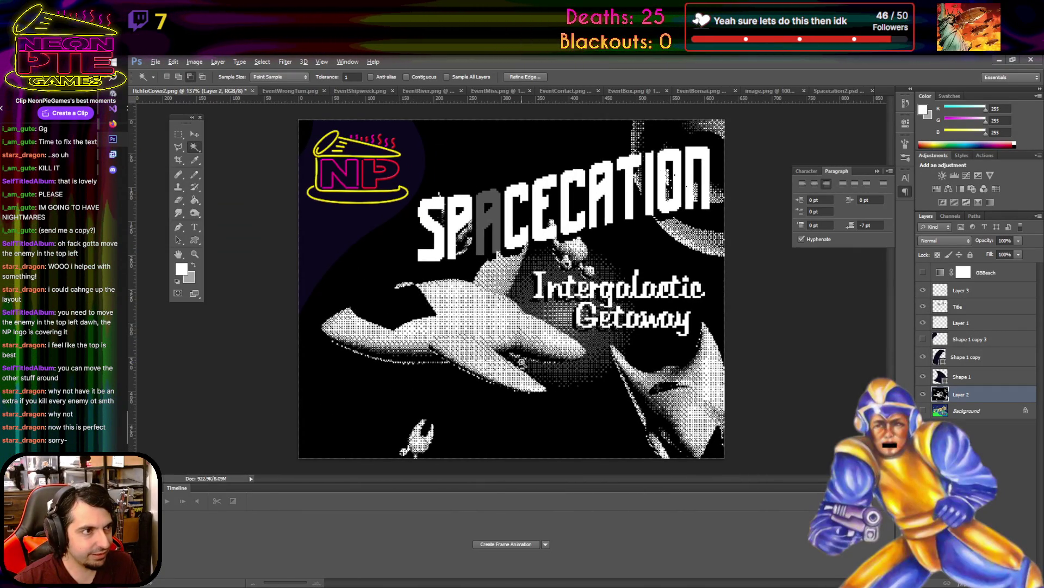
scroll(522, 362, "up", 7)
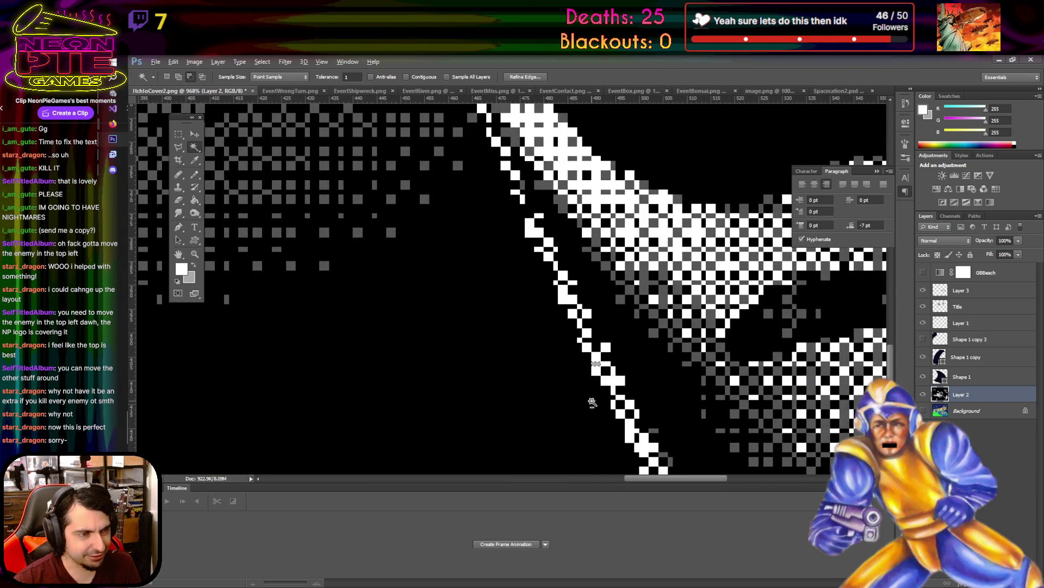
scroll(593, 403, "down", 1)
scroll(592, 401, "down", 7)
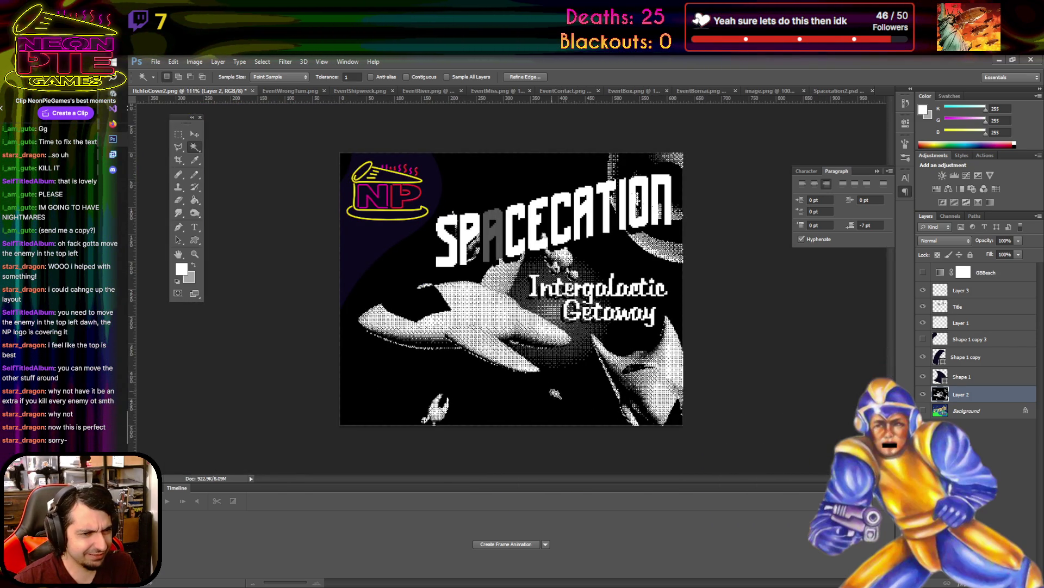
scroll(604, 401, "up", 4)
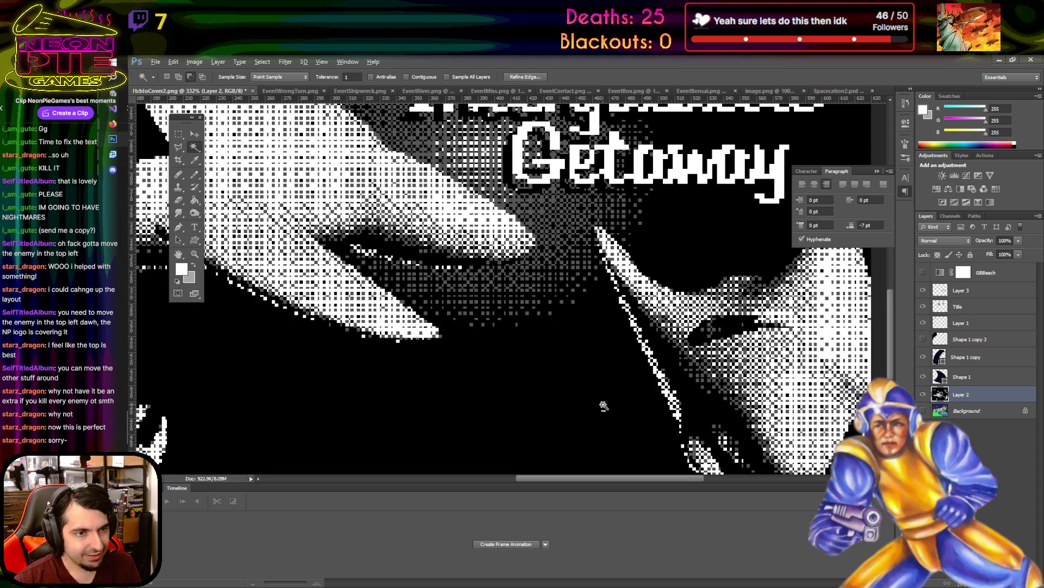
scroll(603, 403, "down", 3)
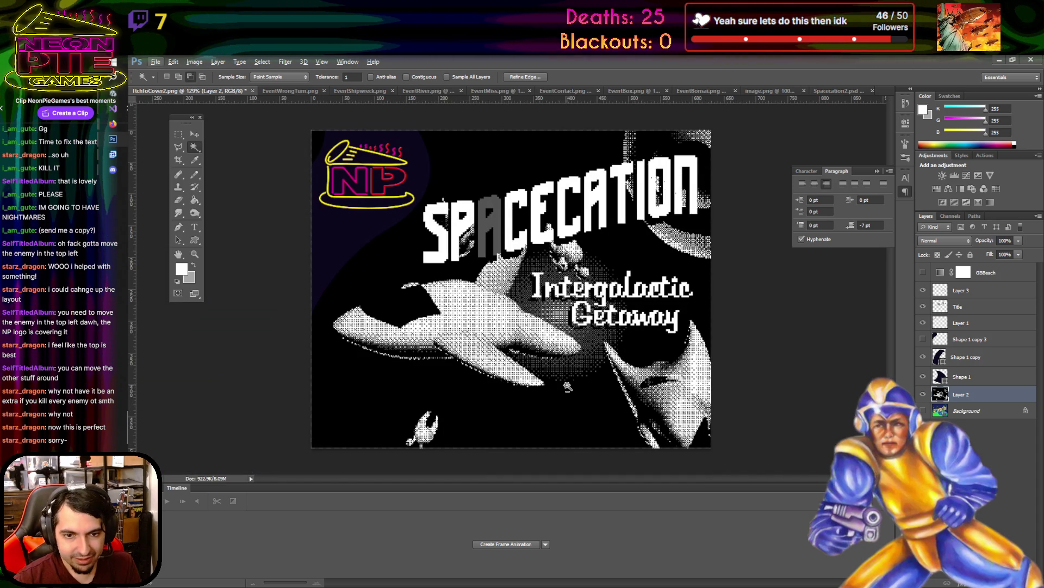
scroll(641, 400, "up", 6)
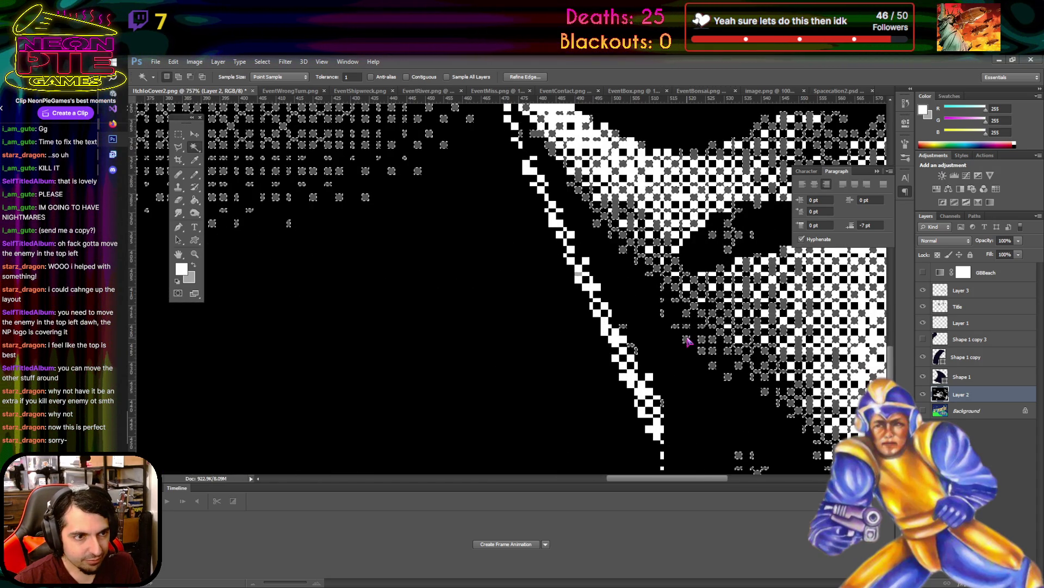
scroll(641, 400, "down", 6)
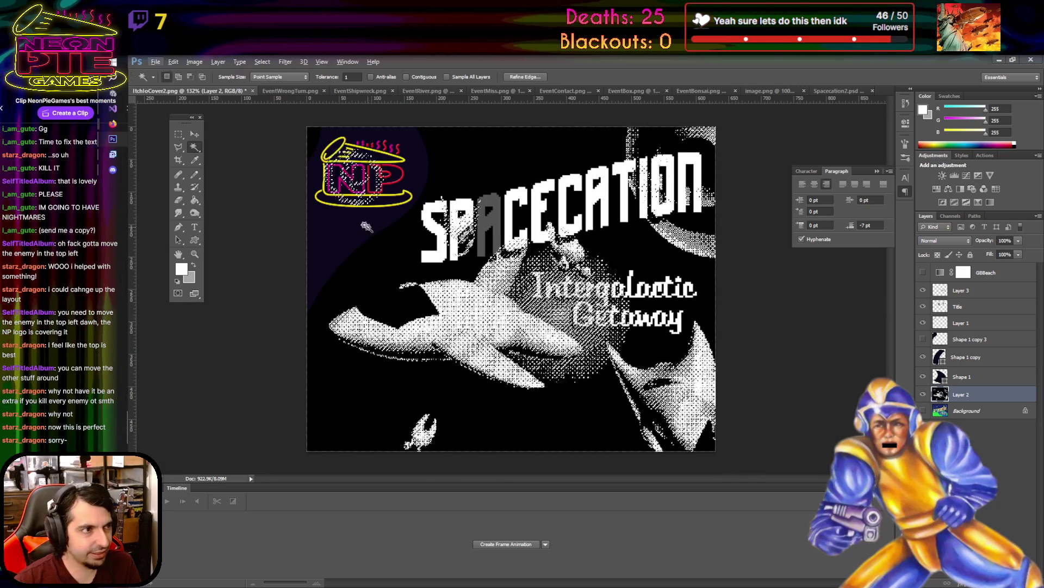
- Set a grey foreground colour and Magic Wand-select matching pixels on the canvas
left_click(182, 269)
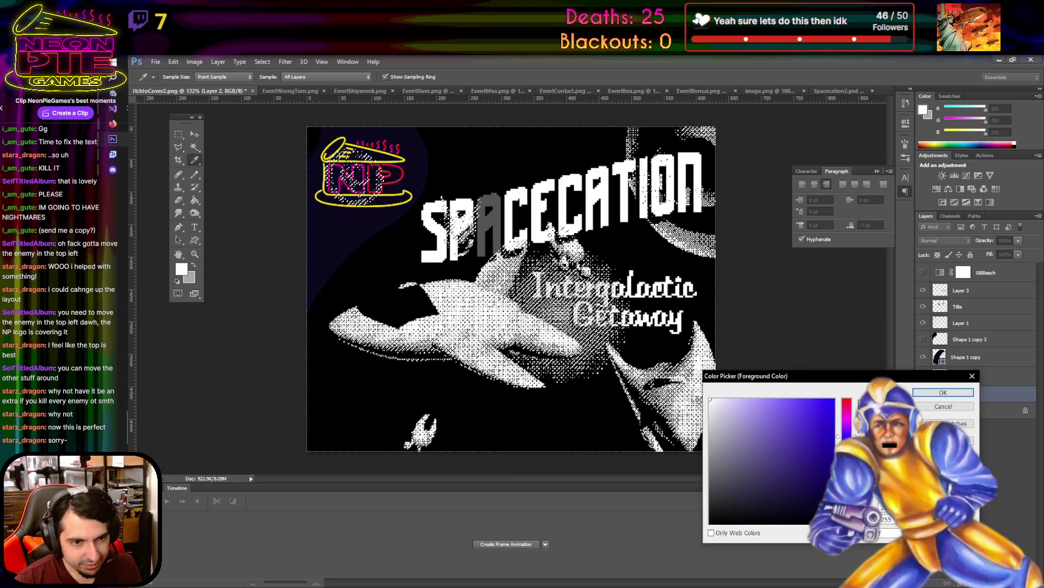
left_click(943, 391)
left_click(194, 174)
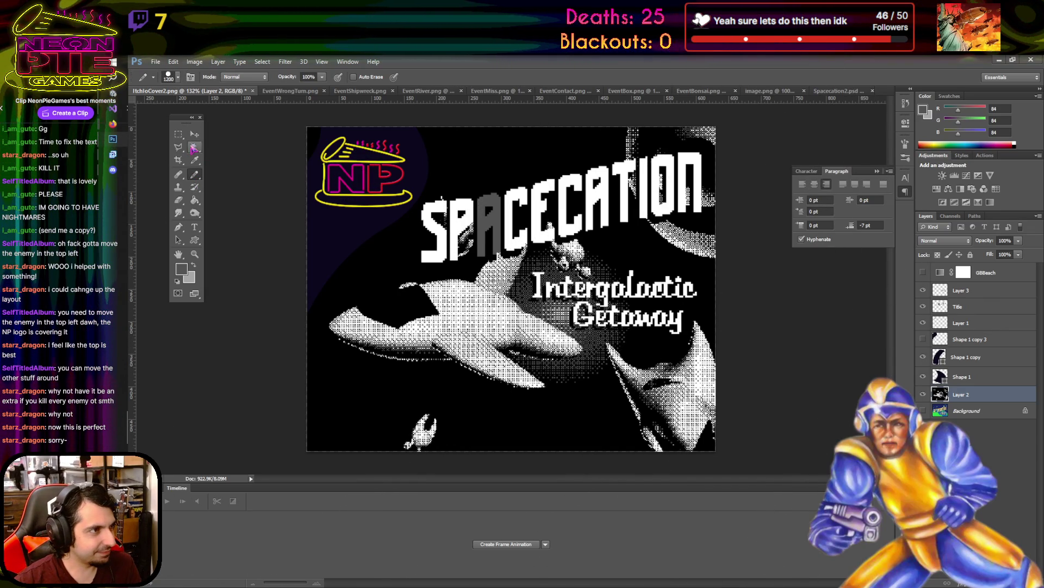
key("w")
left_click(407, 360)
key("i")
- Make black the foreground colour, clear the selection, and show the GBBeach recolour layer
left_click(181, 268)
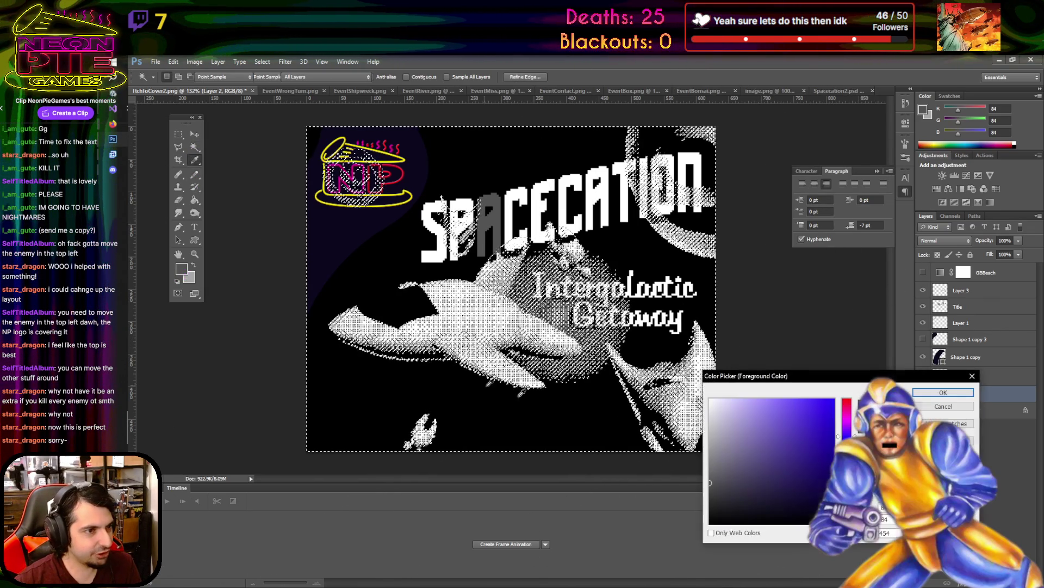
left_click(711, 522)
left_click(943, 392)
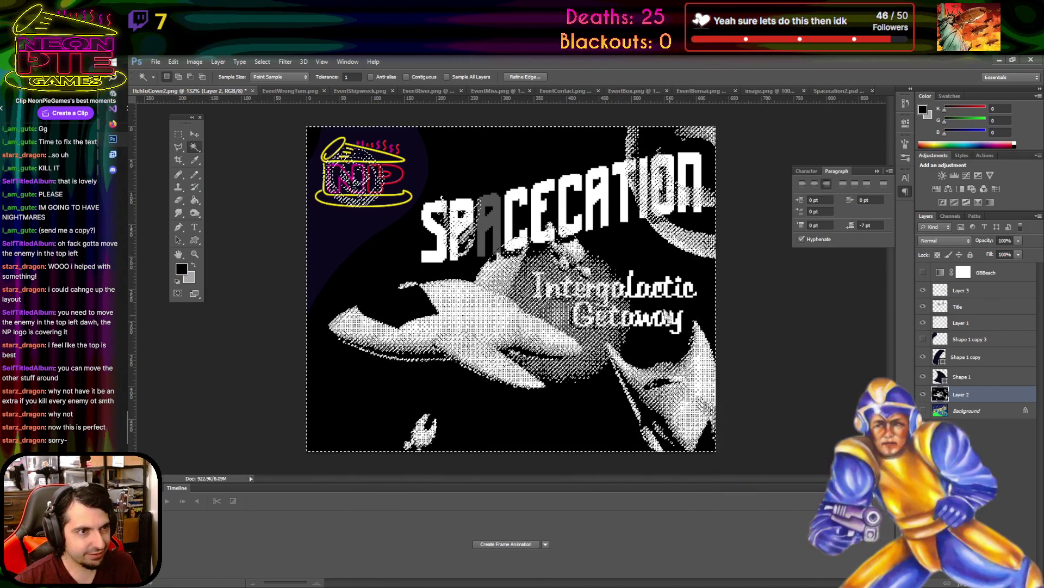
key("b")
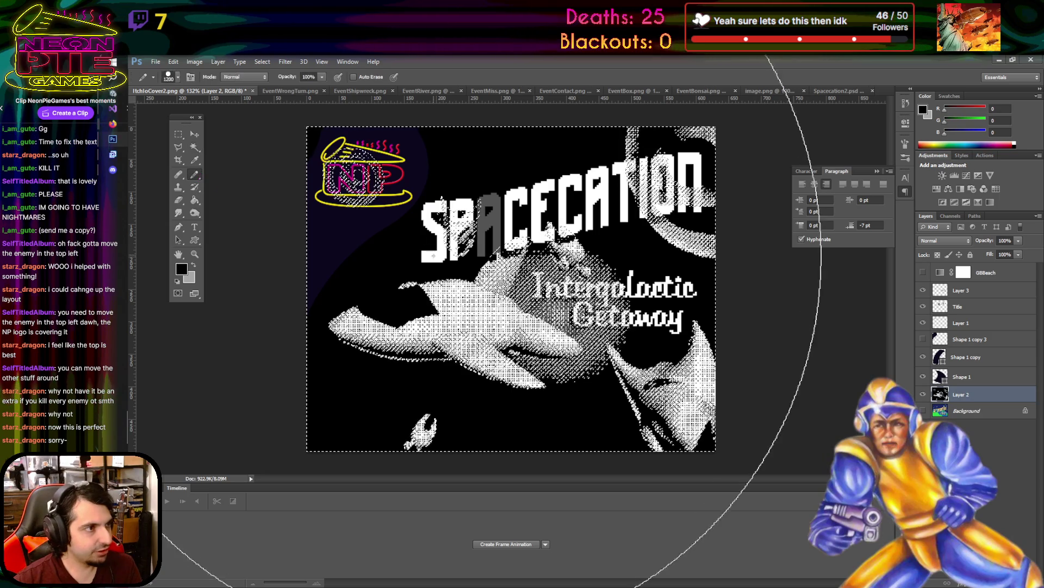
key("ctrl+d")
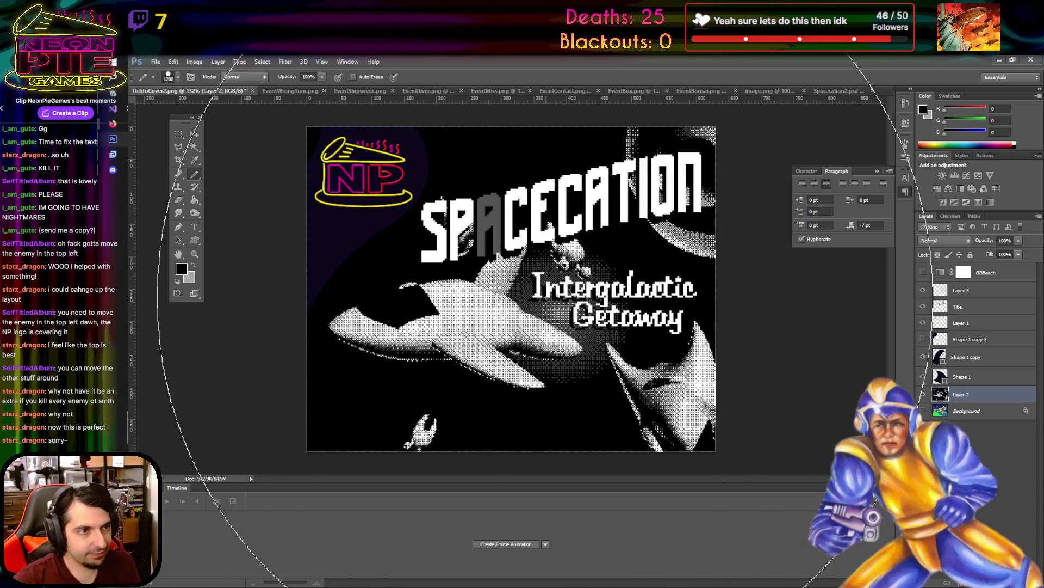
left_click(923, 273)
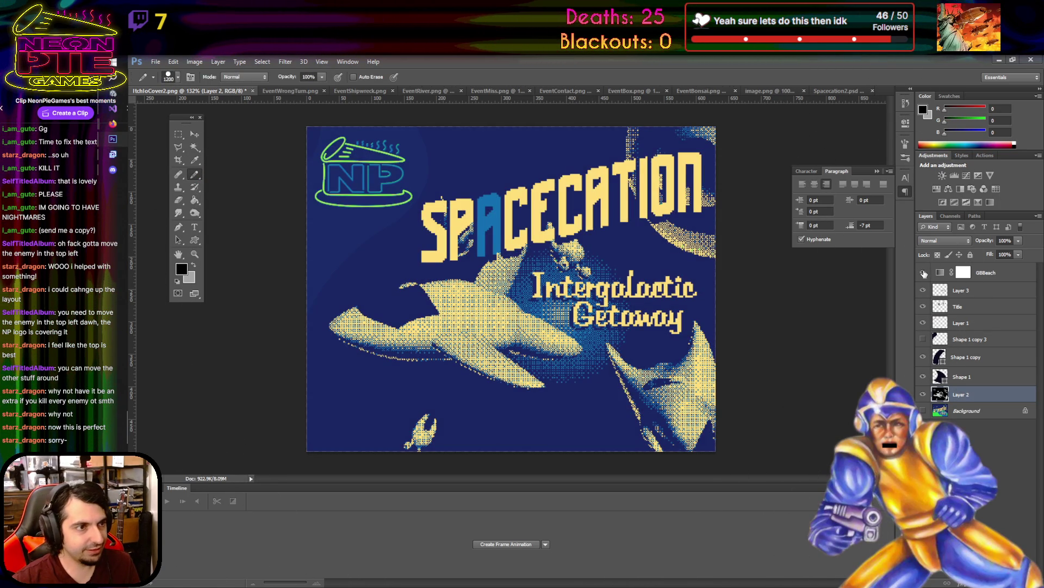
- Move the GBBeach layer below Shape 1 in the layer stack
left_click(973, 377)
left_click(979, 272, "shift")
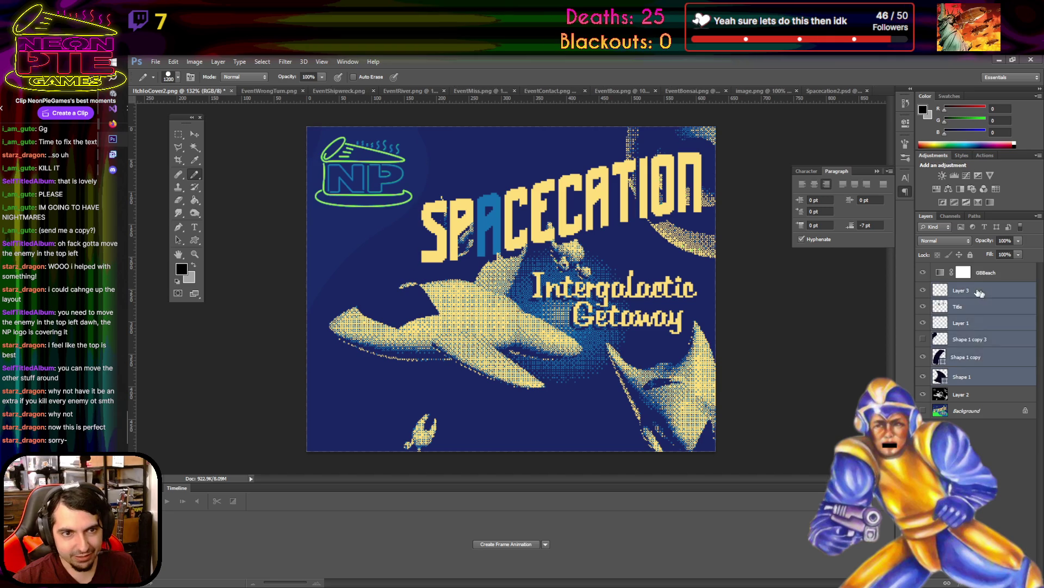
left_click_drag(980, 272, 982, 269)
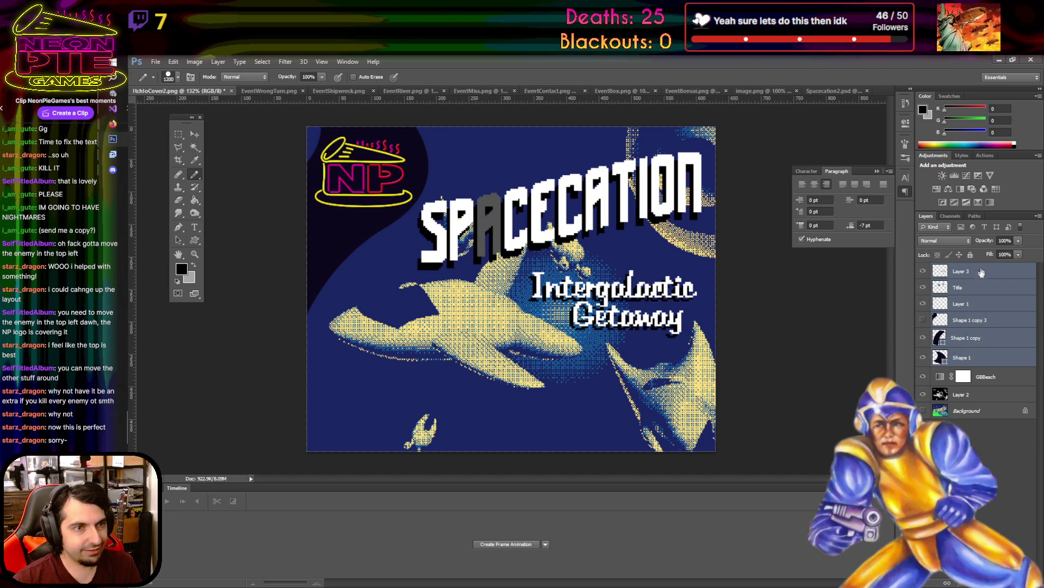
- Move Layer 3 and Title below GBBeach so the title takes the palette yellow
left_click(982, 287)
left_click(982, 303, "shift")
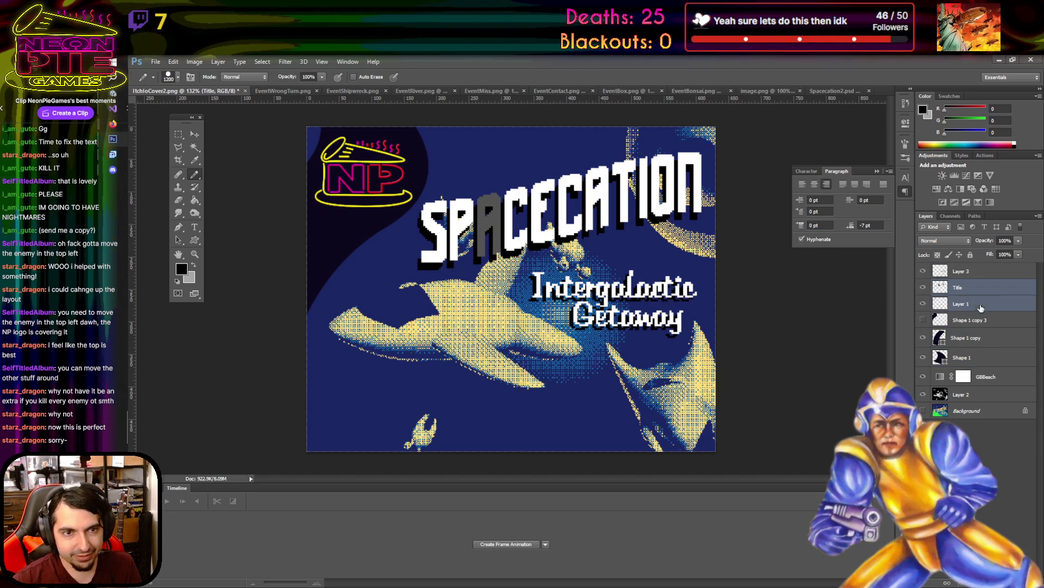
left_click(973, 271, "shift")
left_click_drag(974, 271, 988, 387)
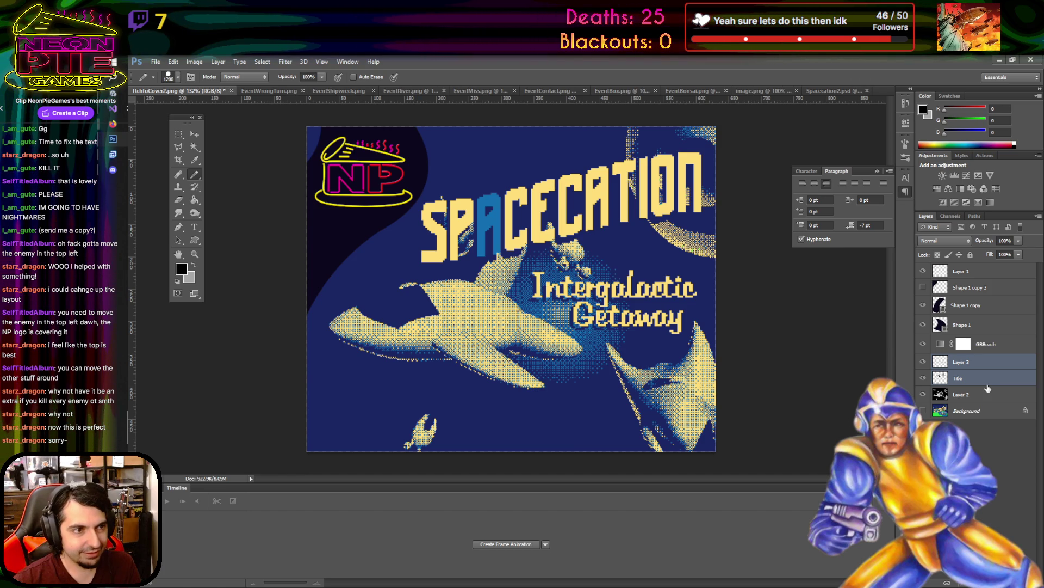
scroll(988, 388, "up", 1)
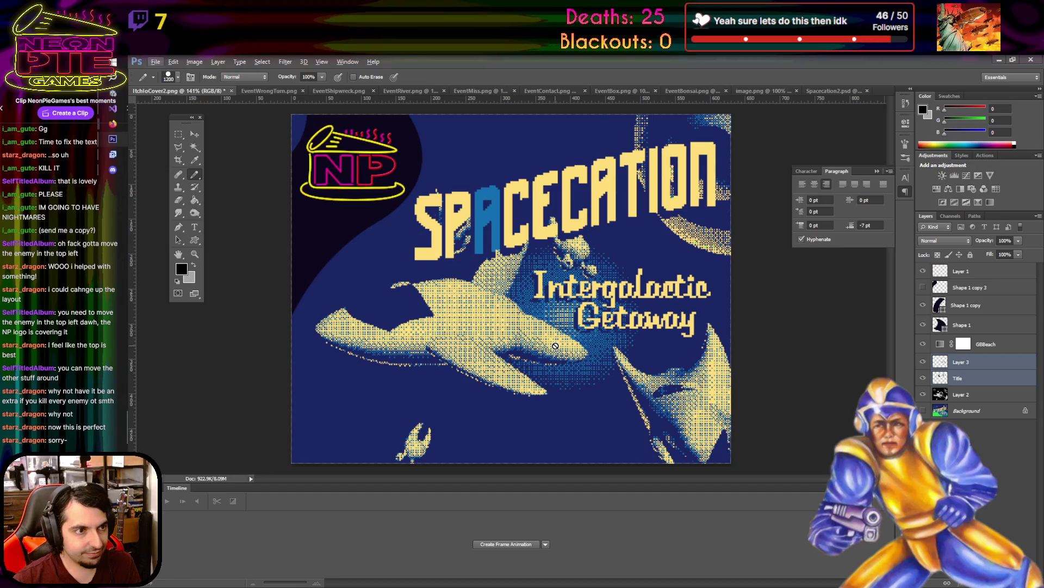
left_click(1008, 380)
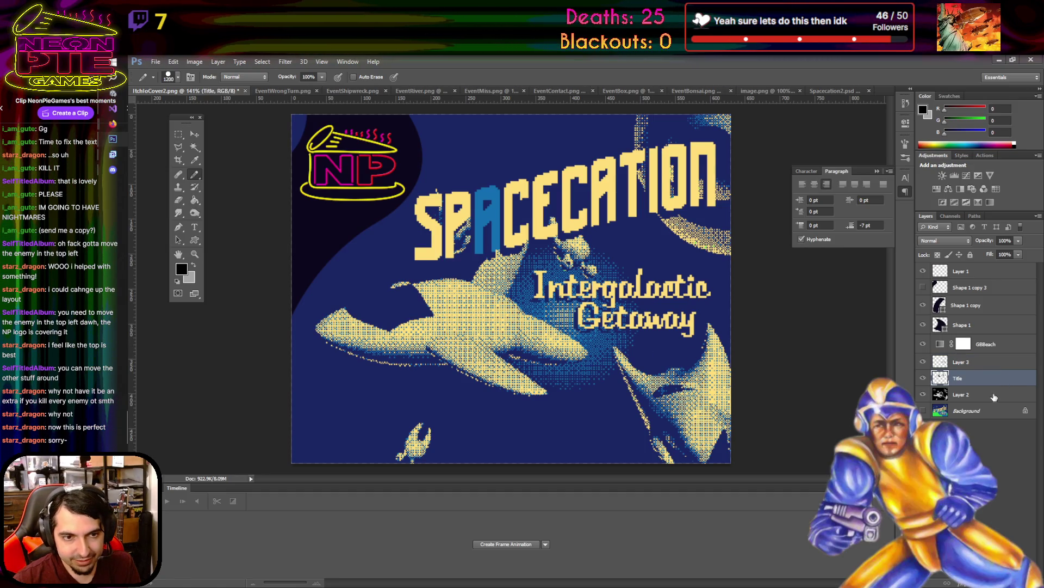
- Duplicate Layer 2 to create a Layer 2 copy
right_click(993, 394)
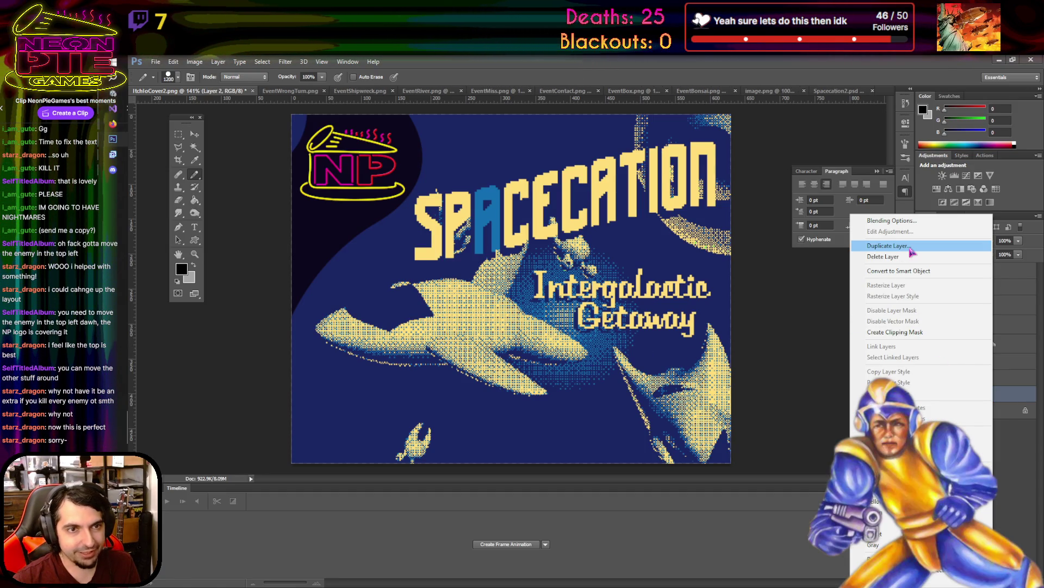
left_click(911, 245)
left_click(843, 292)
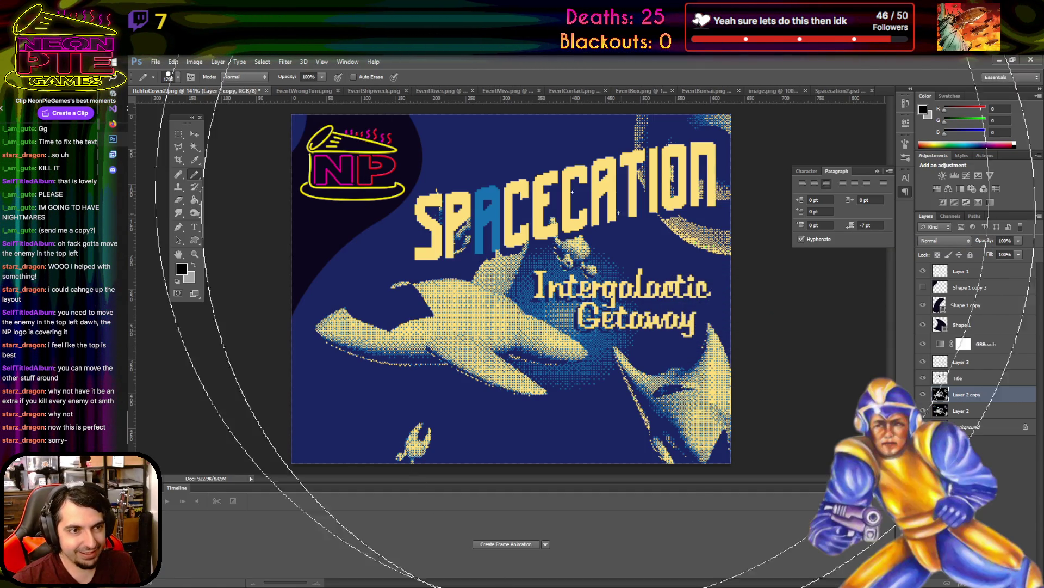
- Apply a Gaussian Blur with a 3.7-pixel radius to the Layer 2 copy
left_click(285, 61)
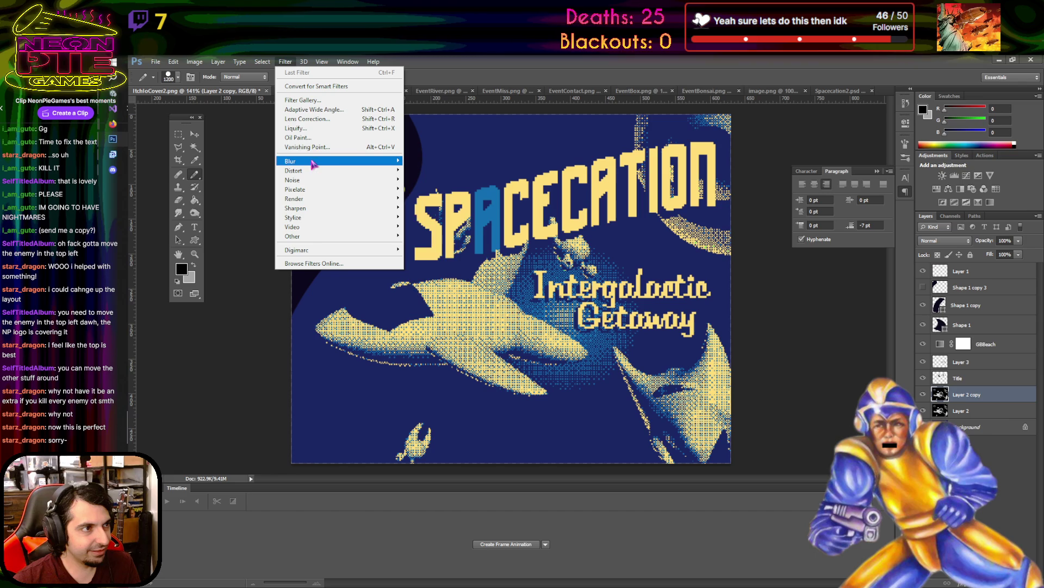
mouse_move(316, 161)
left_click(430, 231)
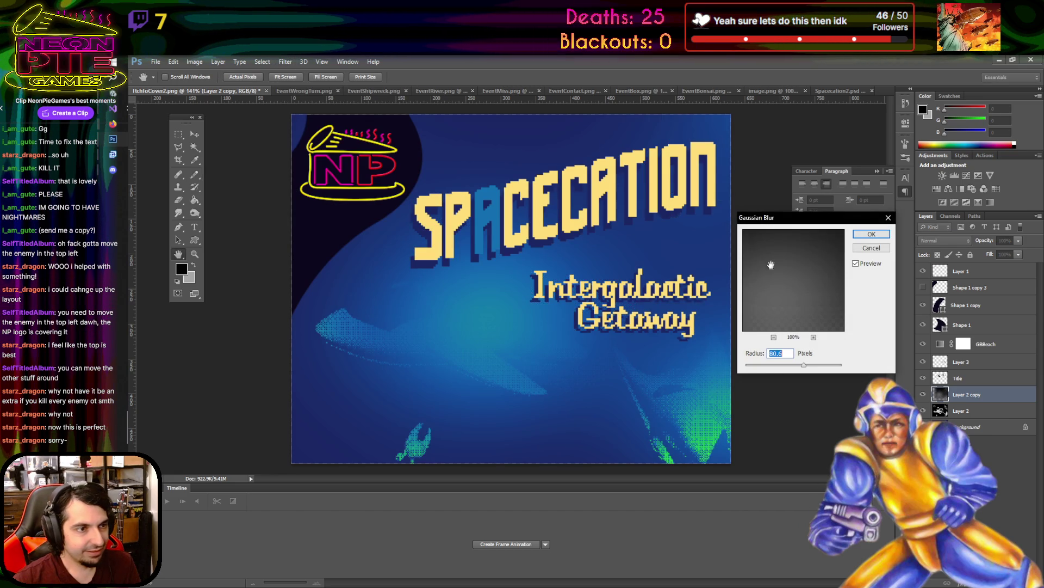
left_click_drag(803, 364, 748, 370)
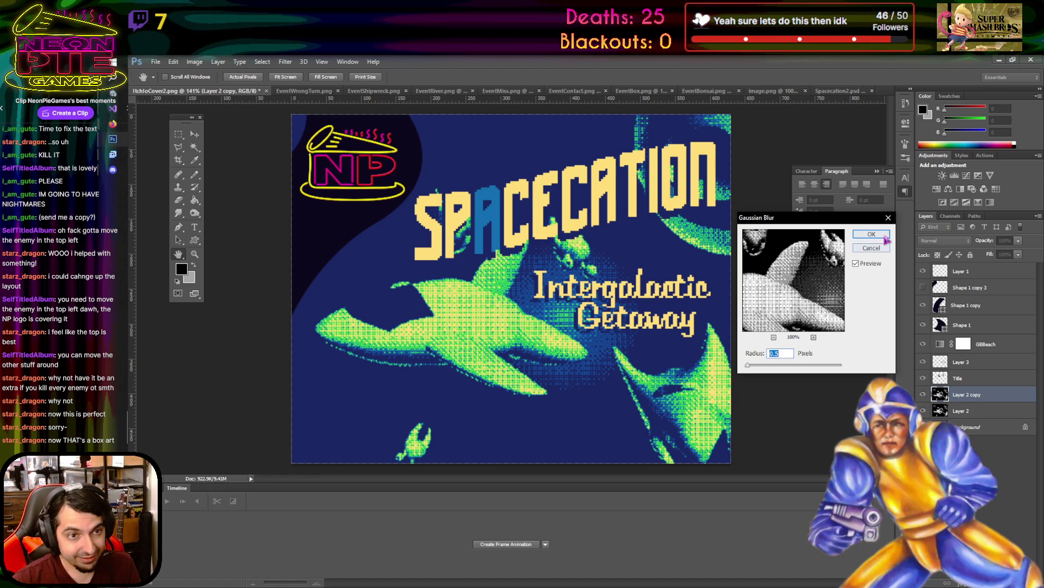
left_click(871, 234)
left_click(945, 241)
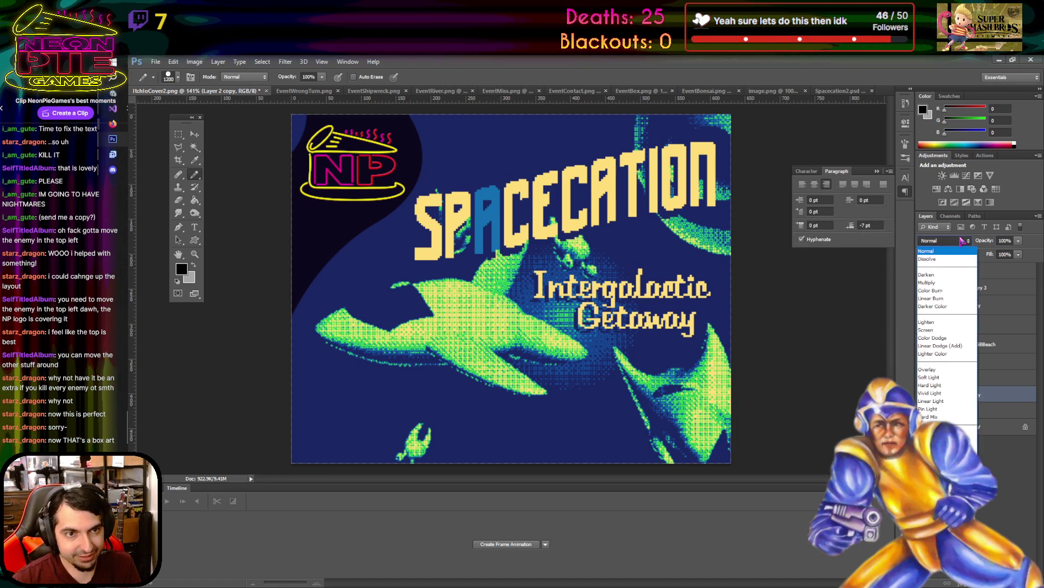
- Try Lighter Color blending, revert to Normal, and lower the blurred copy's opacity to about 65%
left_click(950, 354)
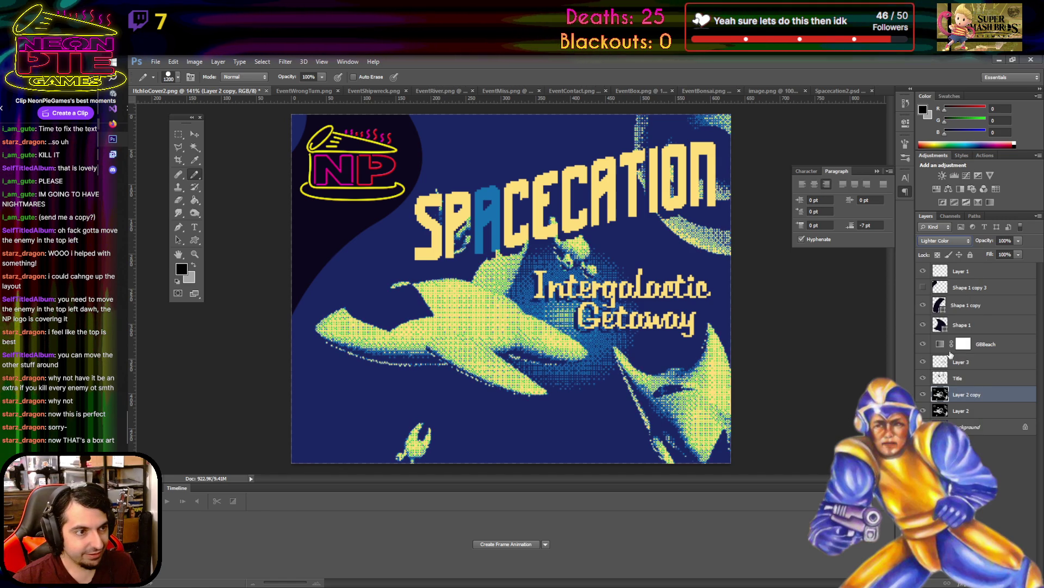
left_click(962, 240)
left_click(965, 251)
left_click(1018, 254)
left_click_drag(1019, 254, 1006, 255)
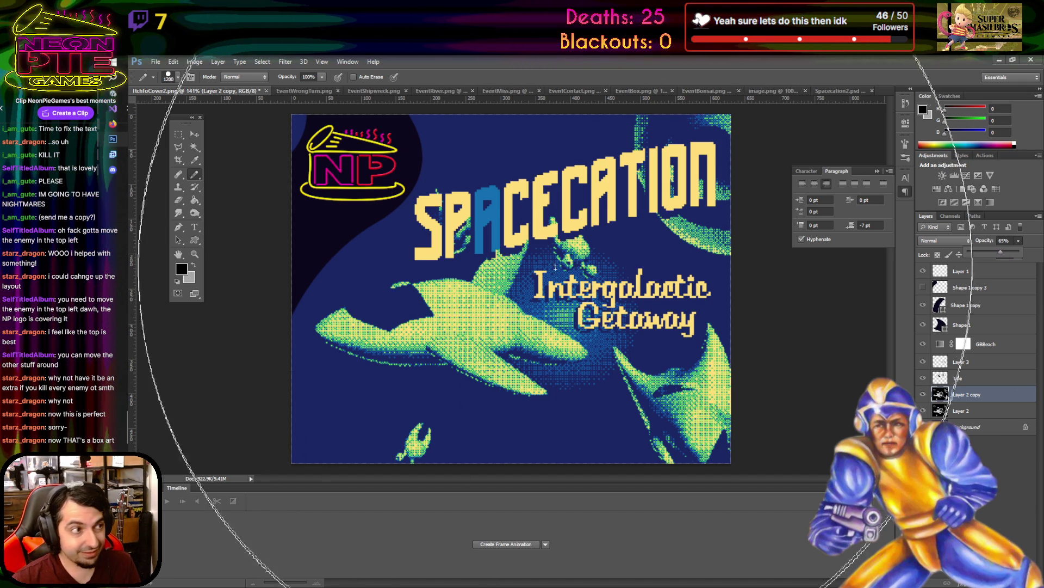
- Test moving GBBeach to the top of the stack, then return it below Shape 1
key("v")
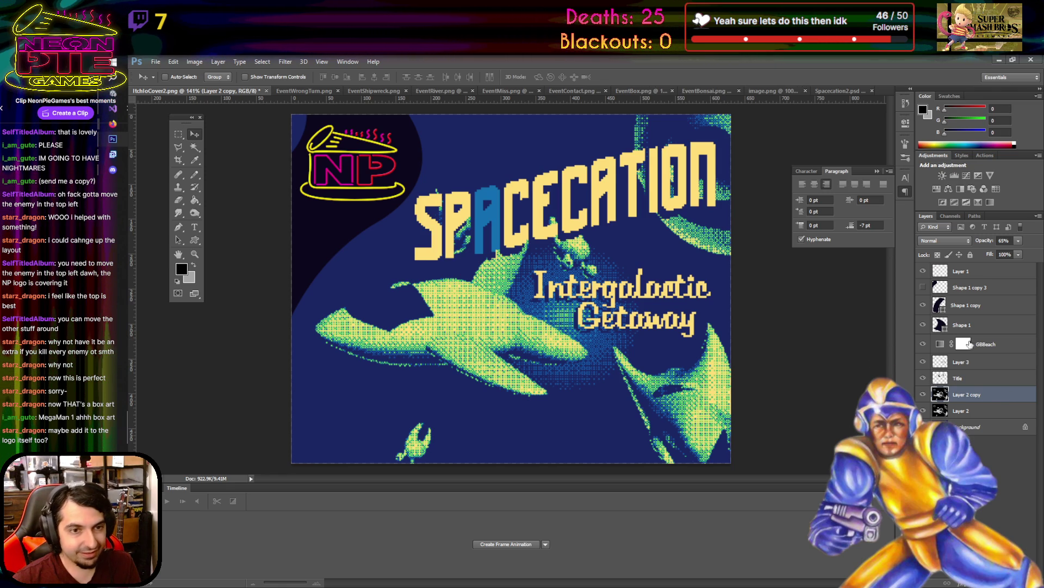
left_click(999, 345)
left_click_drag(1000, 345, 996, 269)
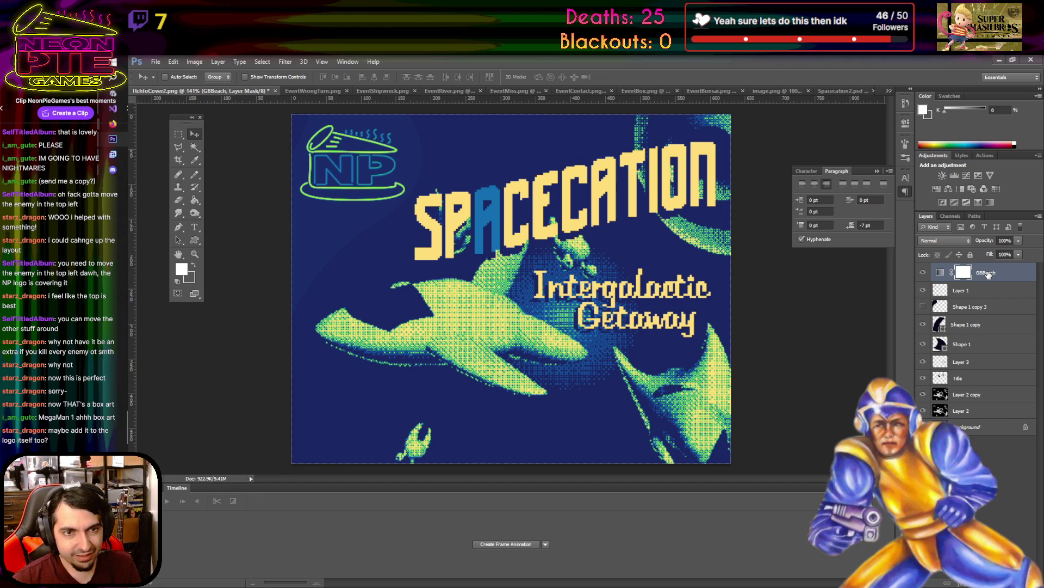
left_click_drag(989, 273, 1003, 354)
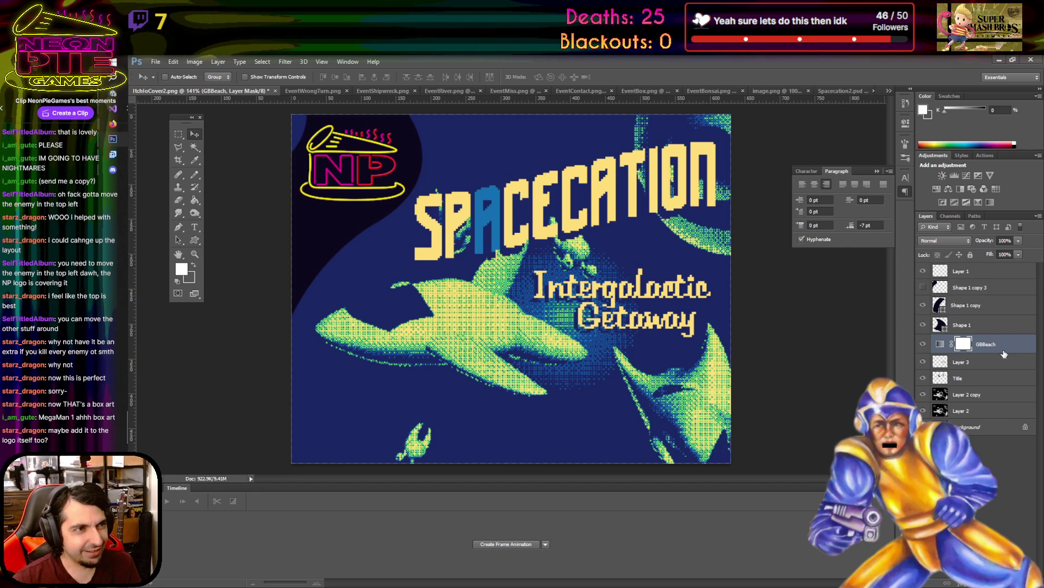
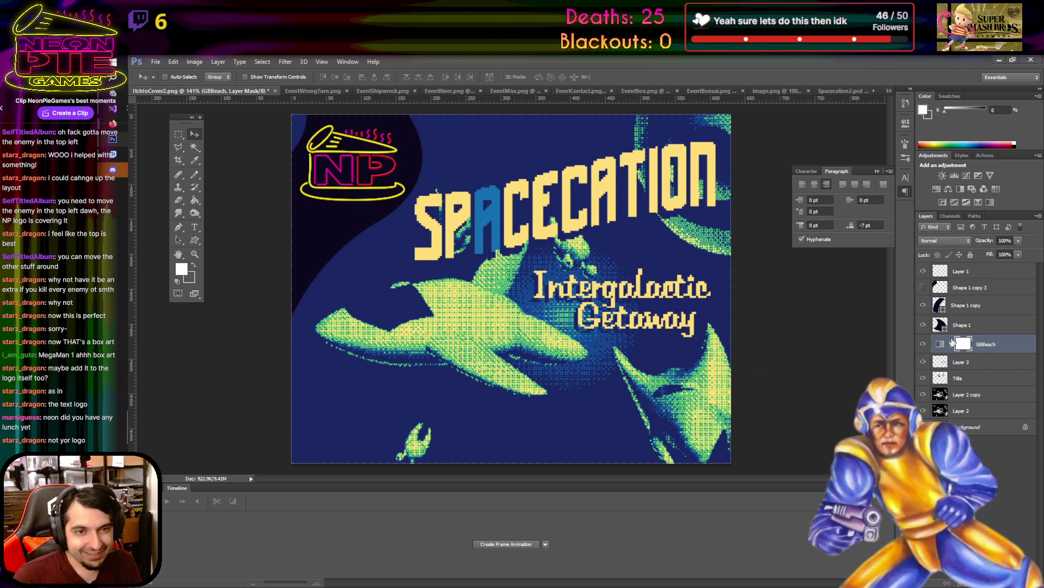
- Select Layer 2 copy, try Overlay blending, and raise its opacity to 100%
left_click(999, 362)
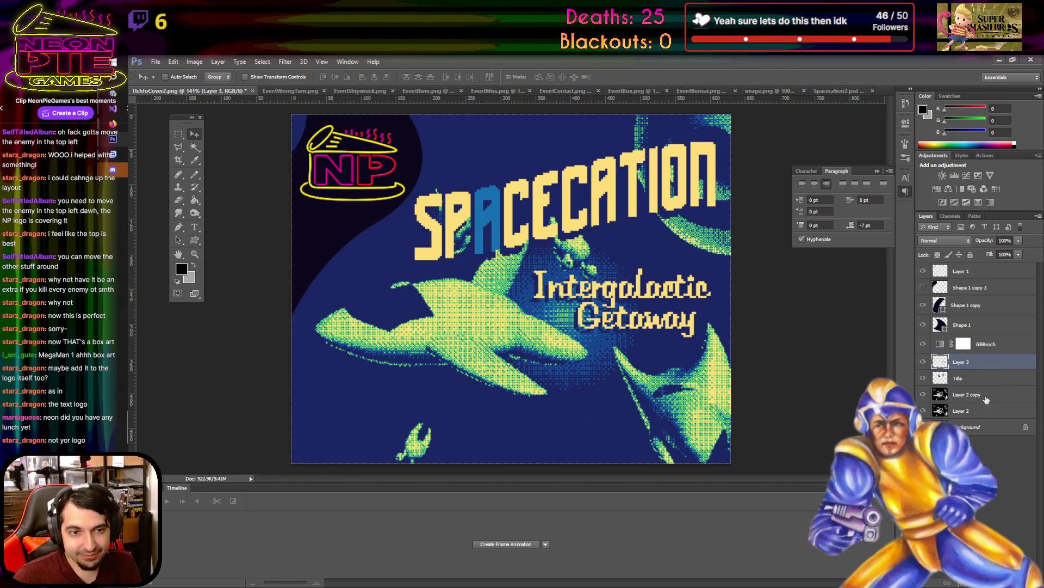
left_click(957, 395)
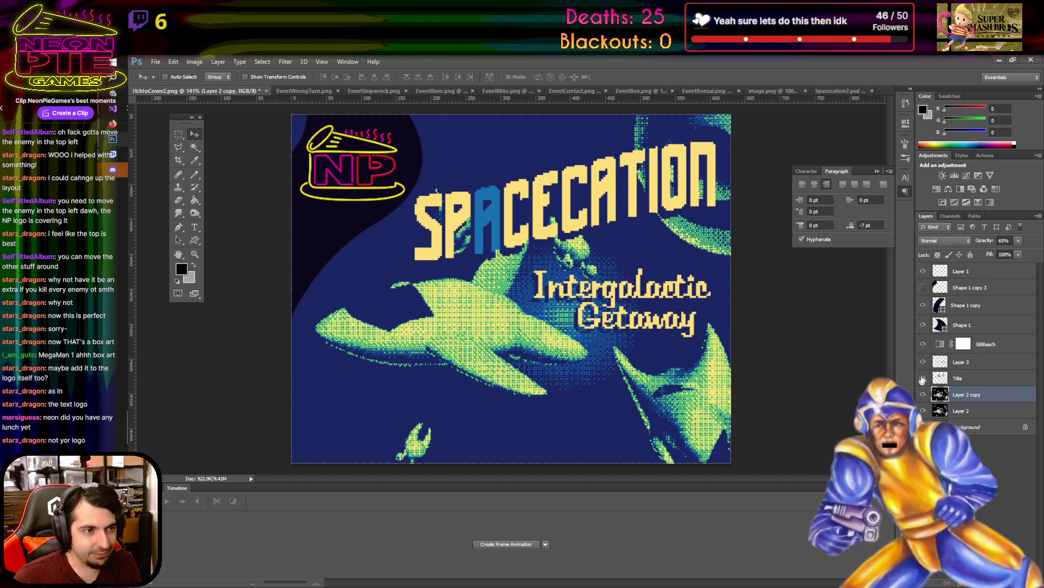
left_click(958, 241)
left_click(937, 371)
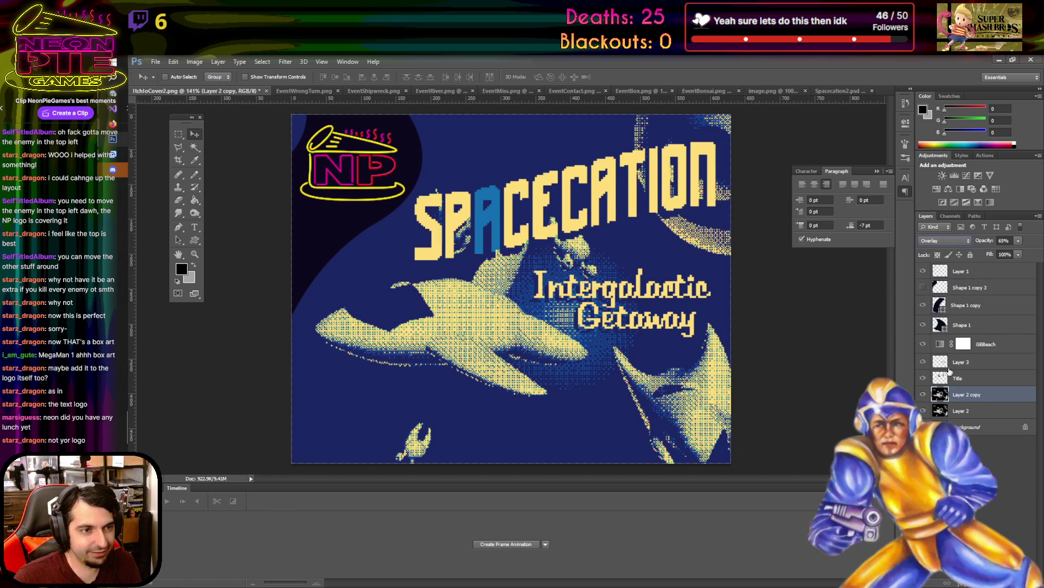
left_click(1018, 240)
left_click_drag(1018, 252, 1036, 251)
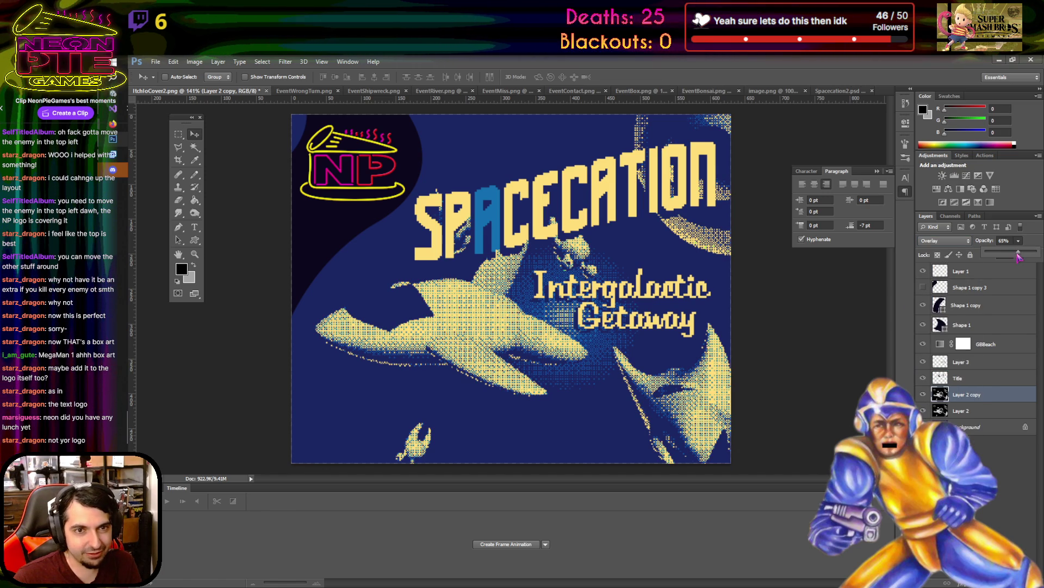
- Try Soft Light, Hard Light and Difference blend modes on the ship layer
left_click(963, 241)
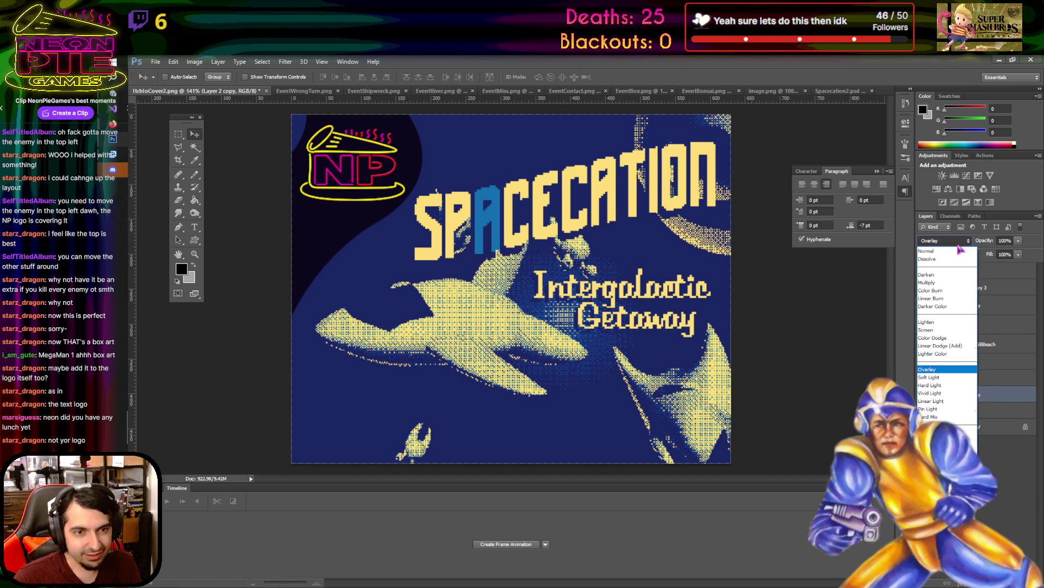
left_click(938, 379)
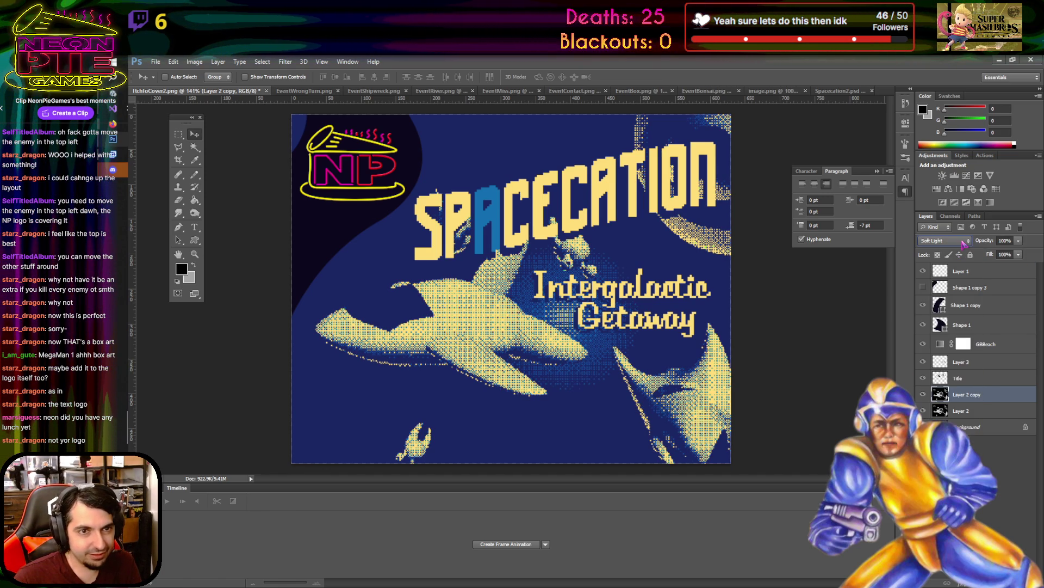
left_click(945, 240)
left_click(947, 387)
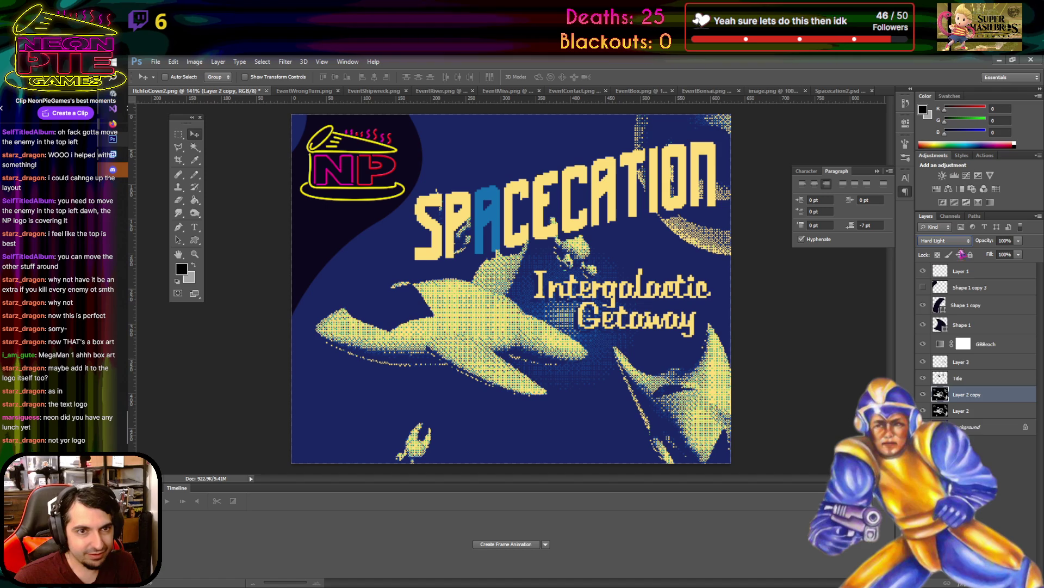
left_click(945, 241)
left_click(946, 430)
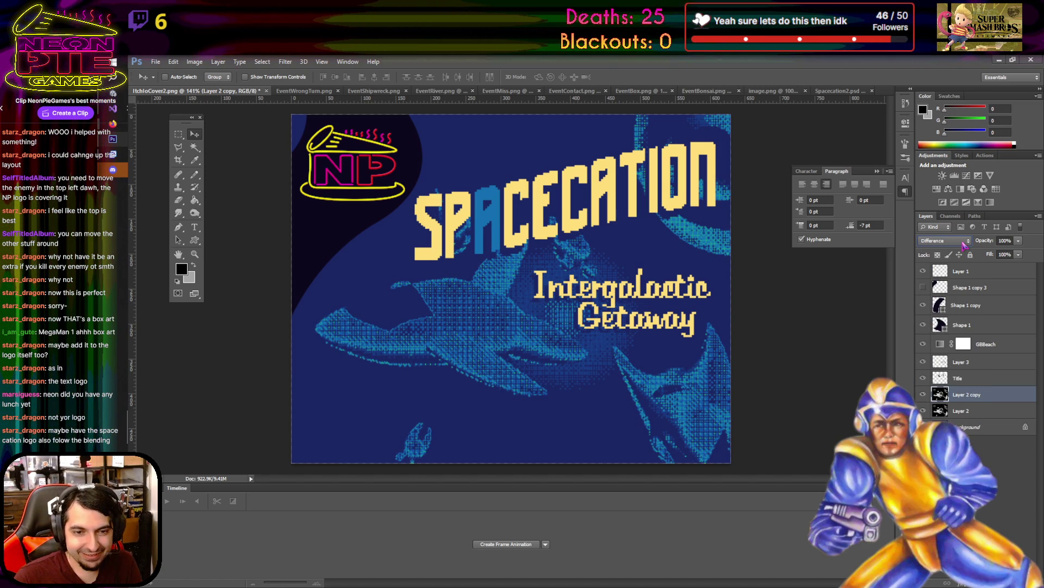
- Try Exclusion, Subtract and Divide, then return the ship layer to Normal
left_click(962, 243)
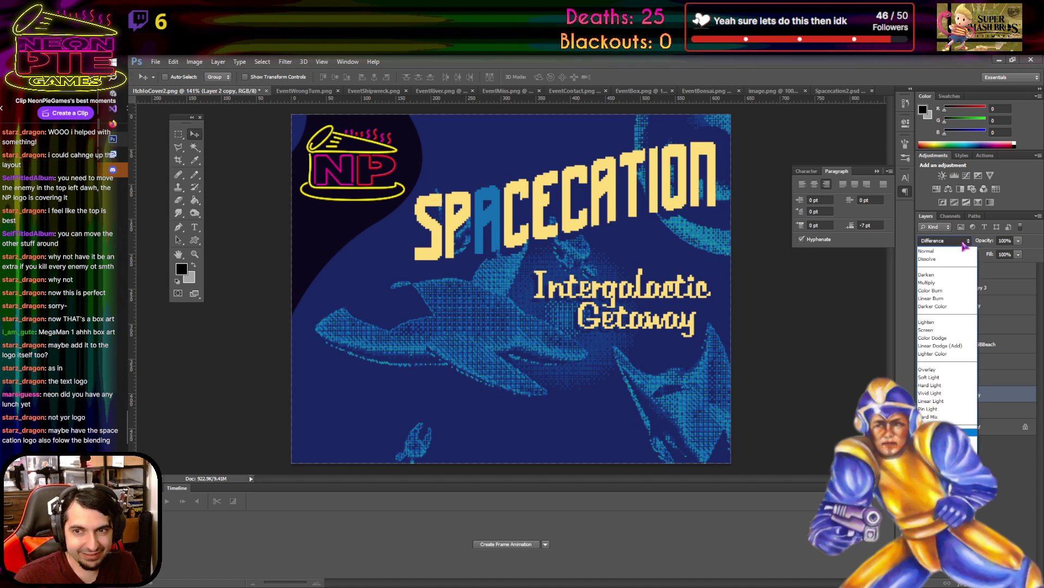
left_click(947, 439)
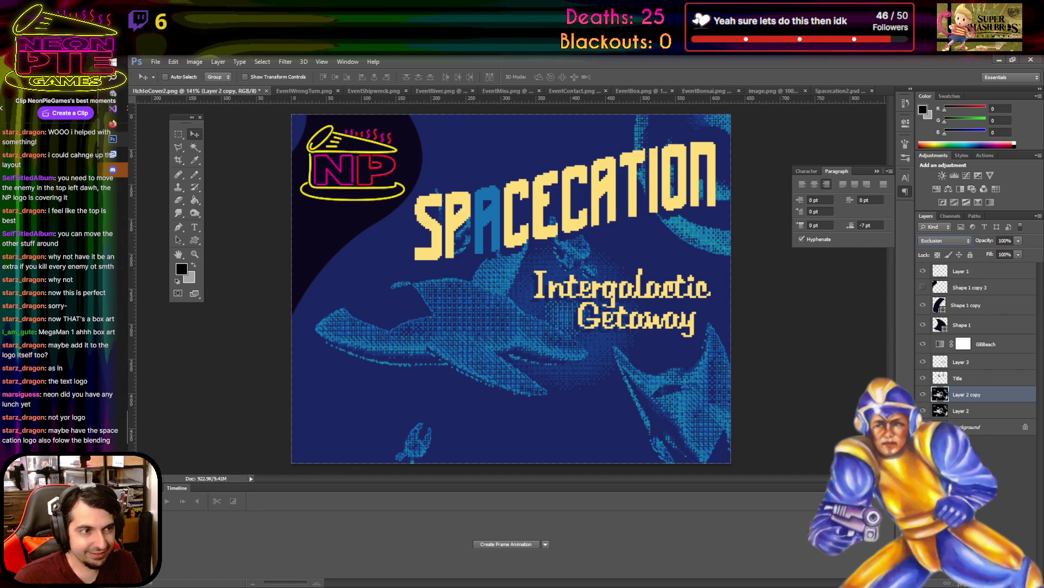
left_click(956, 243)
left_click(946, 409)
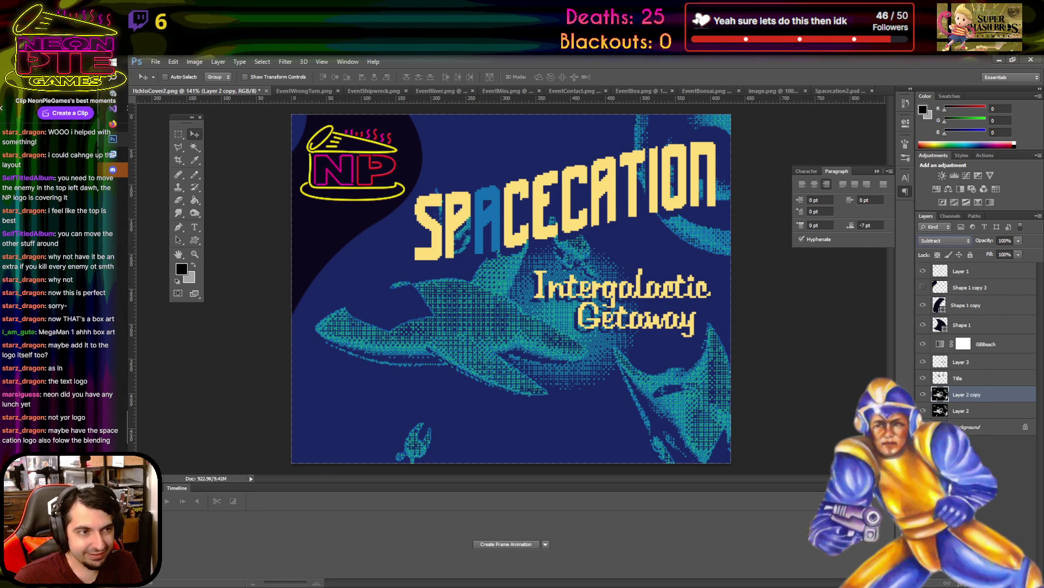
left_click(958, 243)
left_click(947, 417)
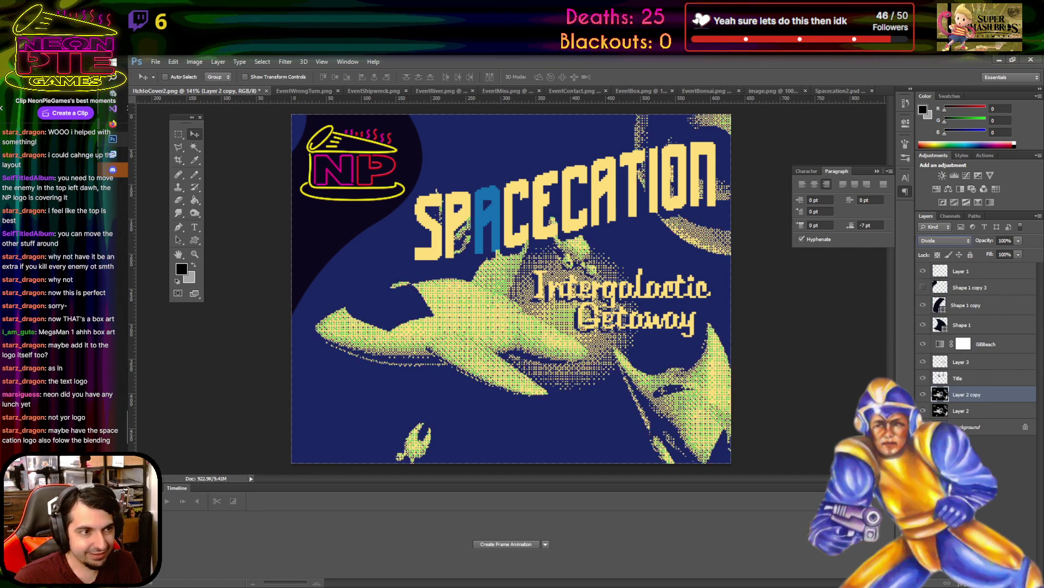
left_click(947, 243)
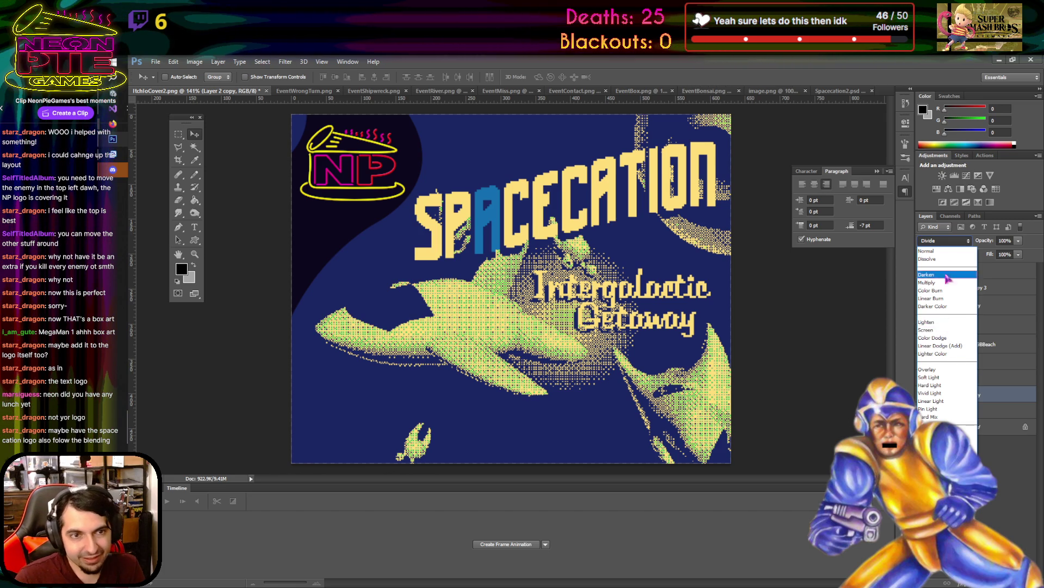
left_click(944, 250)
- Test Darken and Dissolve blending on the ship layer with lowered opacity
left_click(943, 244)
key("Down")
key("Down")
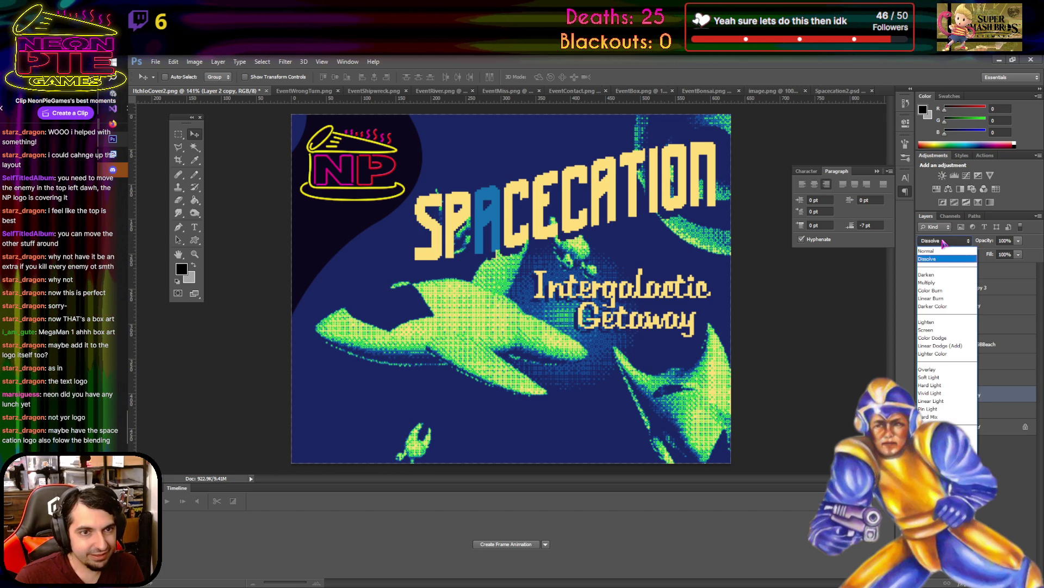
left_click(973, 255)
left_click(1018, 240)
mouse_move(1020, 252)
left_mouse_down()
mouse_move(989, 254)
mouse_move(1020, 254)
left_mouse_up()
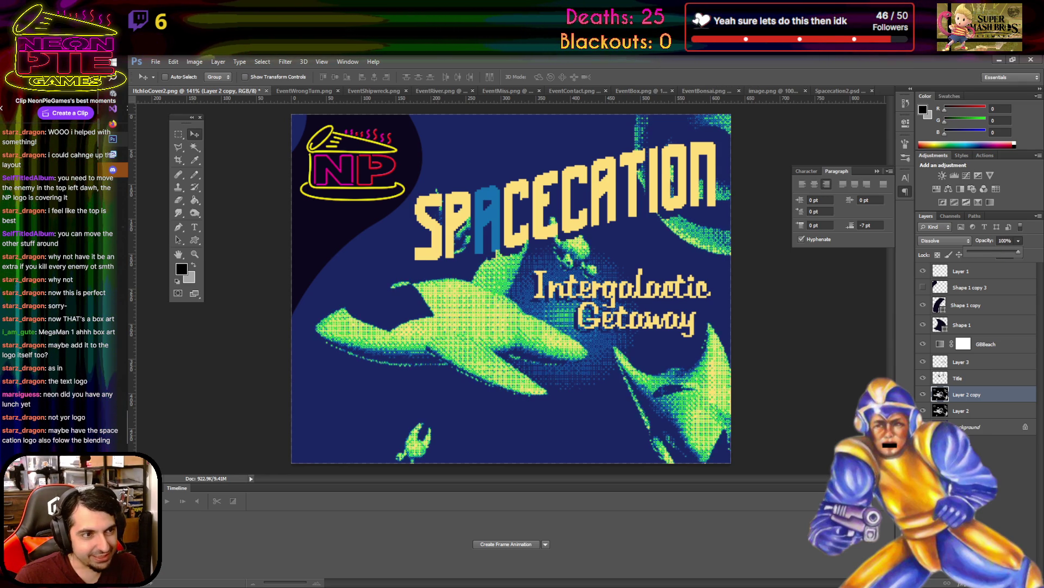
- Cycle through Lighten, Color Dodge, Lighter Color, Overlay, Hard Light and Dissolve, ending on Normal
left_click(934, 243)
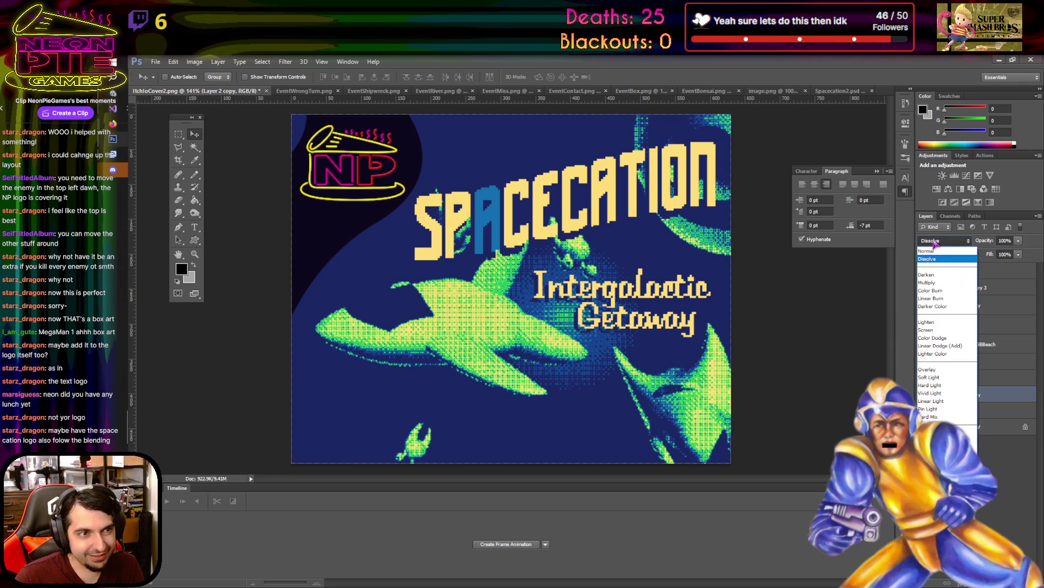
left_click(953, 323)
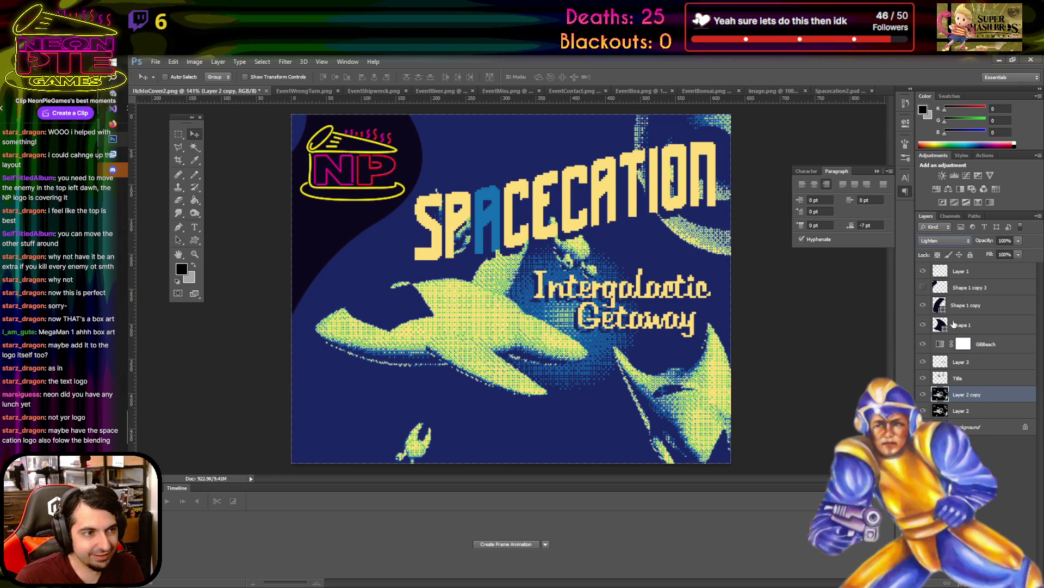
key("Down")
key("Down")
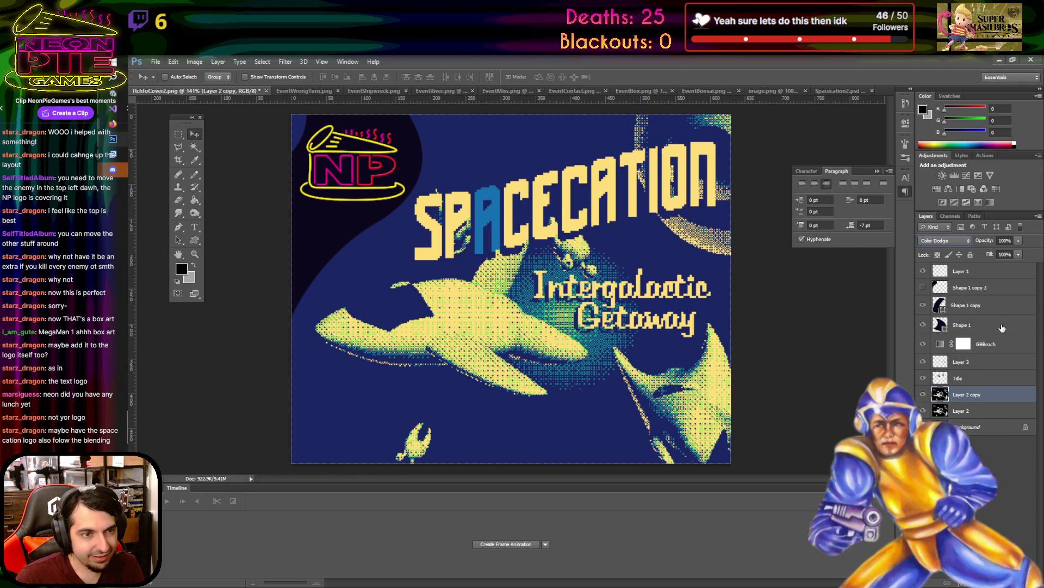
key("shift+plus")
key("shift+plus")
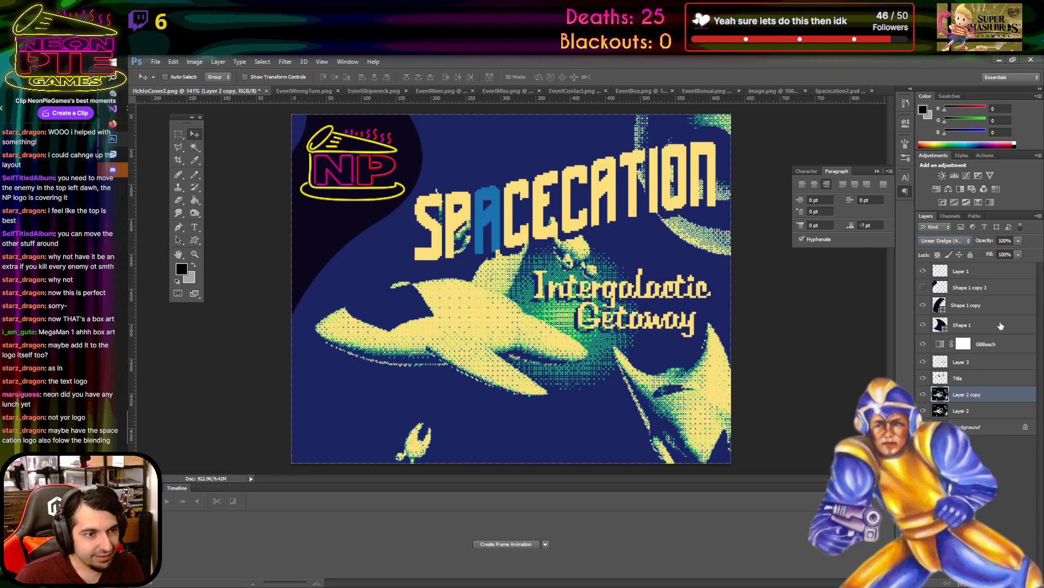
key("shift+minus")
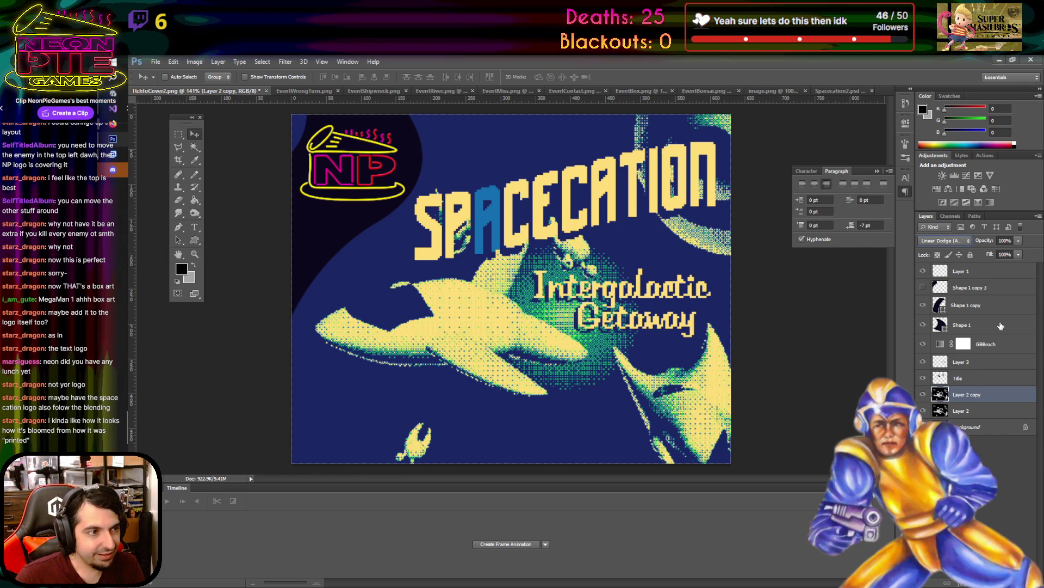
key("shift+plus")
key("shift+plus")
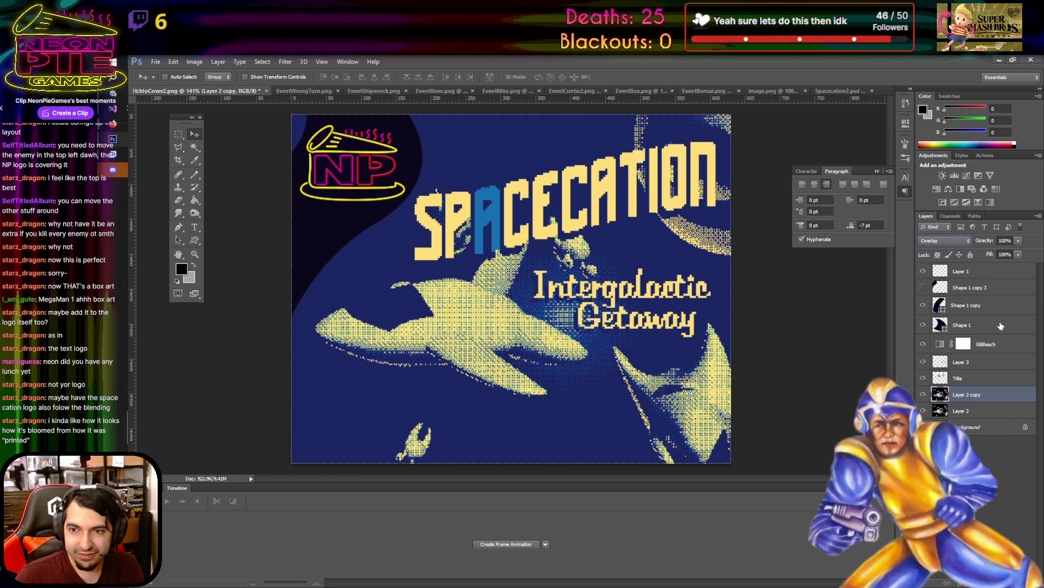
key("shift+plus")
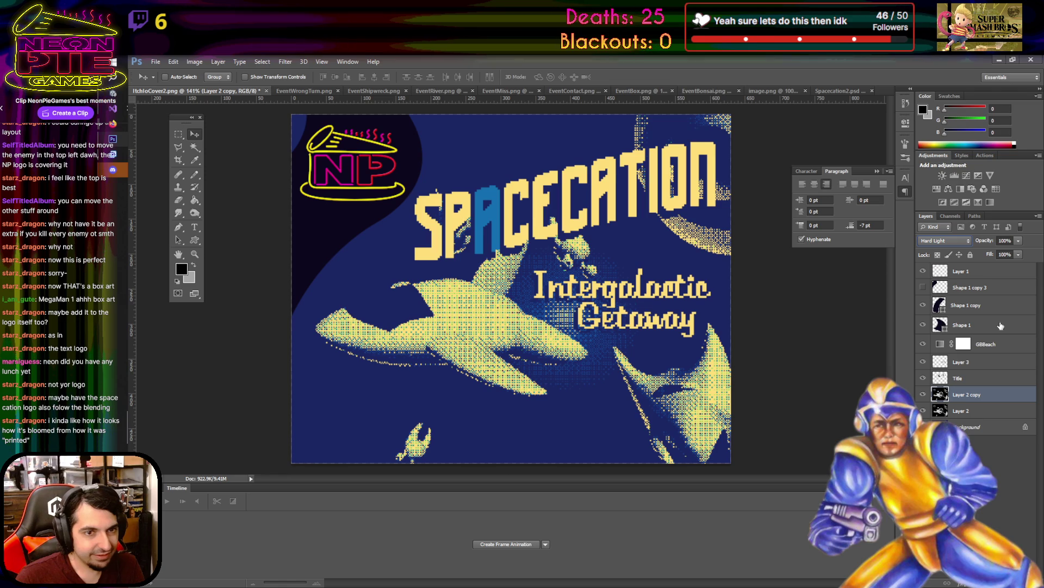
key("alt+shift+i")
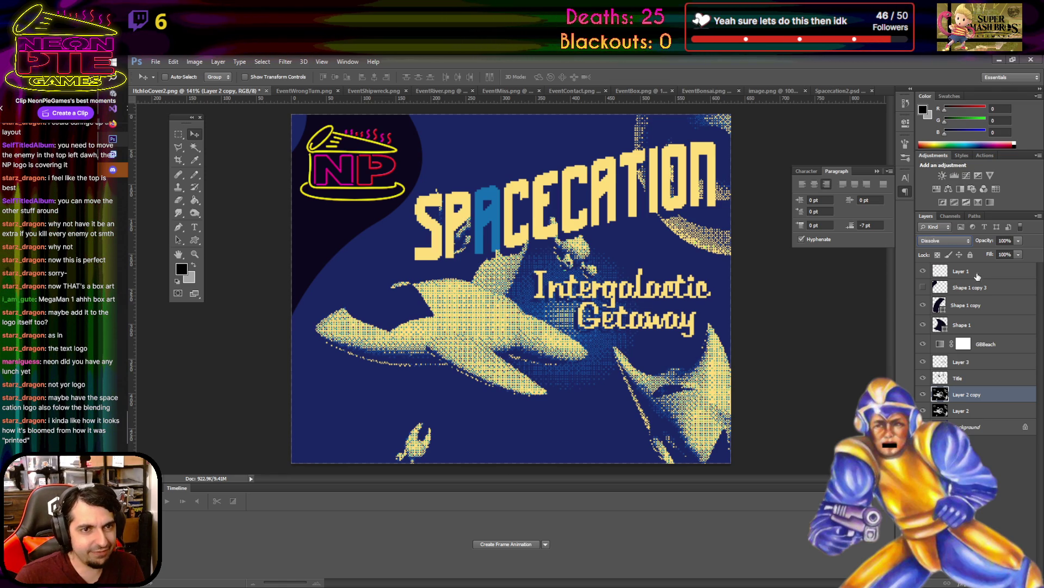
key("alt+shift+n")
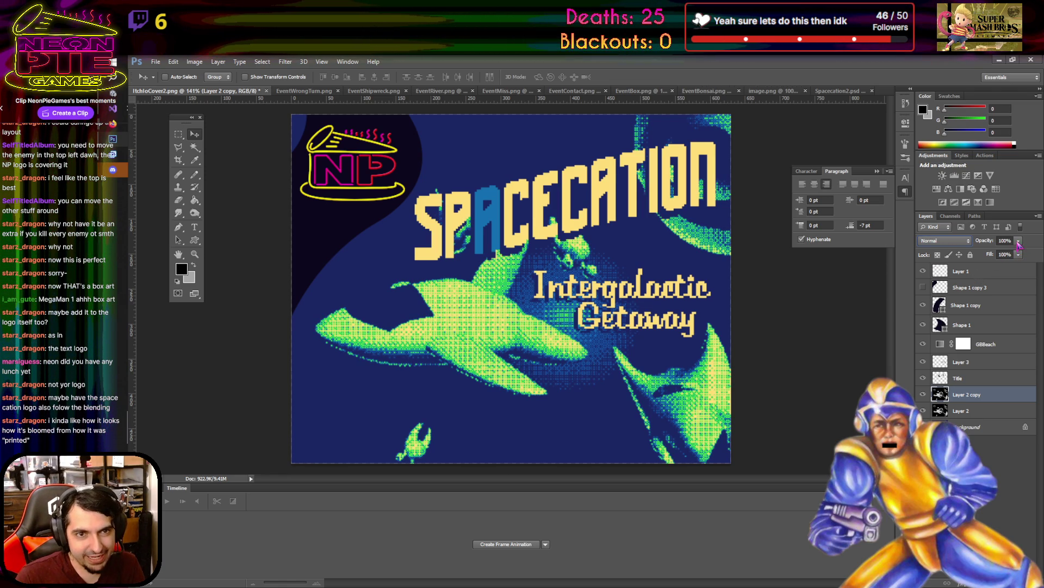
left_click(1018, 242)
- Lower the ship layer's opacity to 75%, briefly check Discord channels, then minimize Discord
left_click_drag(1018, 254, 1009, 254)
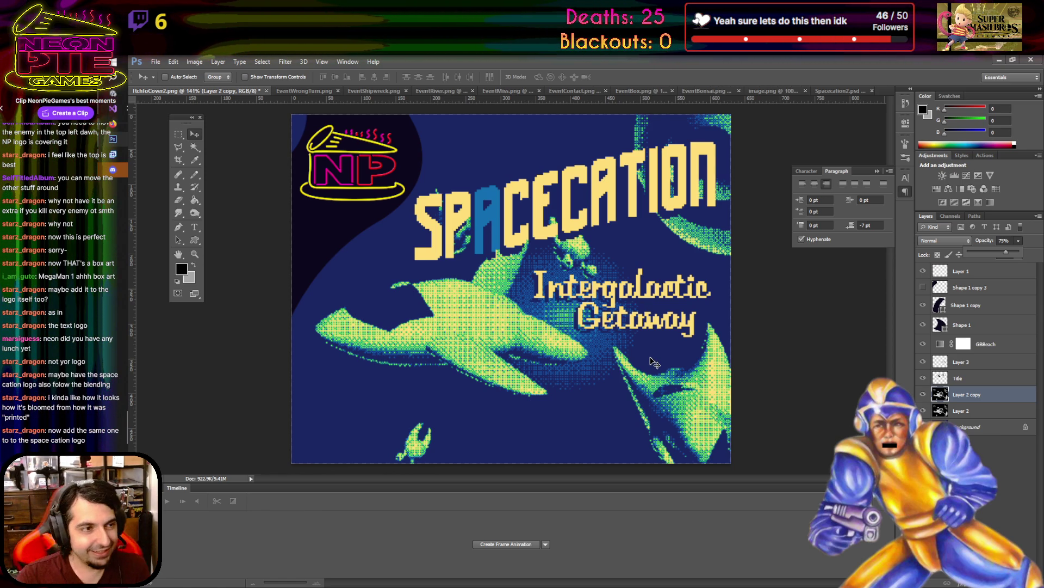
key("alt+Tab")
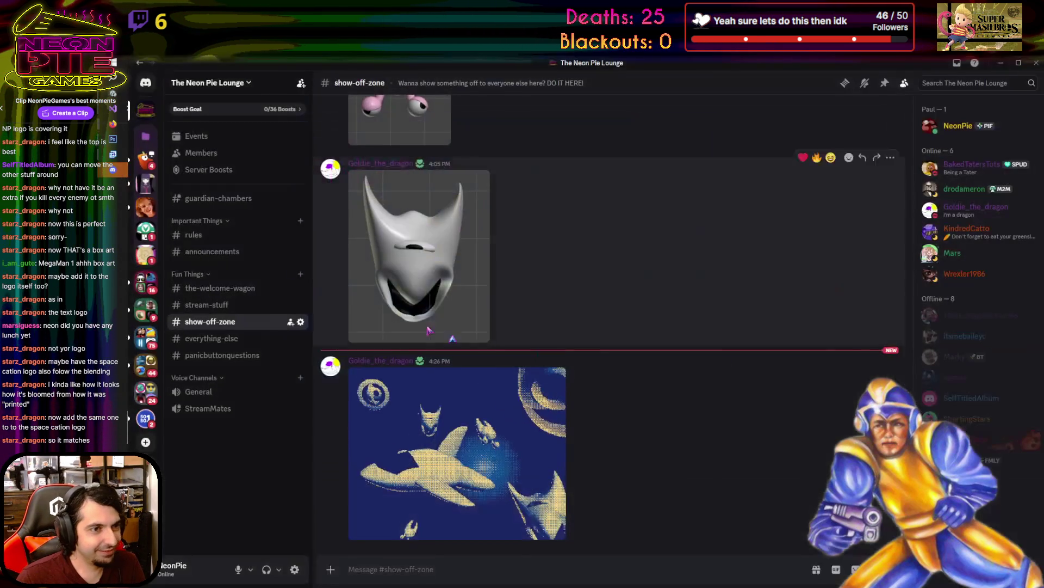
left_click(235, 306)
left_click(231, 288)
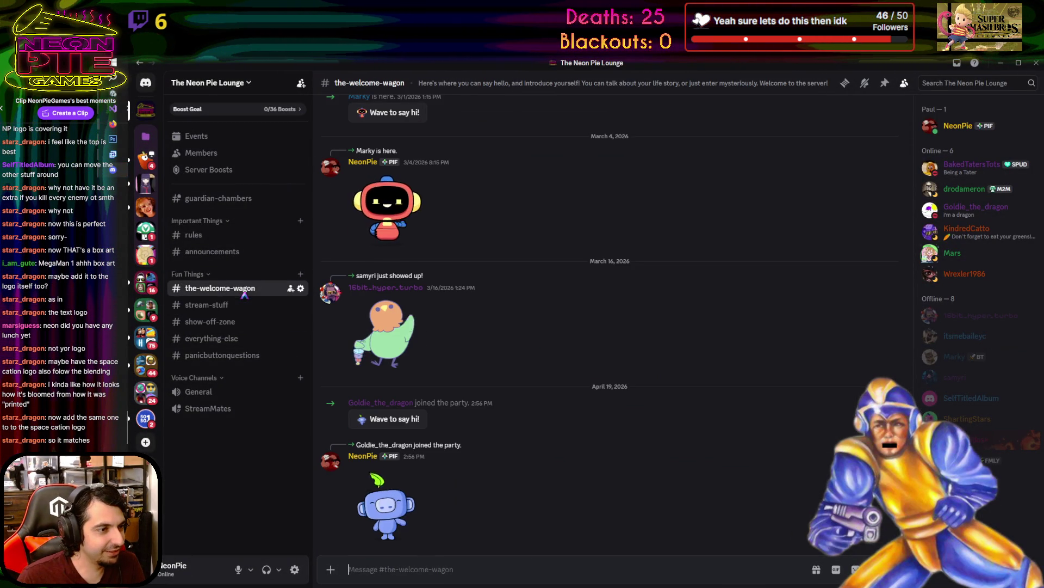
left_click(217, 321)
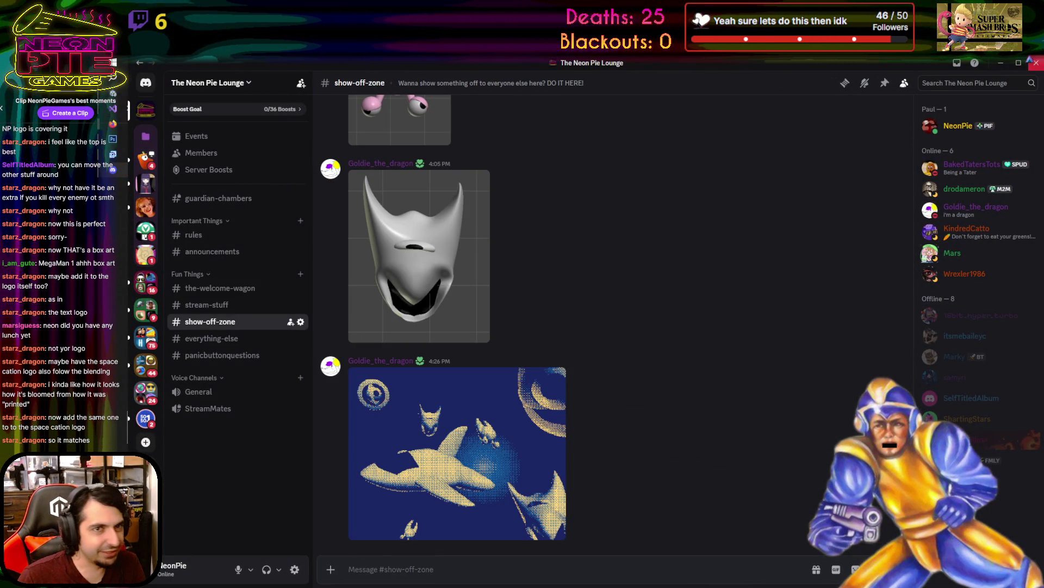
left_click(1003, 63)
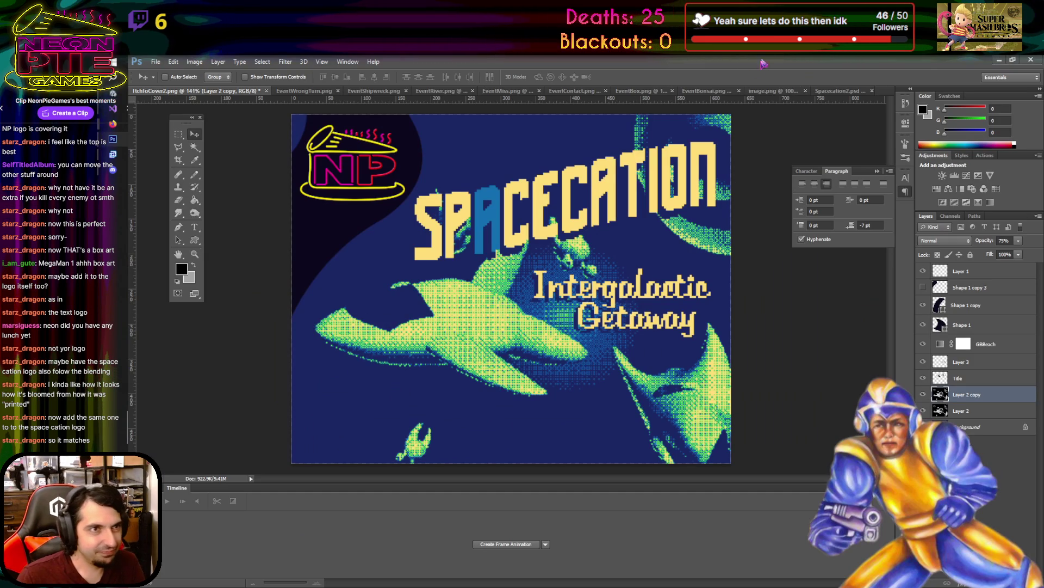
- Pick the Type tool and set the foreground colour to white (255, 255, 255)
scroll(555, 256, "down", 3)
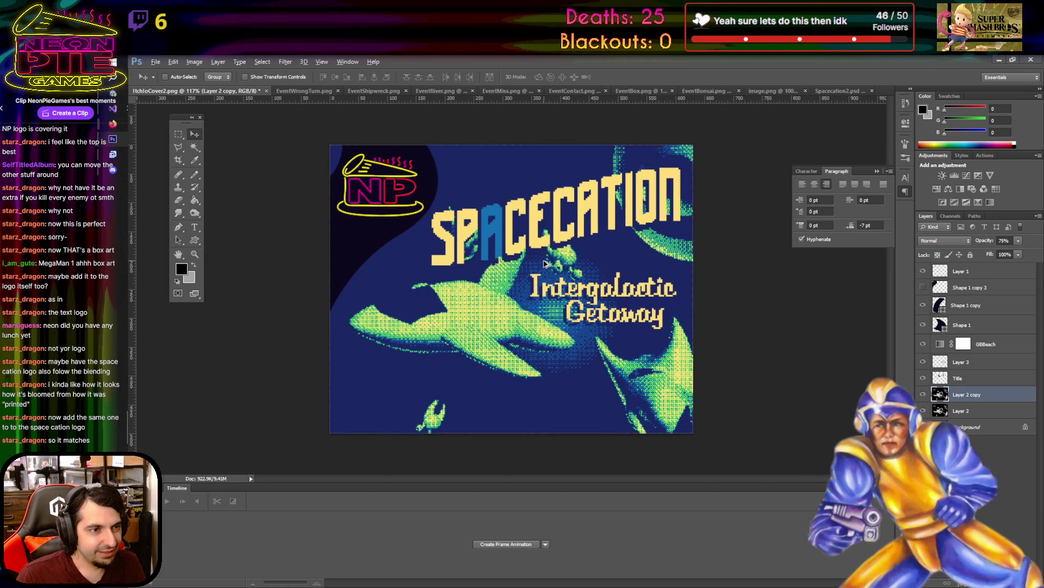
scroll(556, 254, "up", 3)
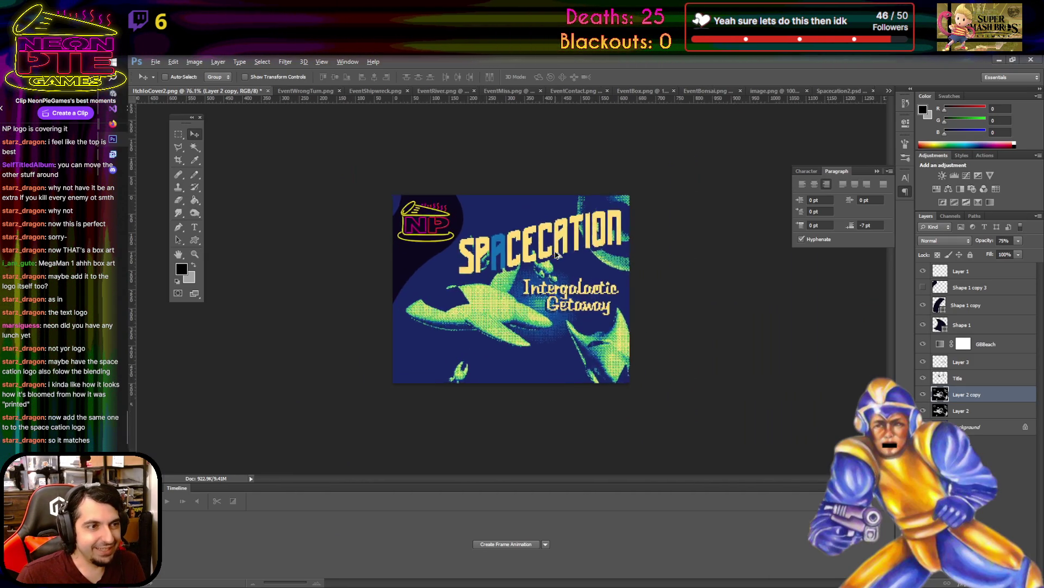
scroll(556, 254, "up", 1)
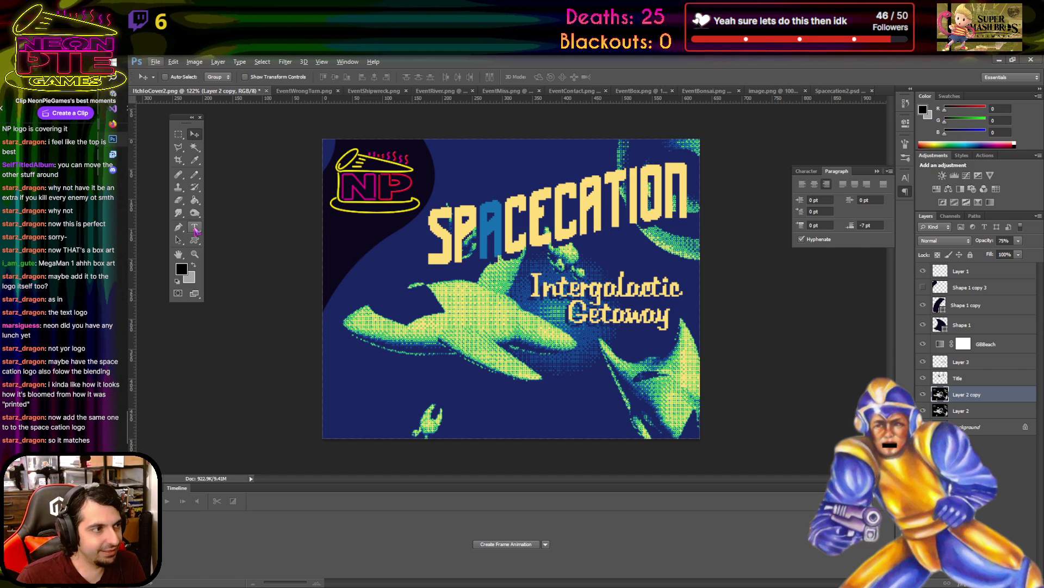
left_click(195, 228)
key("x")
left_click(184, 271)
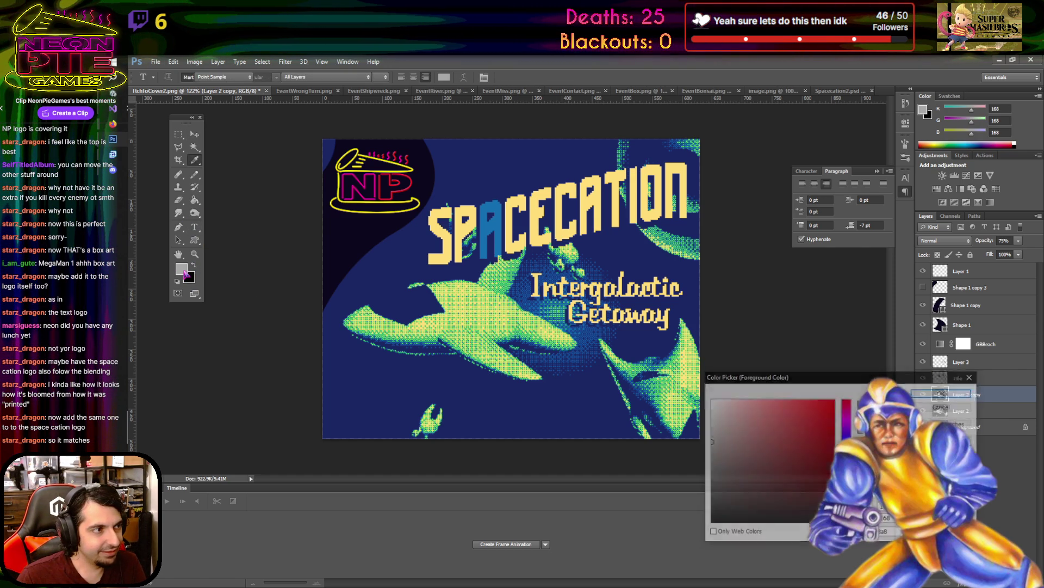
left_click(943, 392)
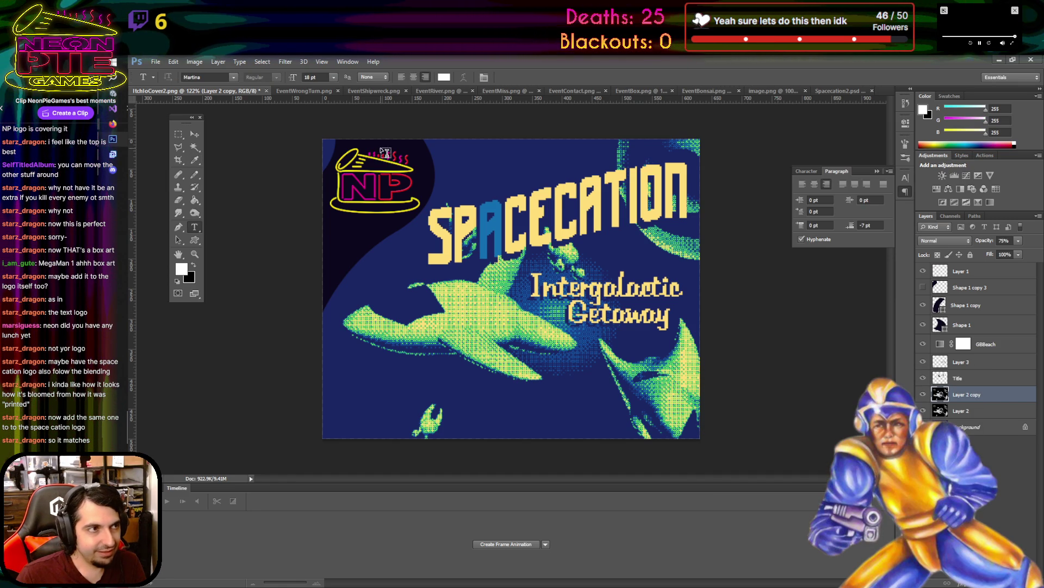
- Choose the Power Green font and place a text insertion point on the canvas
left_click(232, 77)
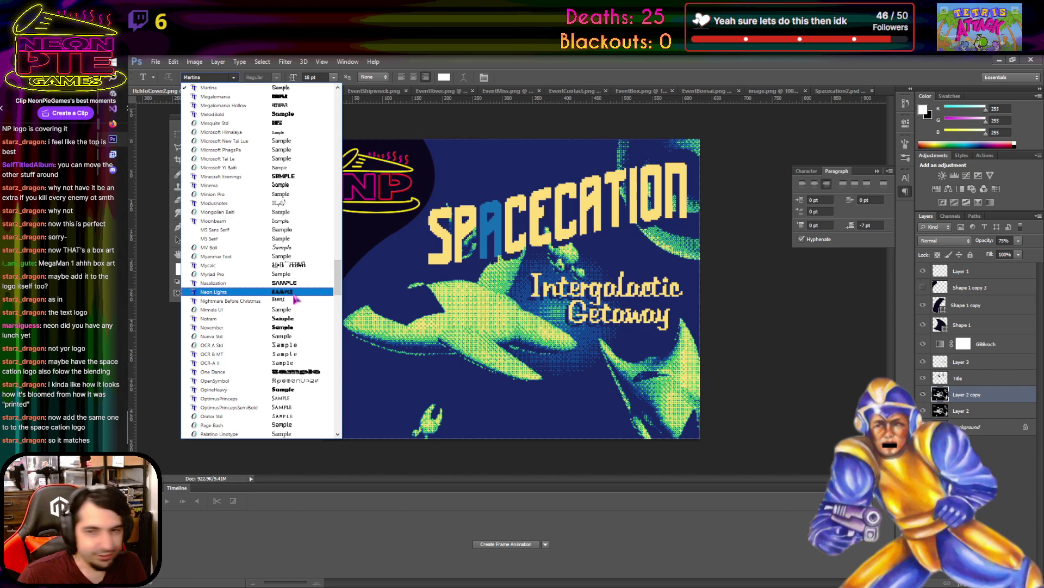
scroll(295, 298, "up", 8)
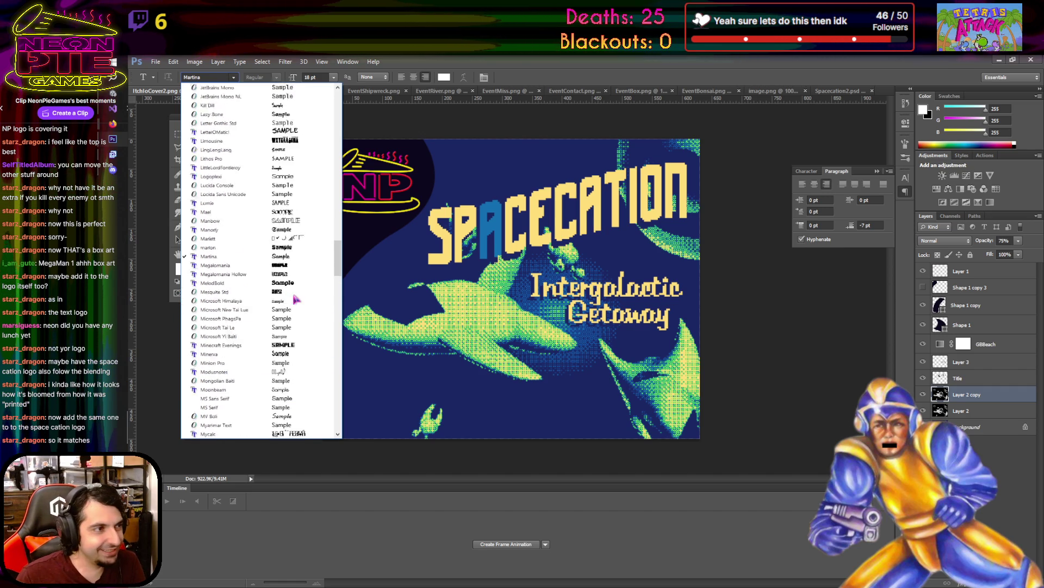
scroll(294, 299, "up", 5)
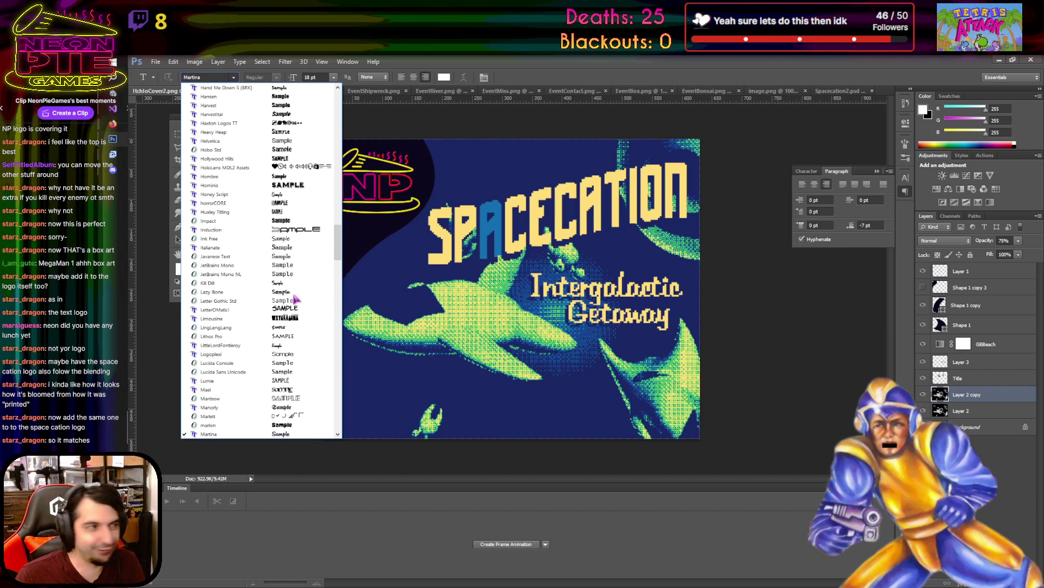
scroll(295, 299, "up", 2)
scroll(295, 300, "down", 1)
scroll(295, 299, "down", 20)
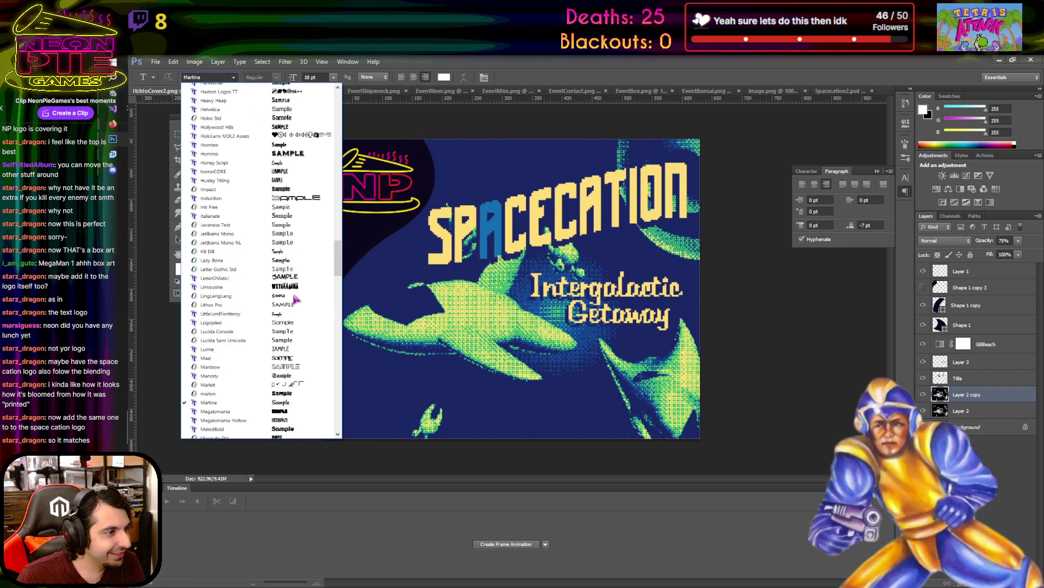
scroll(295, 299, "down", 6)
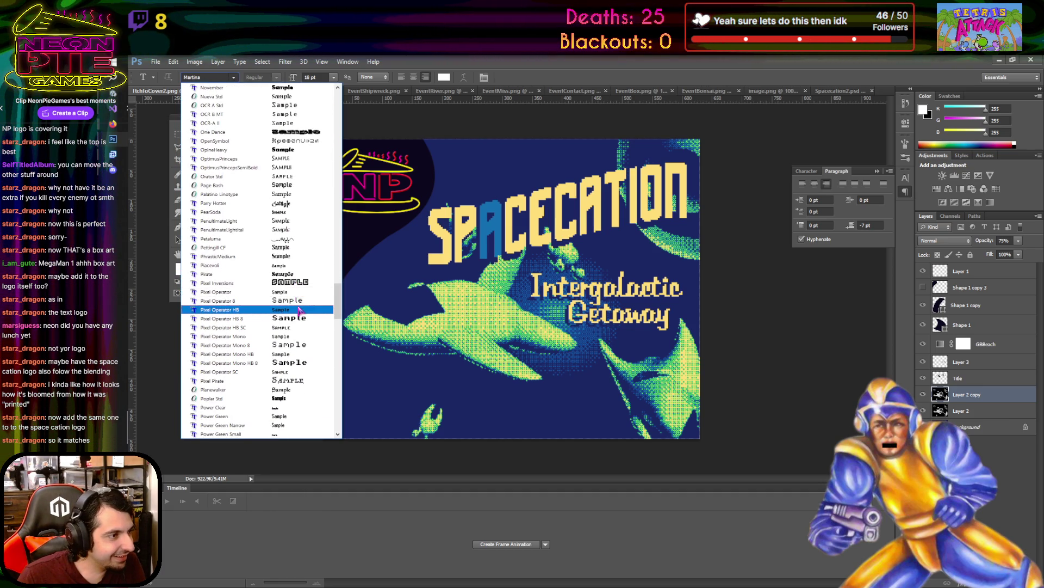
scroll(299, 299, "down", 3)
scroll(299, 310, "down", 1)
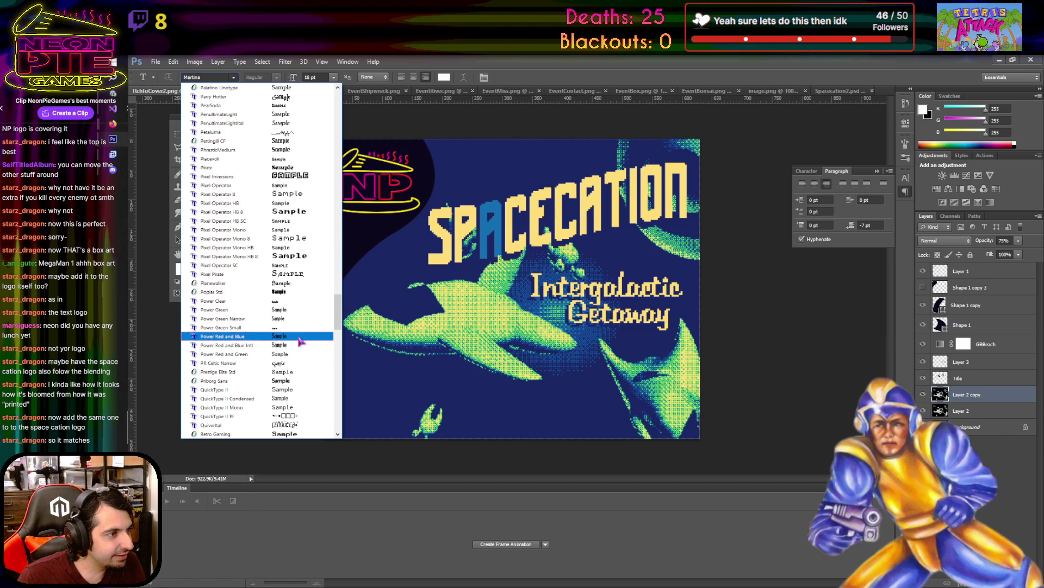
left_click(298, 311)
left_click(466, 406)
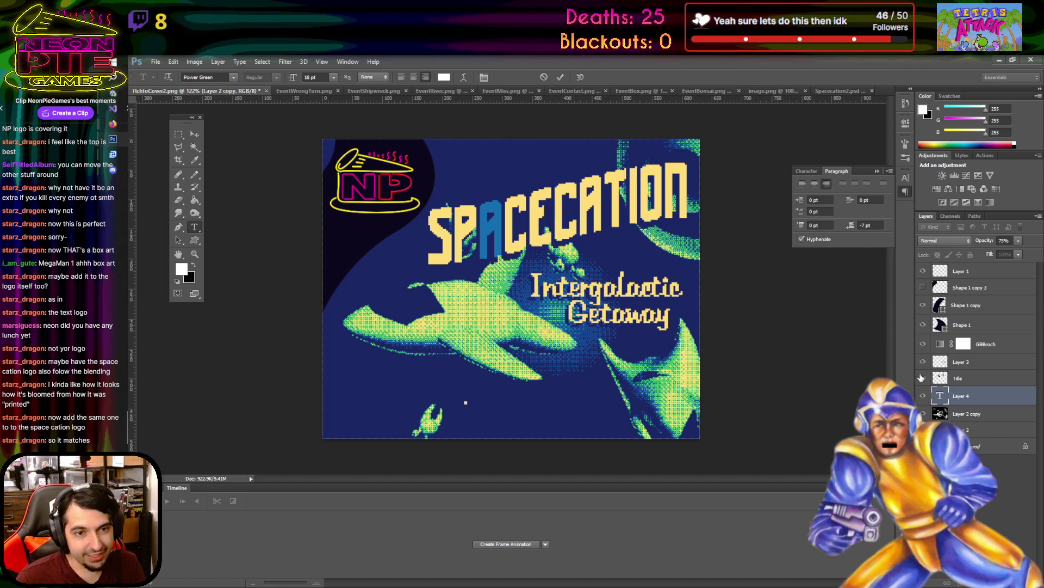
- Select the Title and Layer 3 layers together and bring up their layer actions
left_click(987, 375)
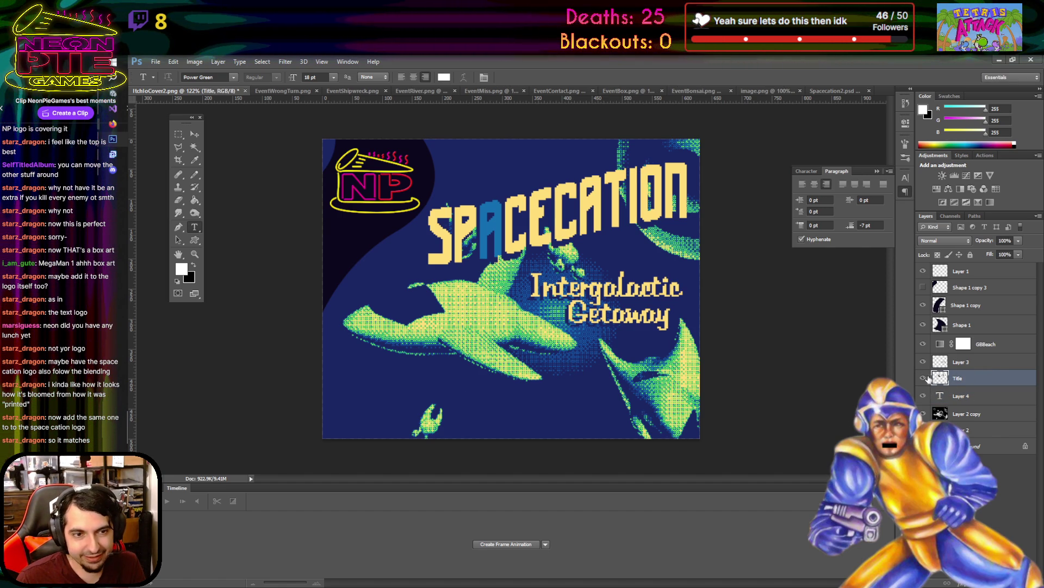
left_click(1016, 368, "shift")
right_click(1016, 371)
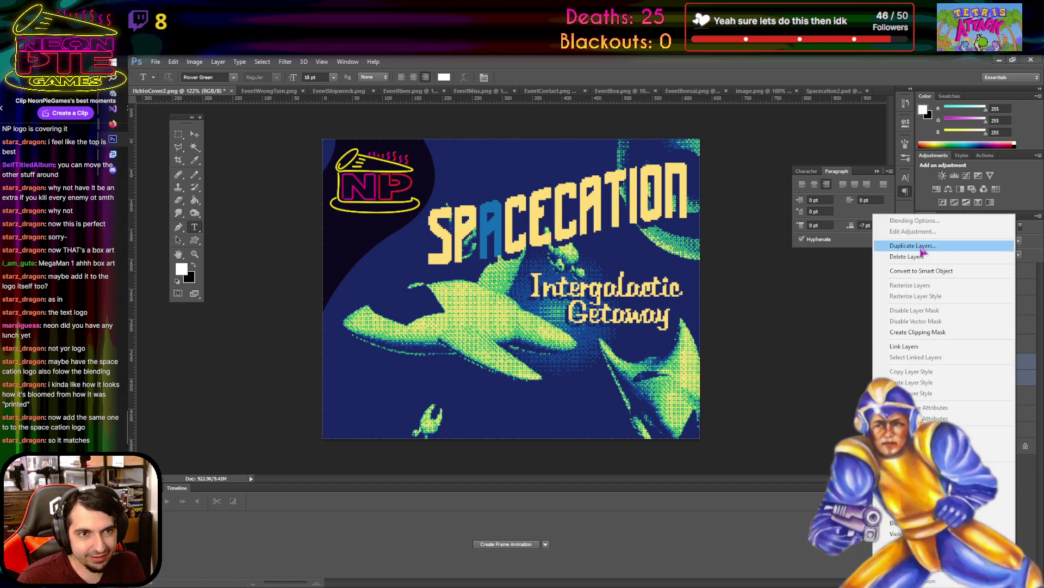
- Duplicate the selected Title and Layer 3 layers
left_click(900, 245)
key("Return")
right_click(1003, 372)
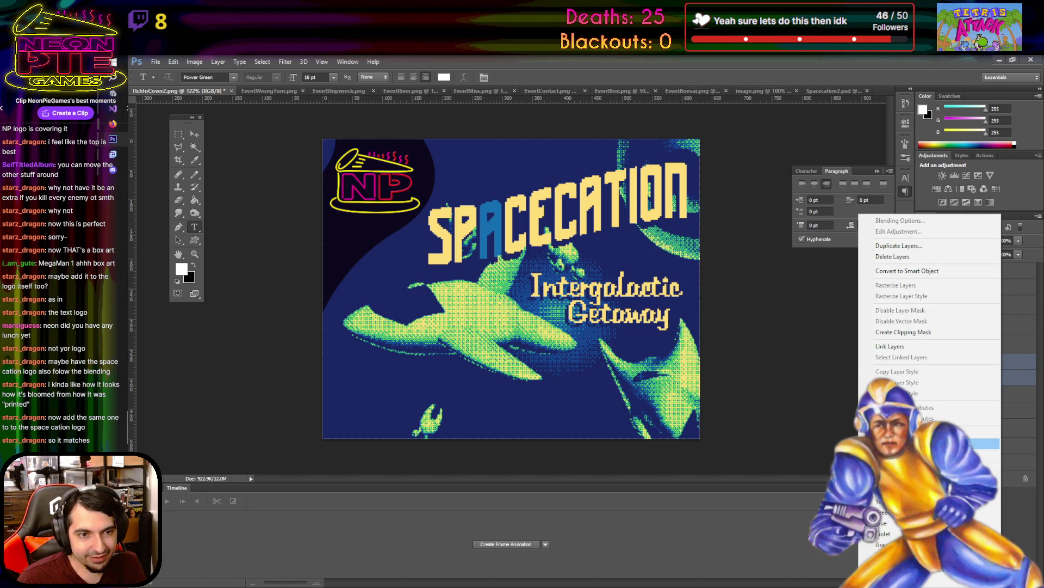
key("Escape")
- Apply a Gaussian Blur with a 1-pixel radius to the copied layer
left_click(285, 62)
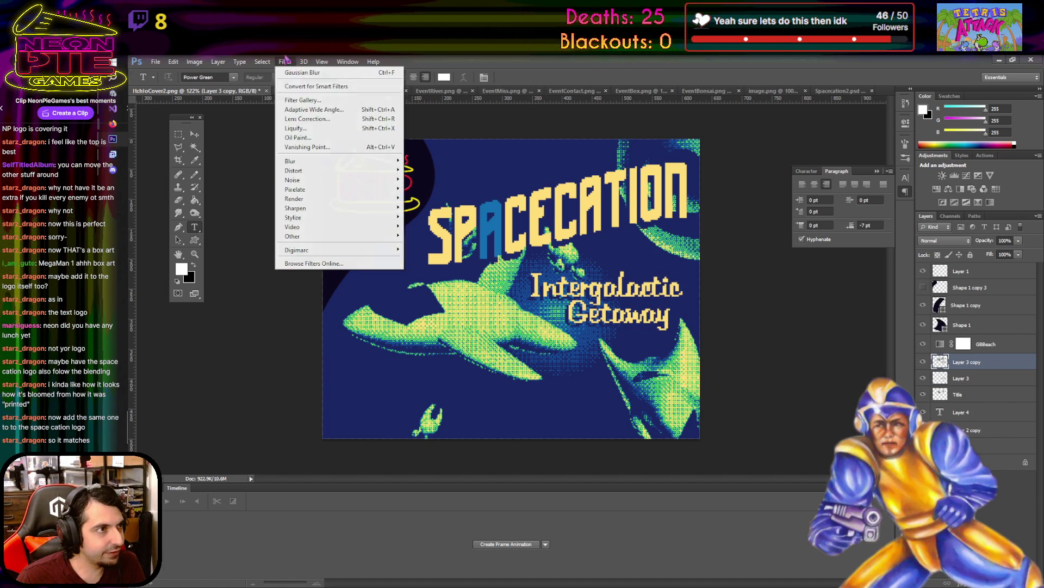
mouse_move(370, 161)
left_click(451, 233)
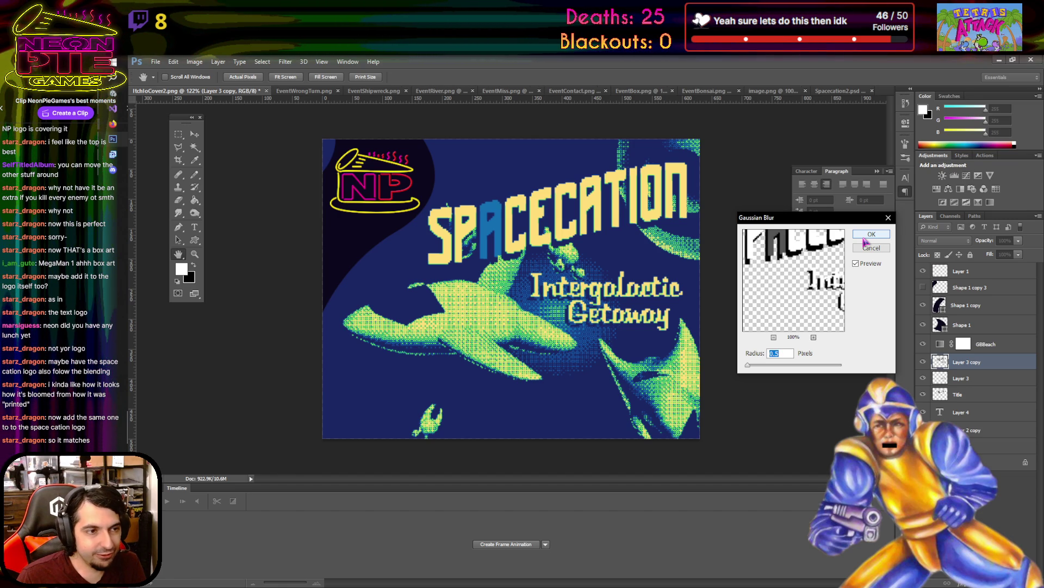
type("1")
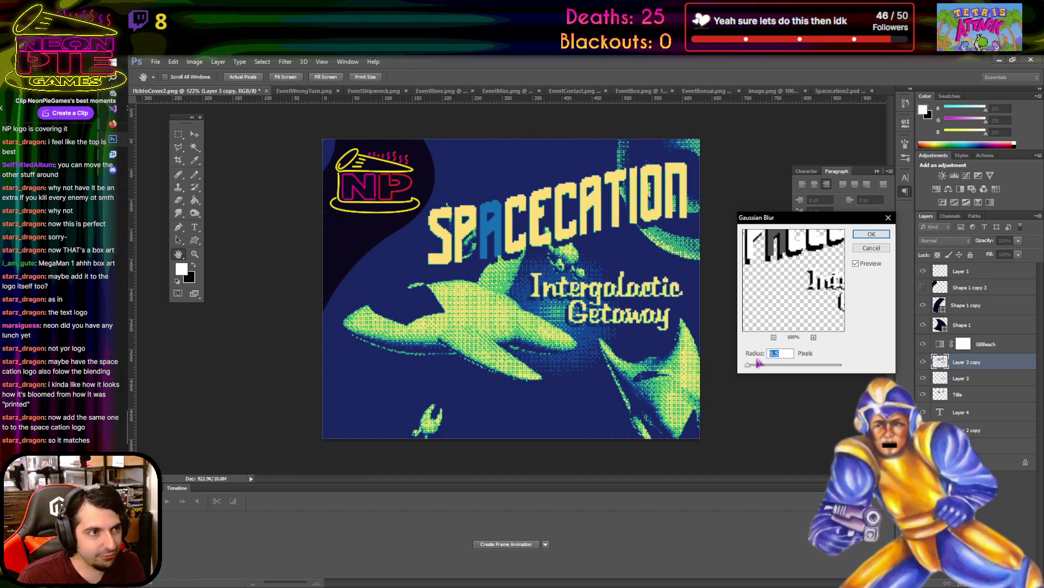
key("Up")
type("1")
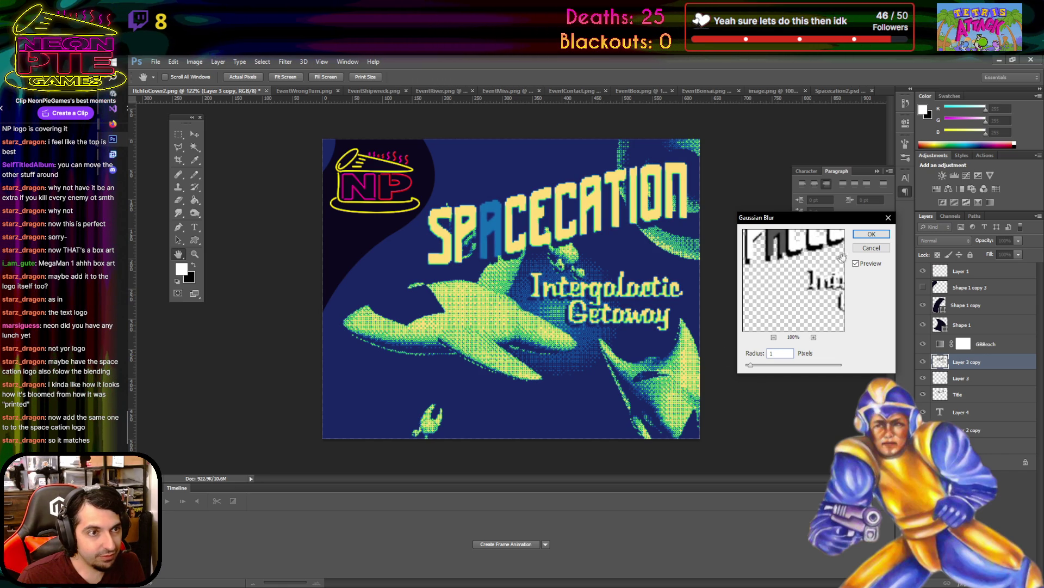
left_click(872, 234)
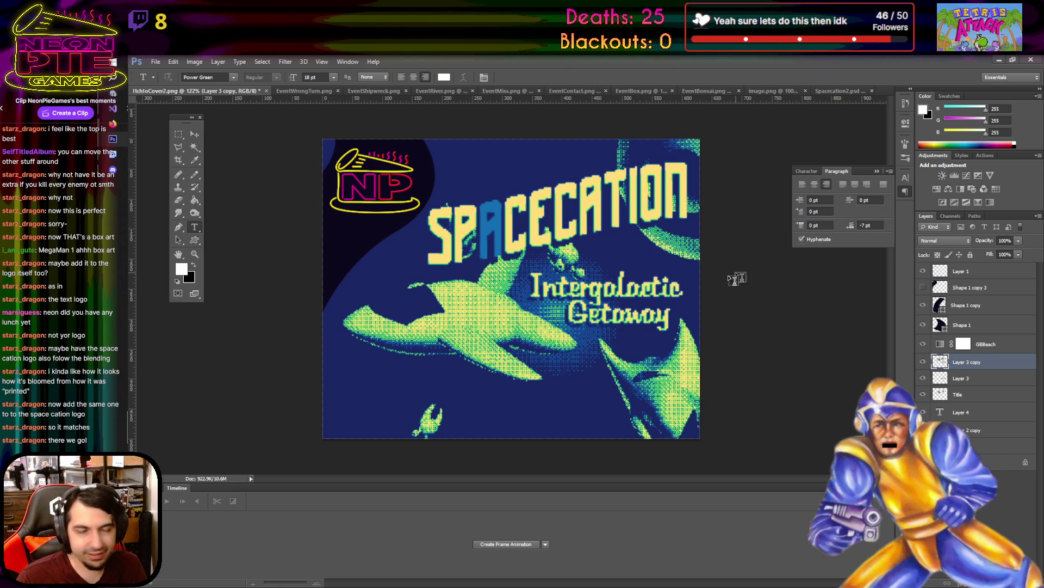
- Try Lighter Color, then set Layer 3 copy's blend mode to Darker Color
scroll(629, 271, "up", 3)
scroll(629, 272, "up", 2)
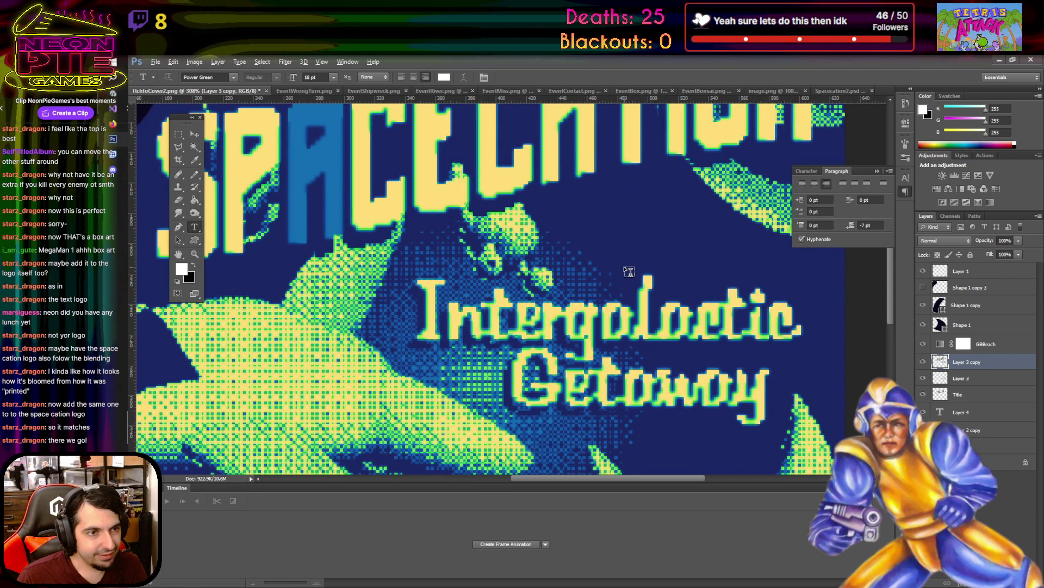
scroll(629, 271, "down", 3)
scroll(630, 272, "up", 1)
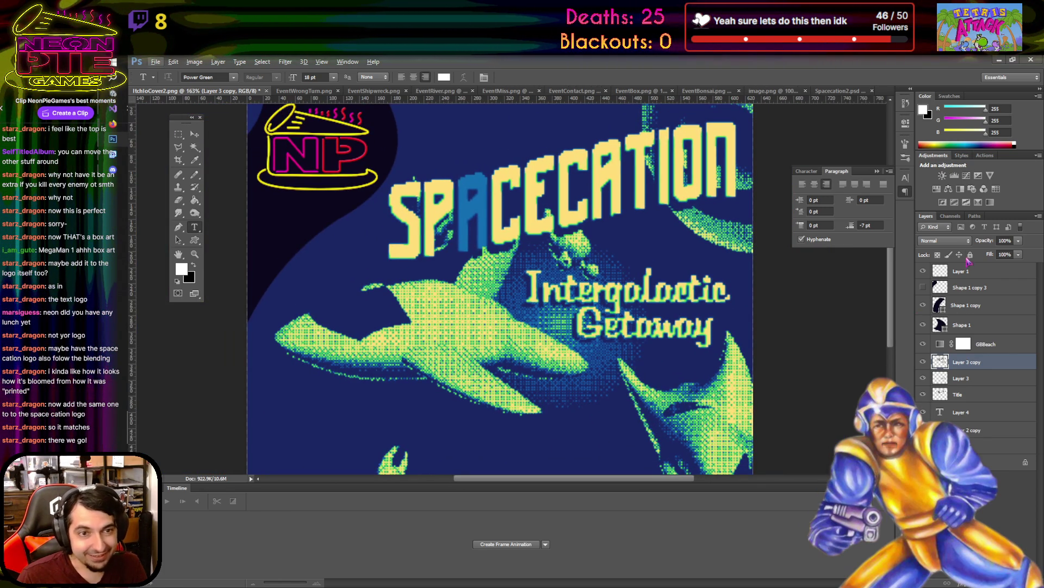
left_click(945, 241)
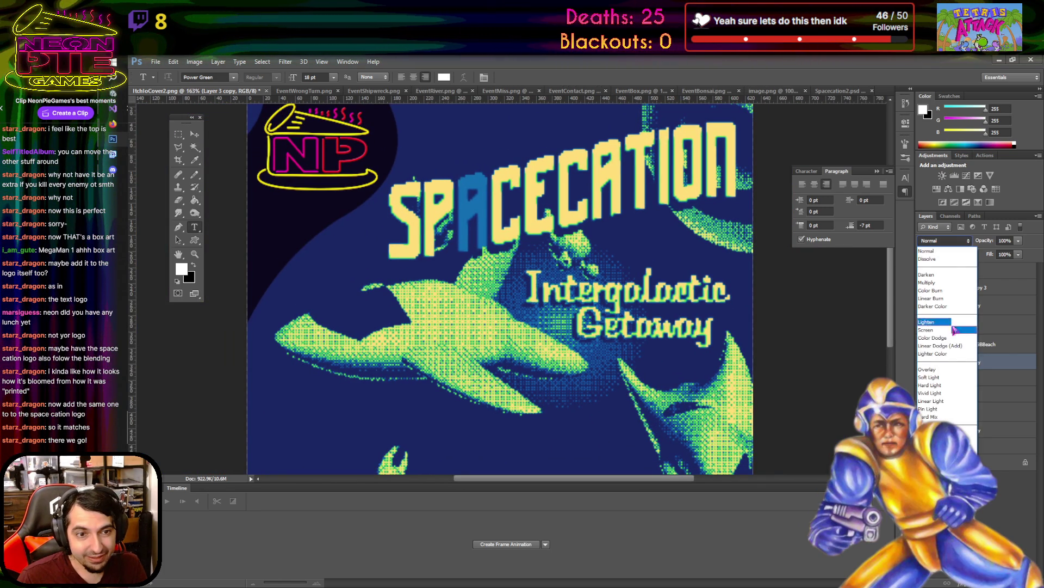
left_click(947, 354)
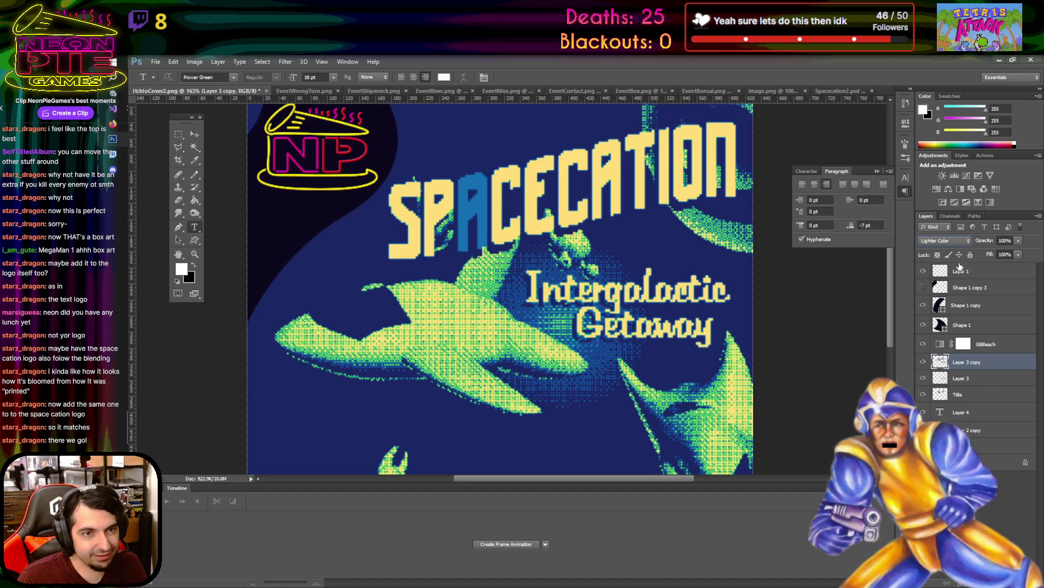
left_click(952, 240)
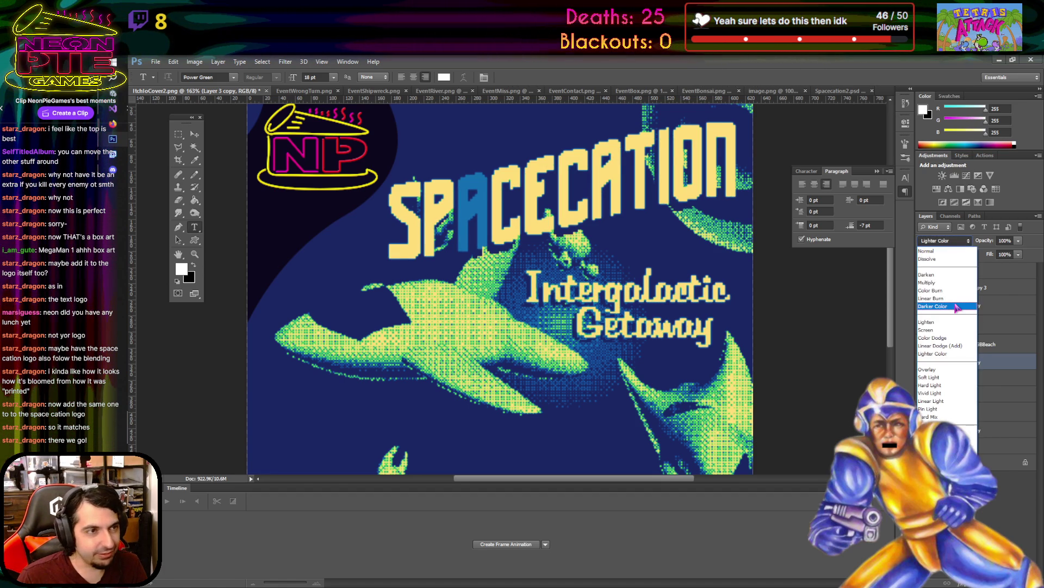
left_click(957, 306)
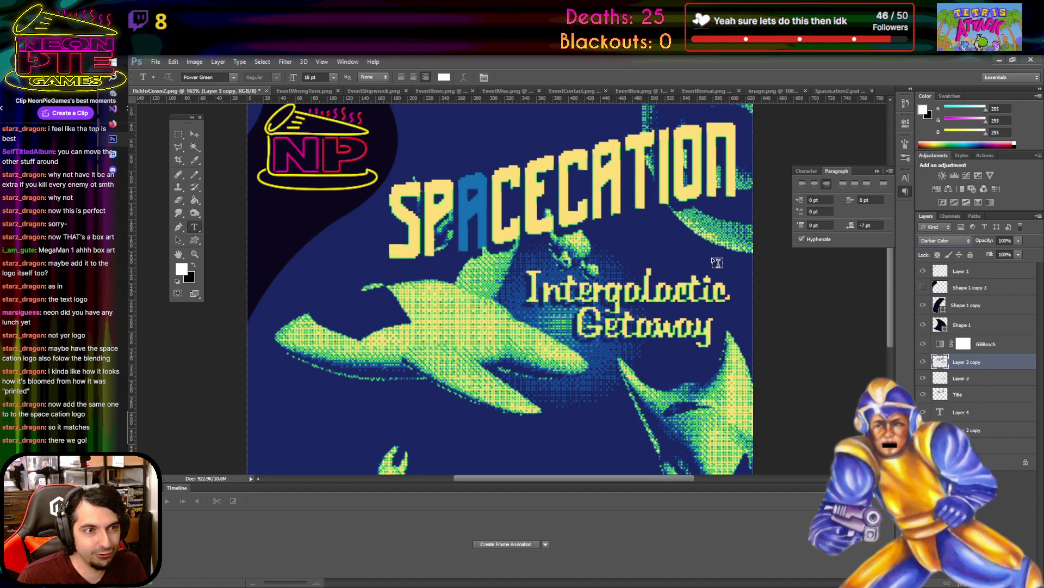
- Switch to the Move tool and select Layer 1
left_click(194, 133)
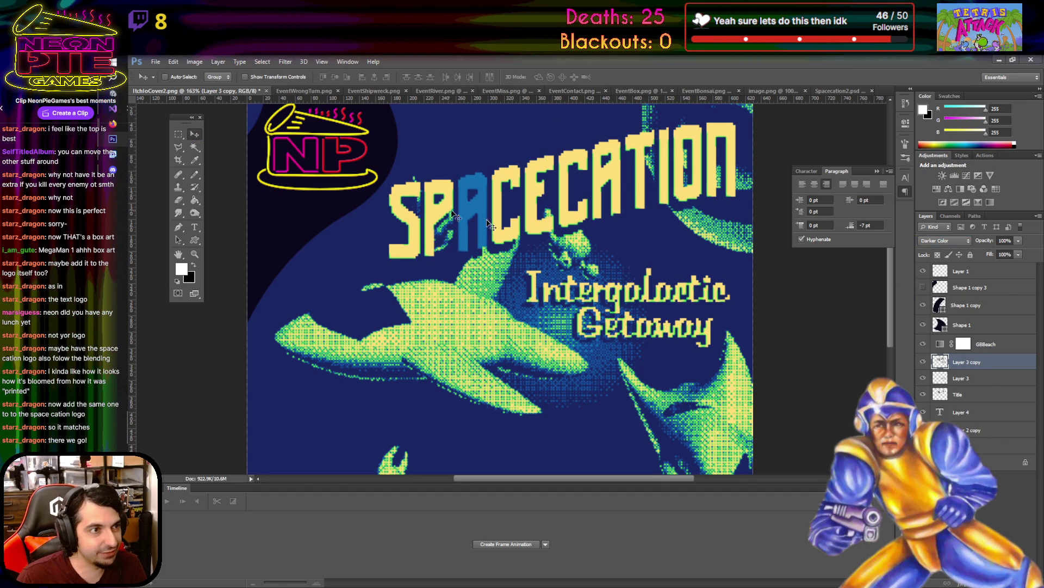
scroll(584, 351, "up", 5)
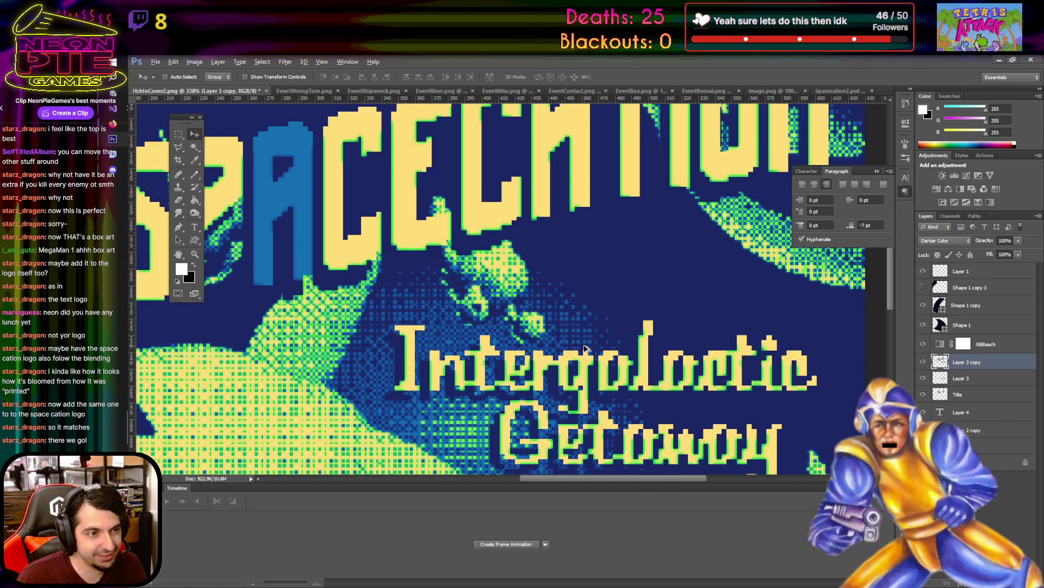
scroll(585, 346, "down", 2)
scroll(585, 346, "down", 4)
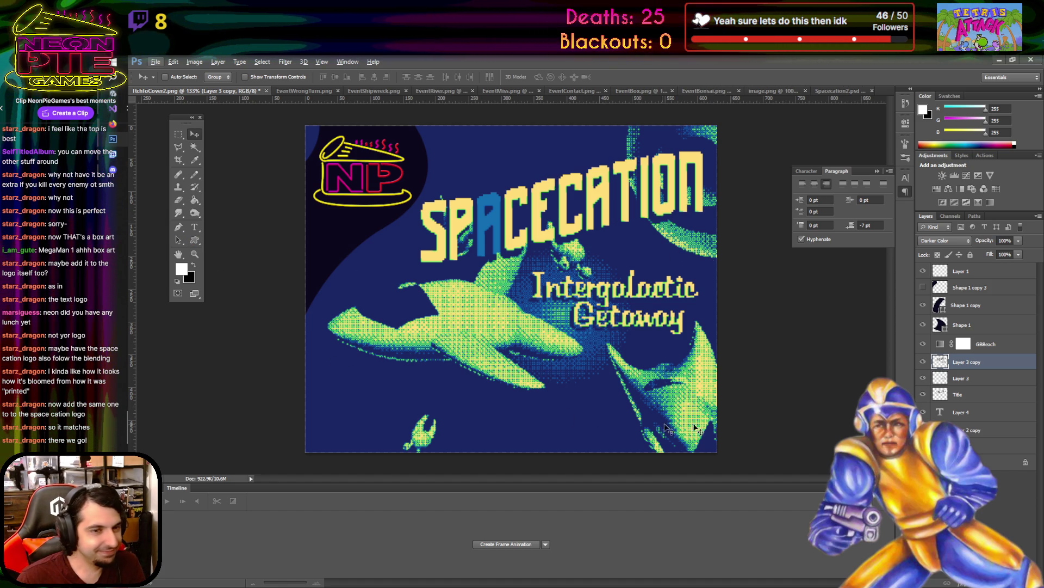
left_click(993, 272)
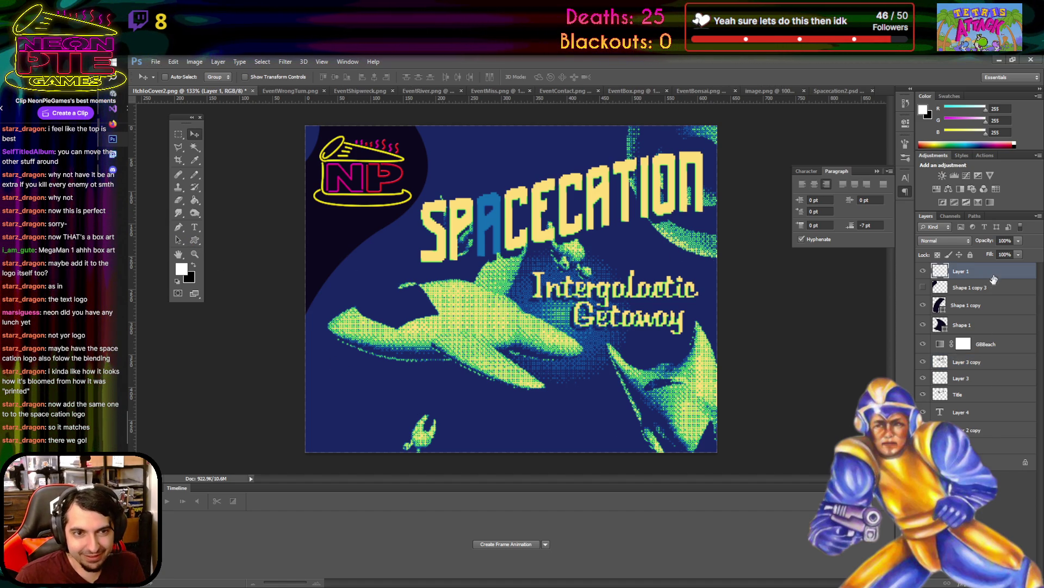
- Add a new layer and type 'Travel to the farthest reaches of space, and find your perfect vacation planet!'
left_click(988, 361)
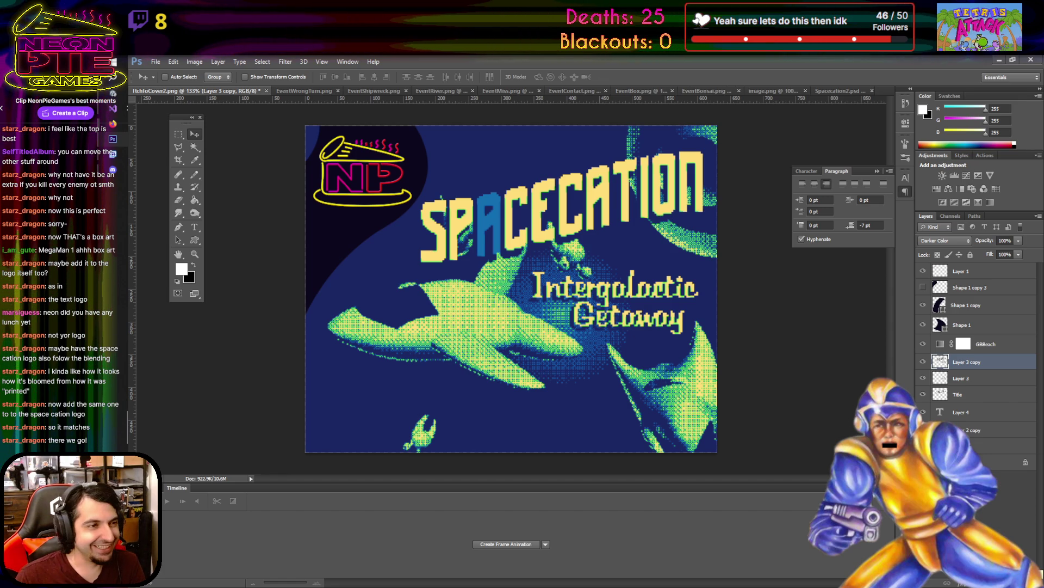
key("ctrl+shift+alt+n")
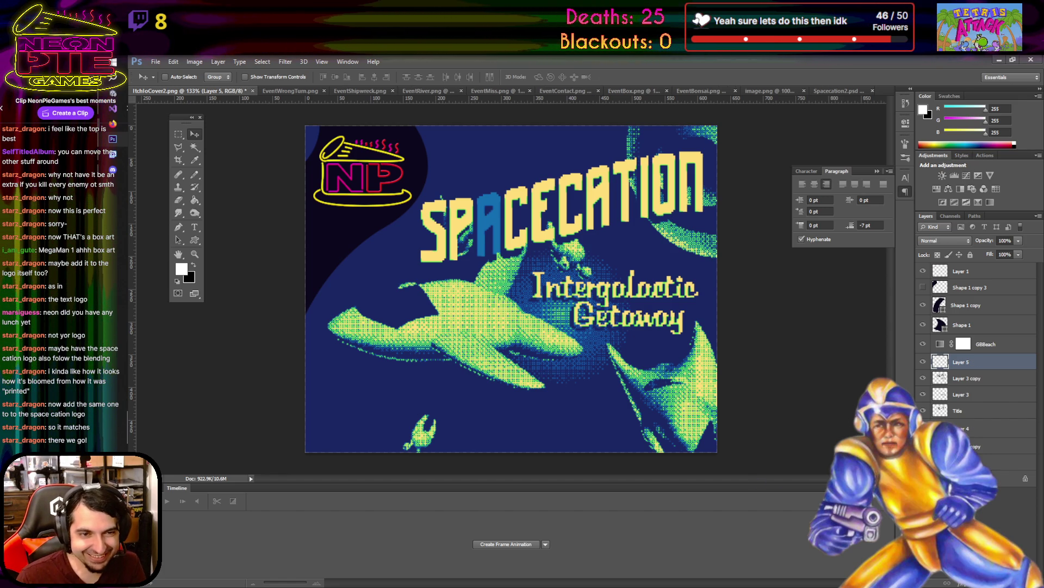
left_click(194, 226)
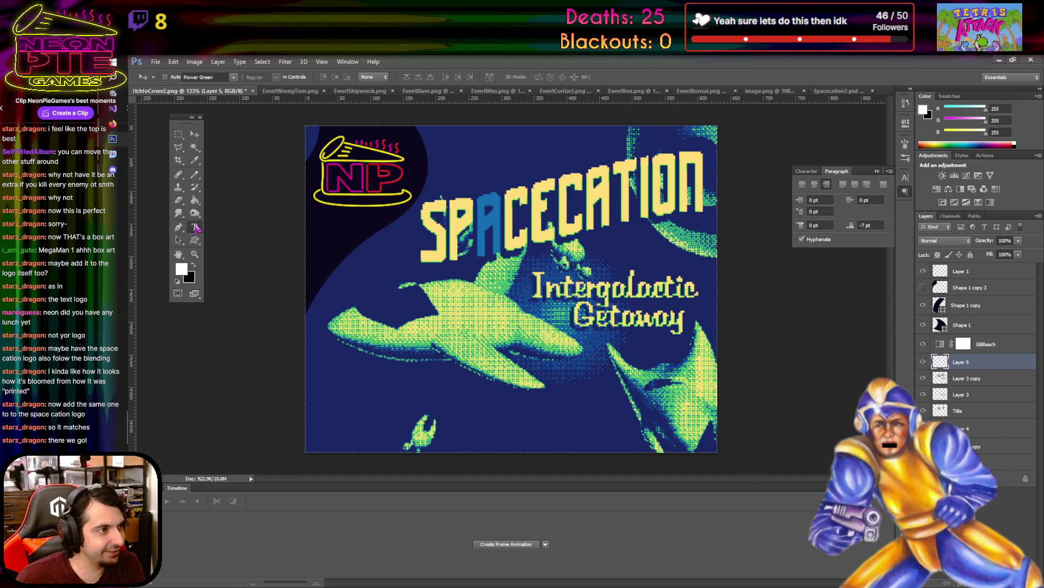
left_click(385, 410)
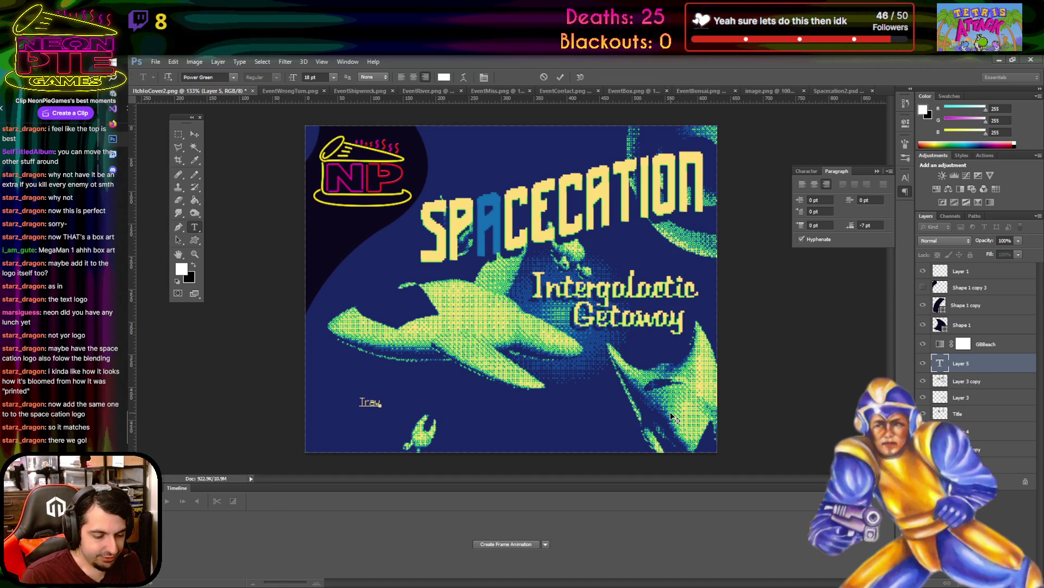
type("el to")
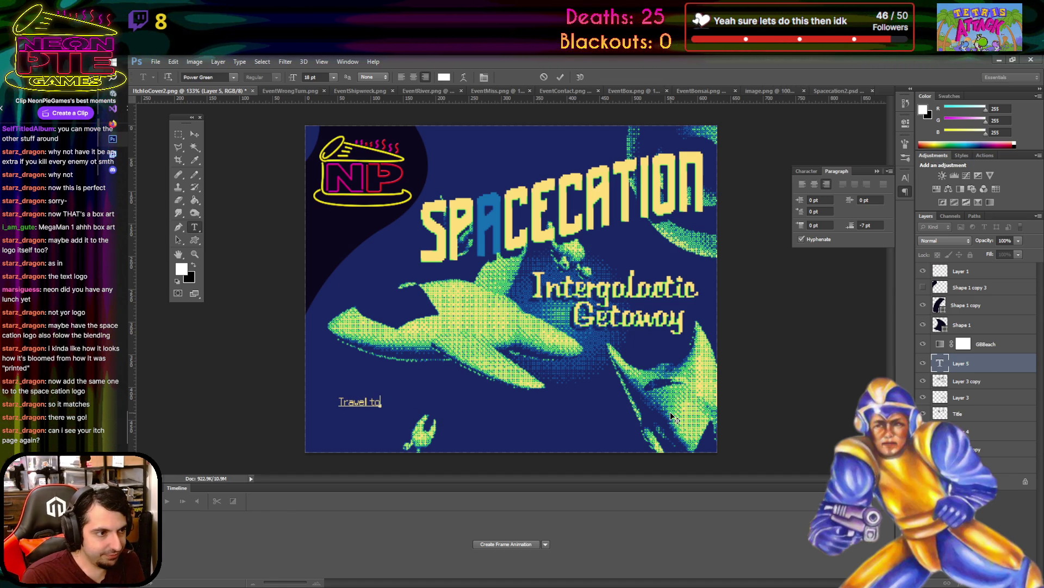
type(" the Earth")
type("est reaches of")
type(" space.")
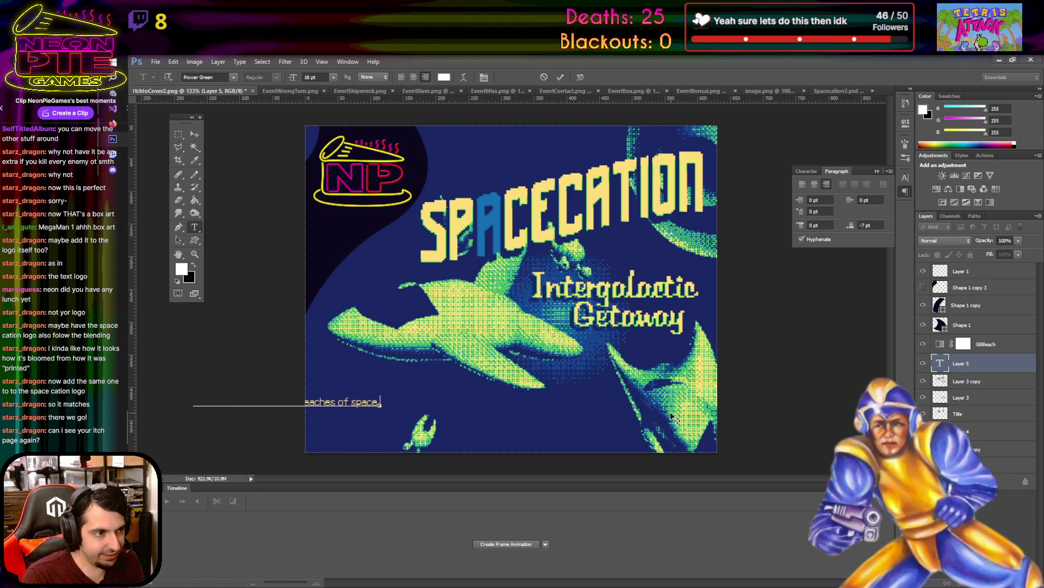
type("and f")
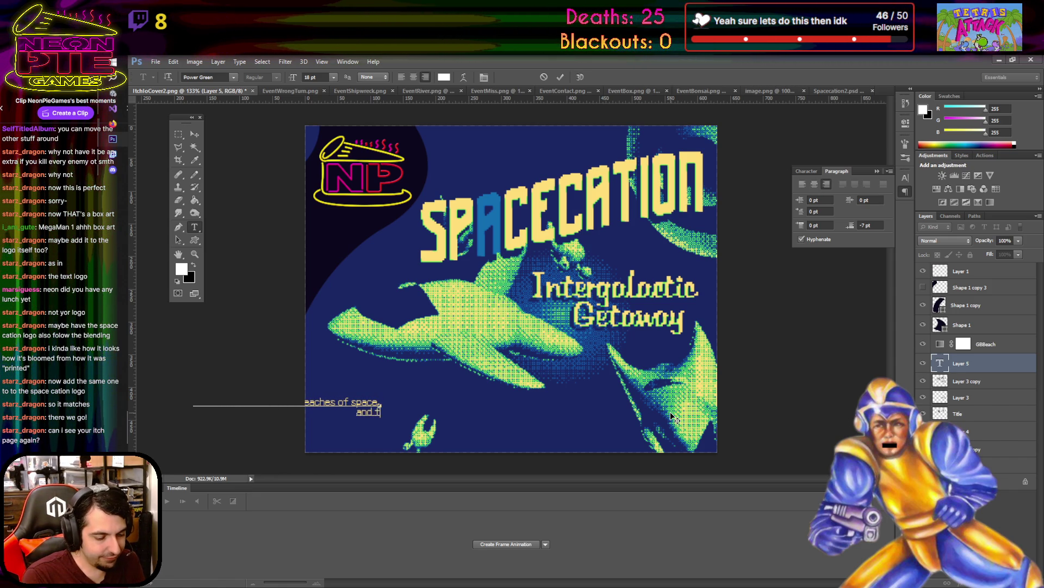
type("ind your")
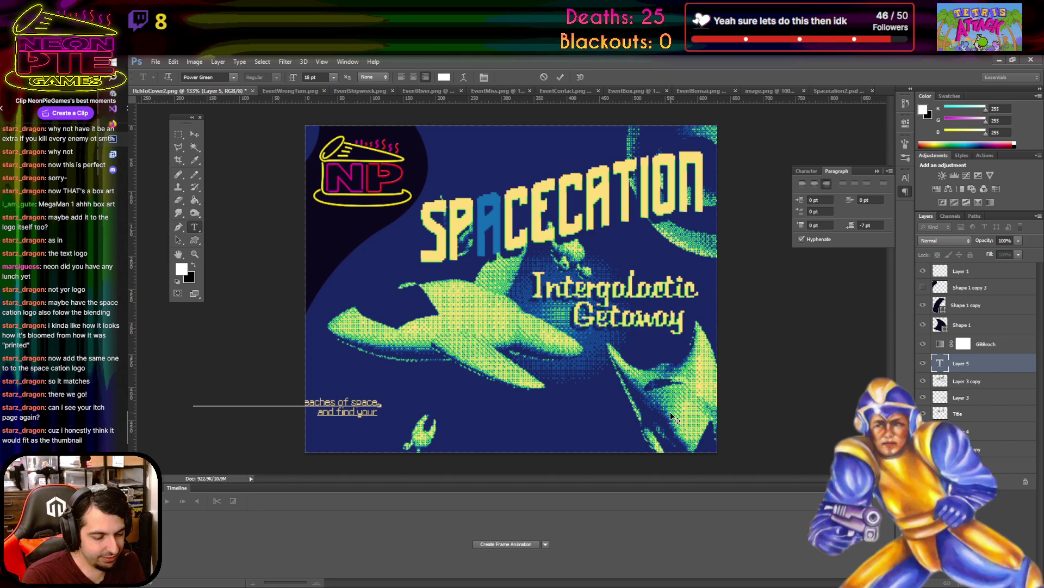
type(" perfect")
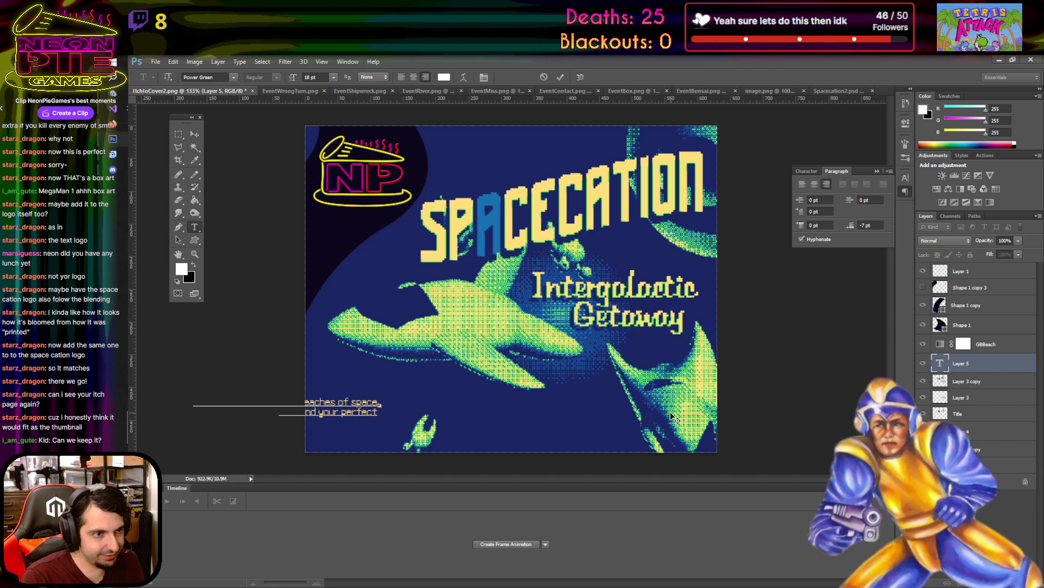
type(" vacation pla")
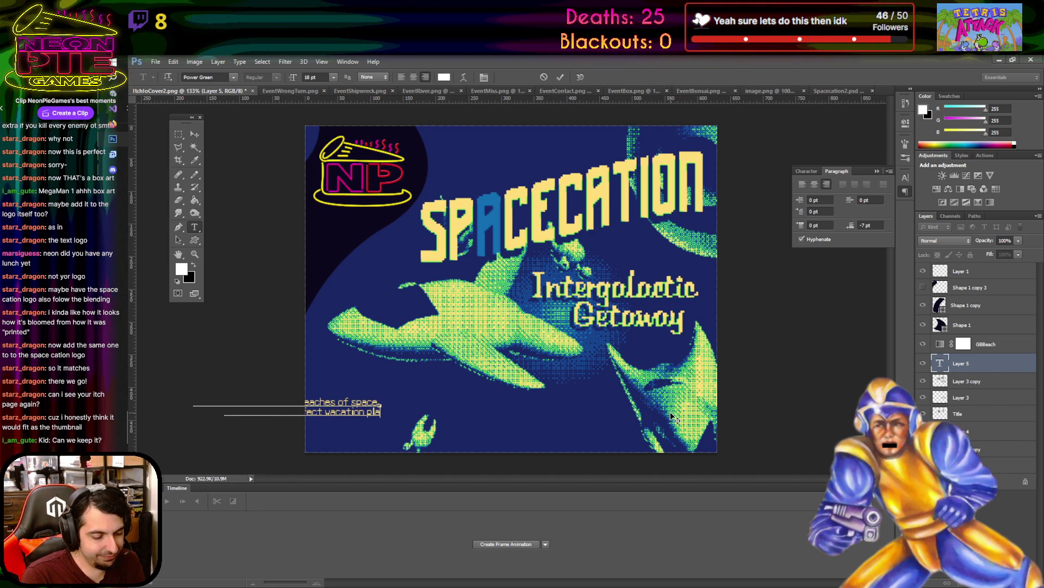
type("!")
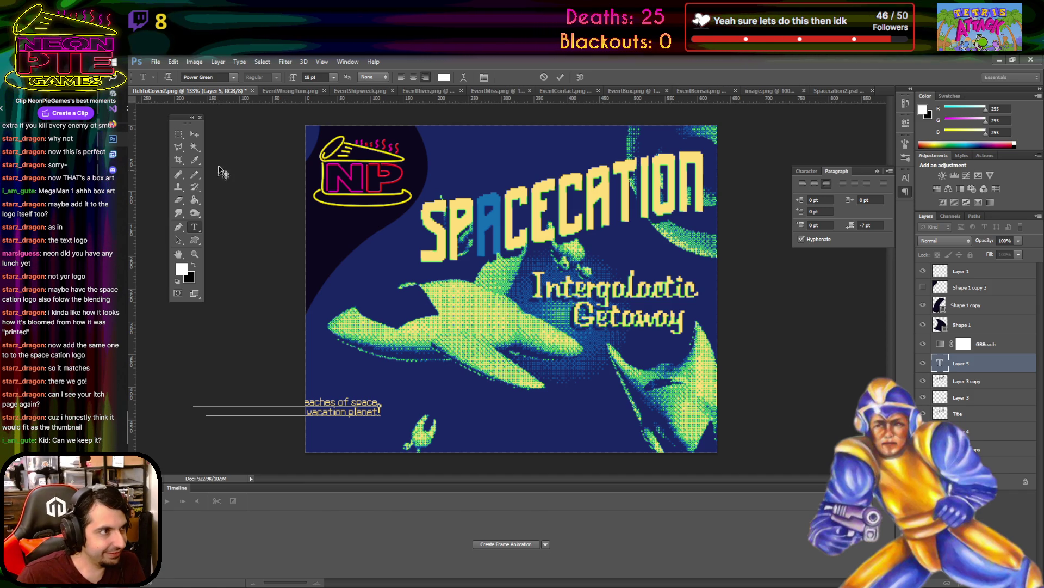
- Centre the caption and Free Transform it to about 153% size
left_click(188, 134)
mouse_move(323, 400)
left_mouse_down()
mouse_move(514, 404)
mouse_move(468, 404)
left_mouse_up()
left_click(173, 62)
left_click(196, 244)
left_click_drag(528, 425, 604, 442)
left_click_drag(623, 446, 626, 446)
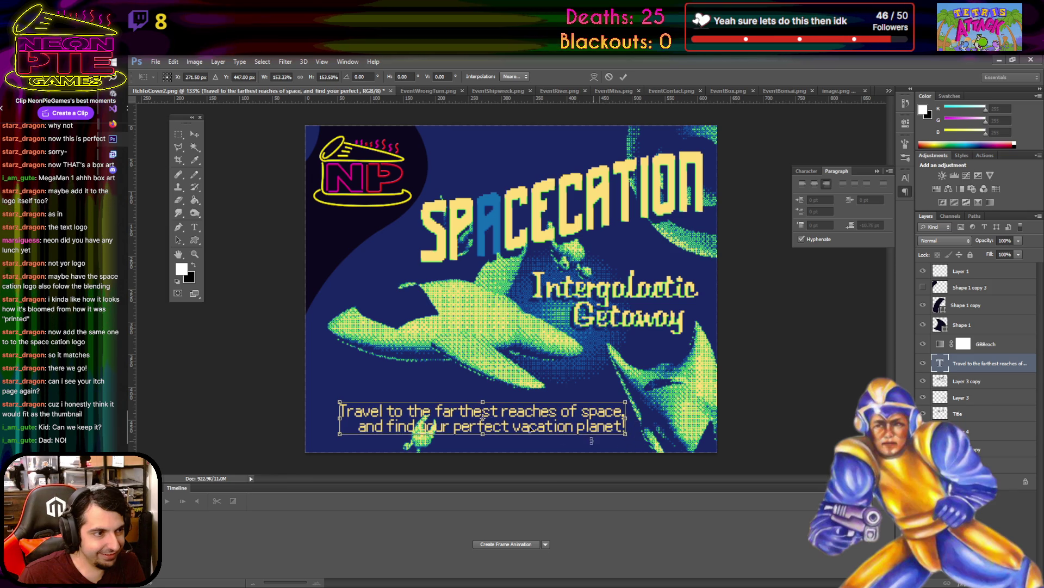
mouse_move(339, 402)
left_mouse_down()
mouse_move(306, 401)
mouse_move(323, 392)
left_mouse_up()
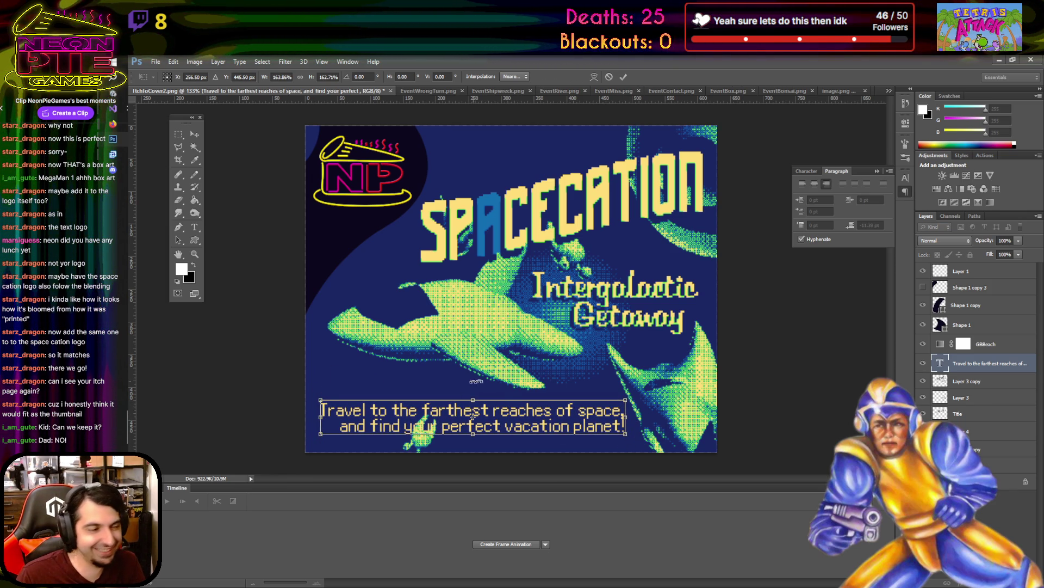
left_click_drag(540, 421, 537, 423)
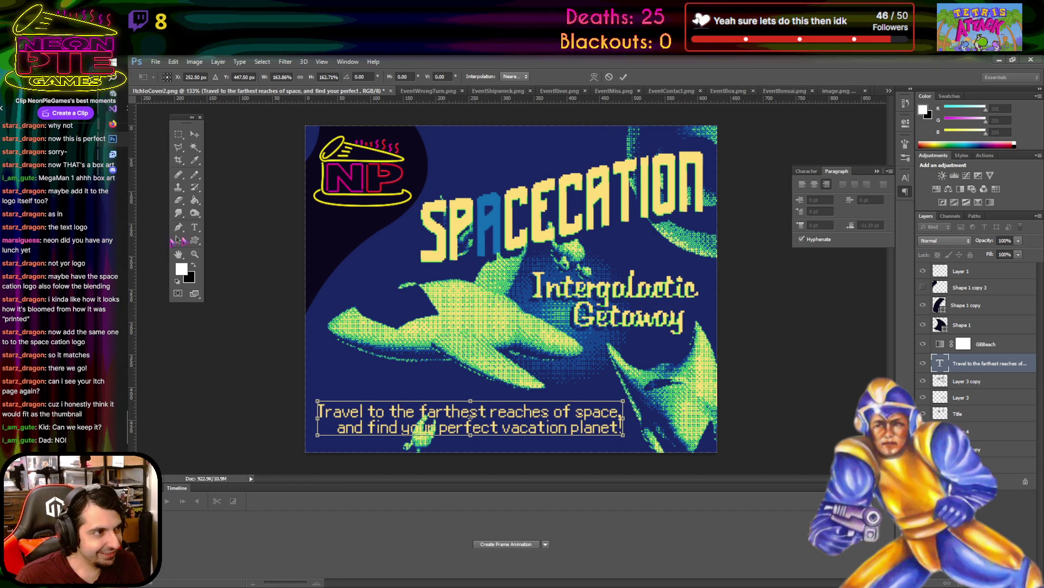
key("t")
left_click(568, 259)
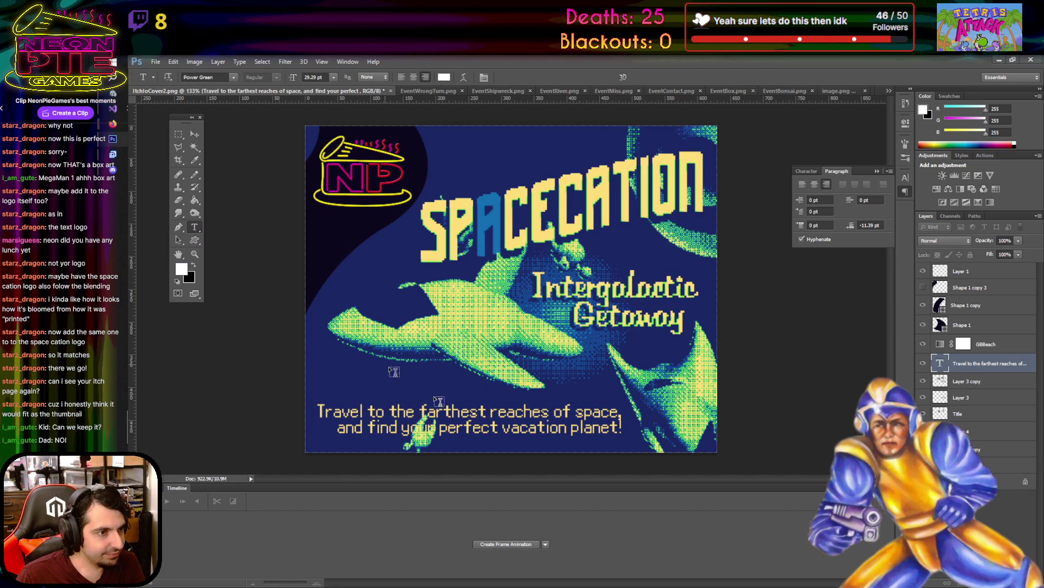
- Set the caption's paragraph space-after to 0 pt and move it up about 7 px
left_click_drag(623, 428, 486, 412)
key("ctrl+a")
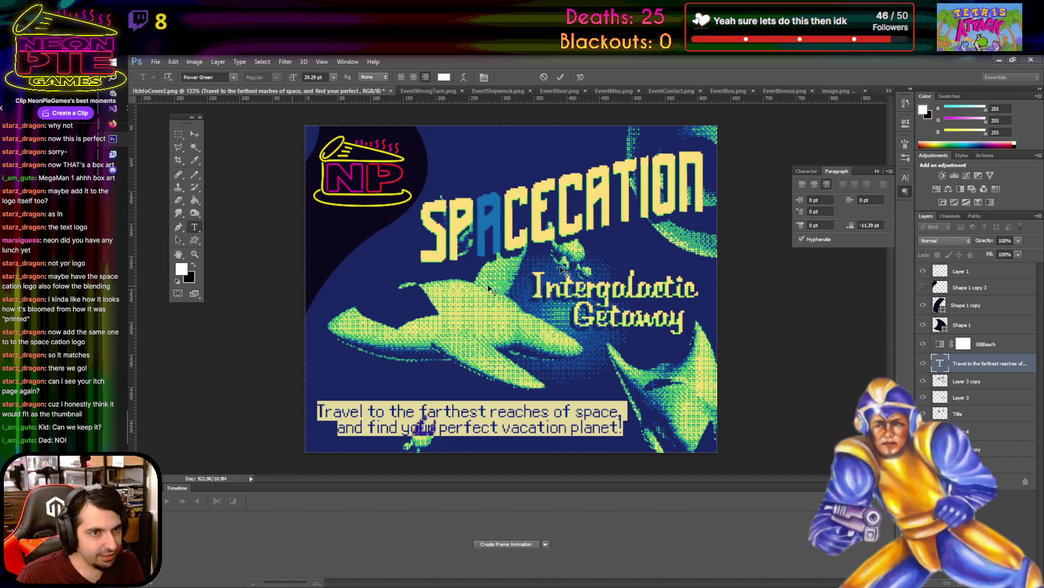
left_click(871, 225)
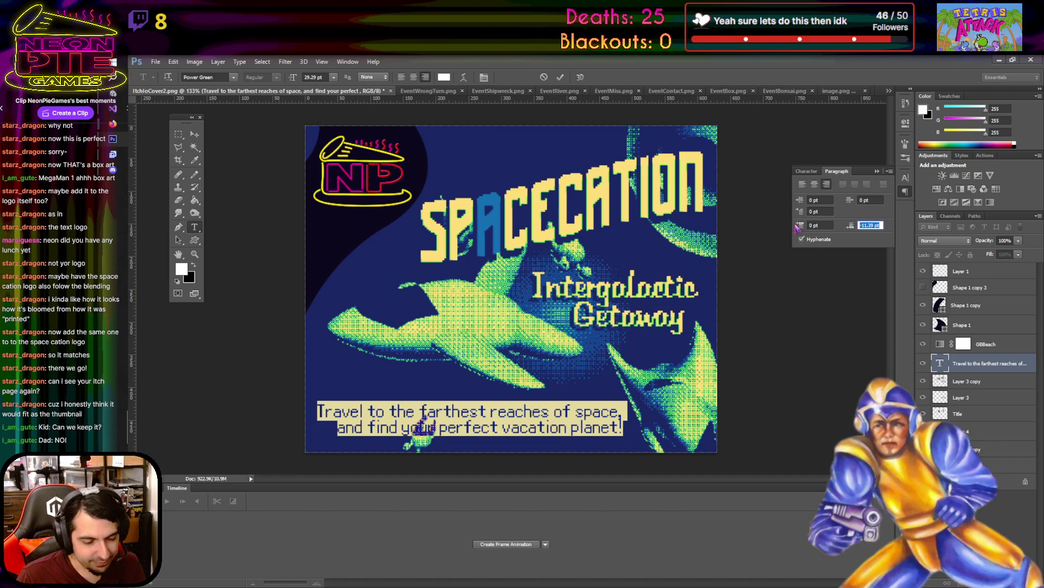
type("0")
key("Return")
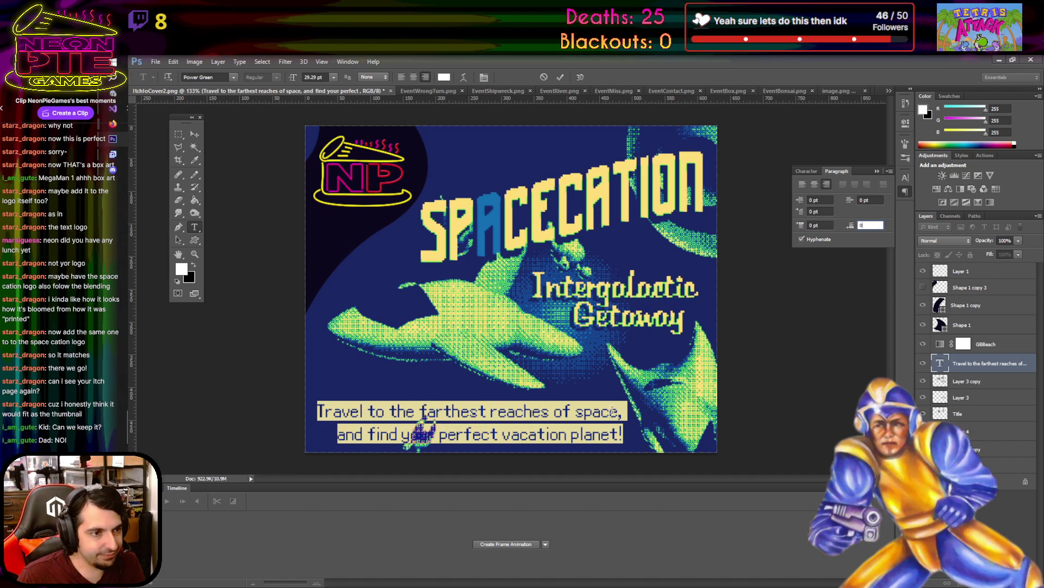
left_click(195, 134)
left_click_drag(511, 414, 511, 411)
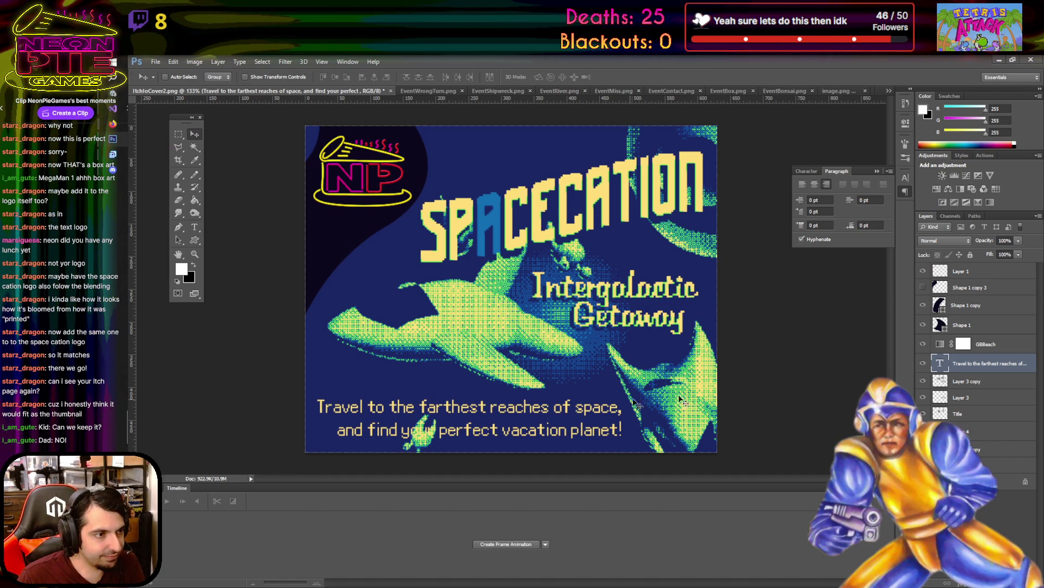
- Add a 3 px Stroke layer style to the caption layer
double_click(1021, 373)
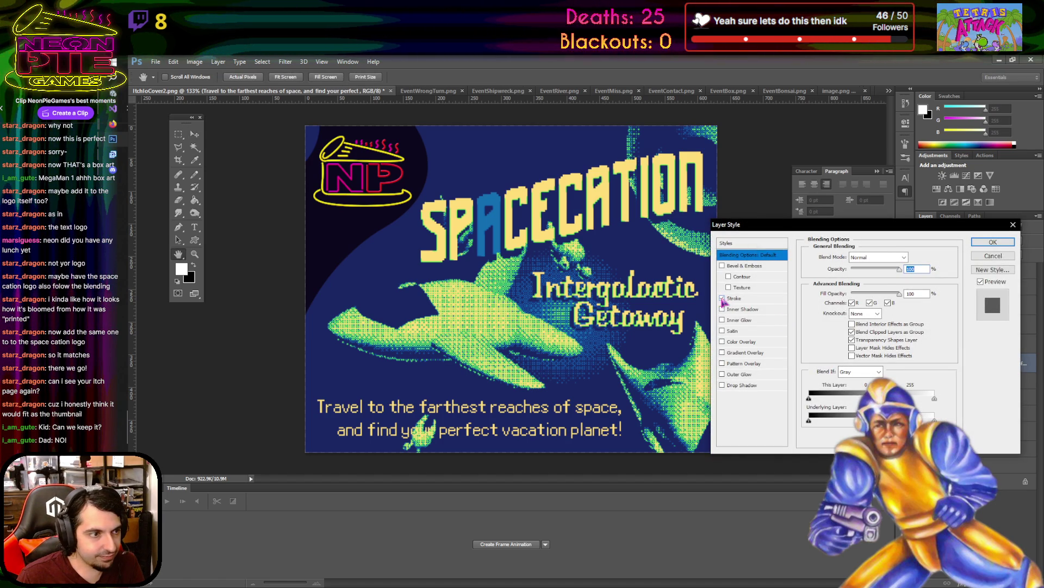
left_click(767, 300)
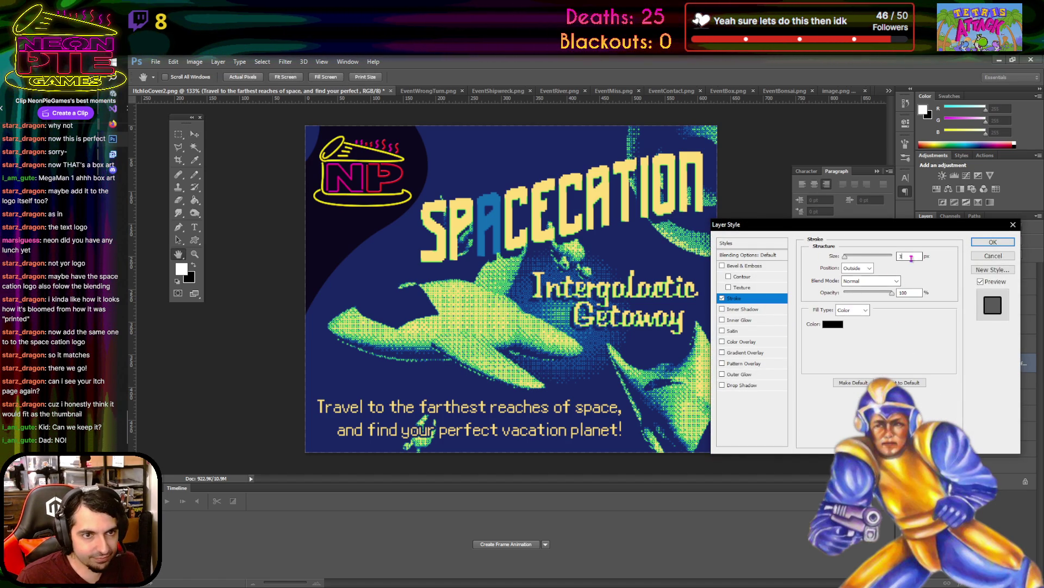
left_click_drag(901, 256, 875, 261)
type("3")
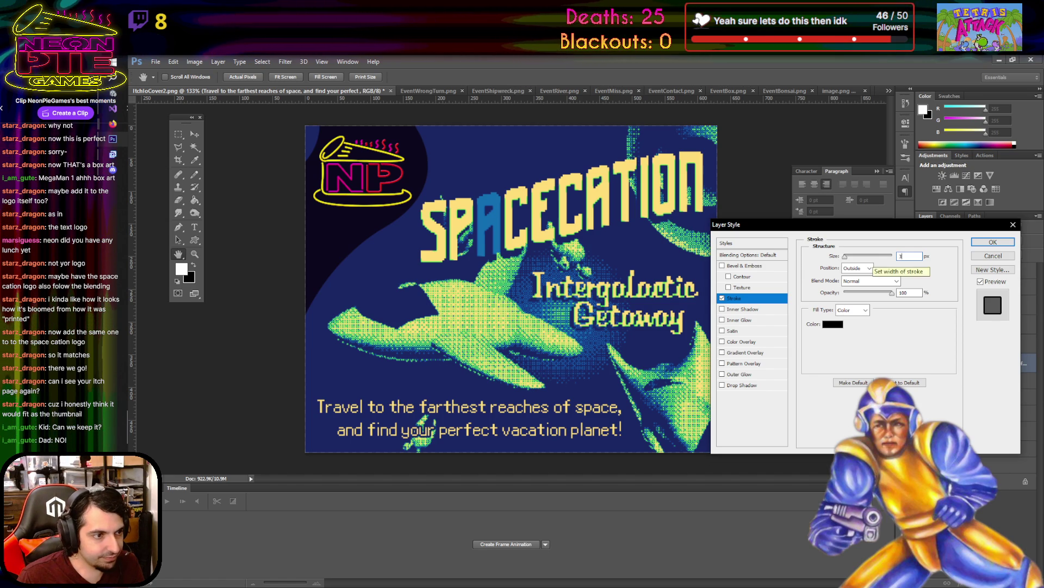
left_click(993, 242)
scroll(553, 309, "down", 5)
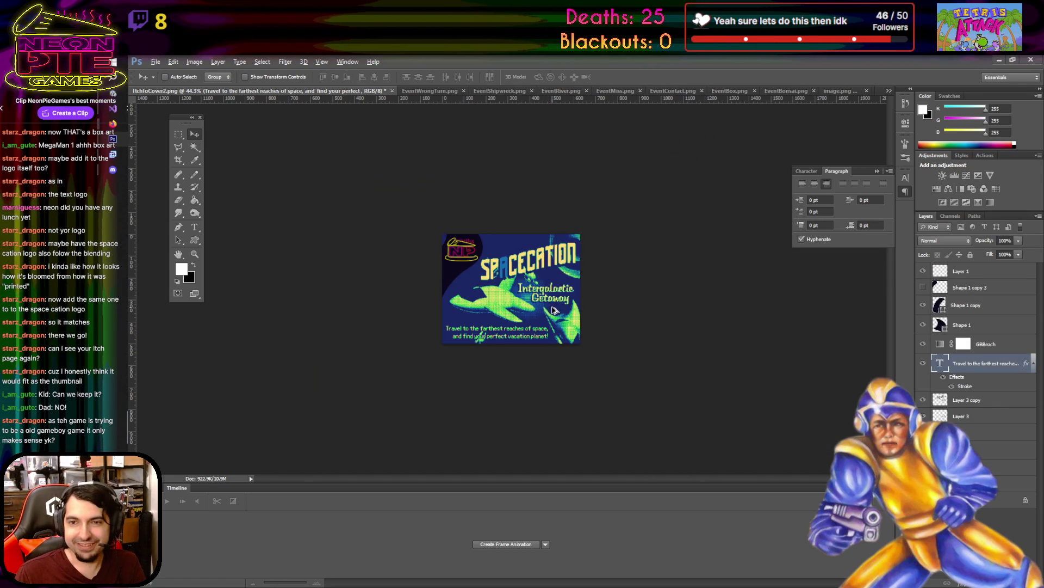
scroll(554, 310, "up", 5)
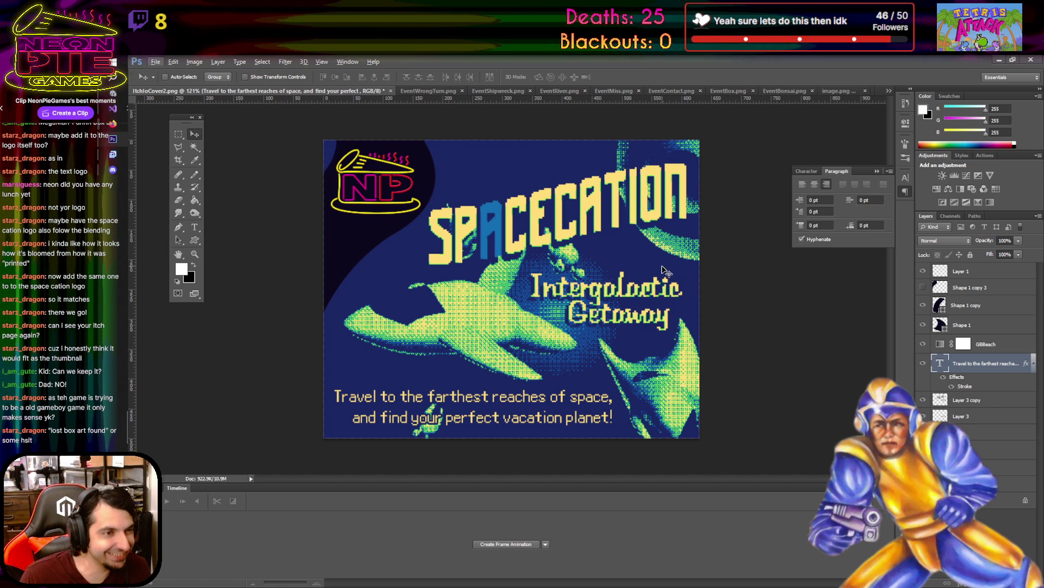
right_click(999, 371)
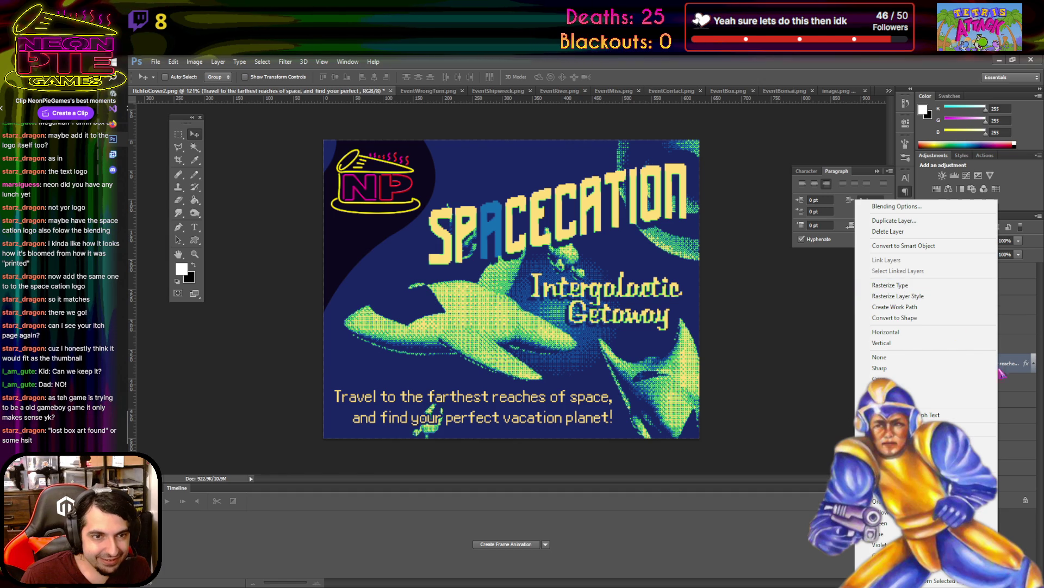
right_click(1011, 367)
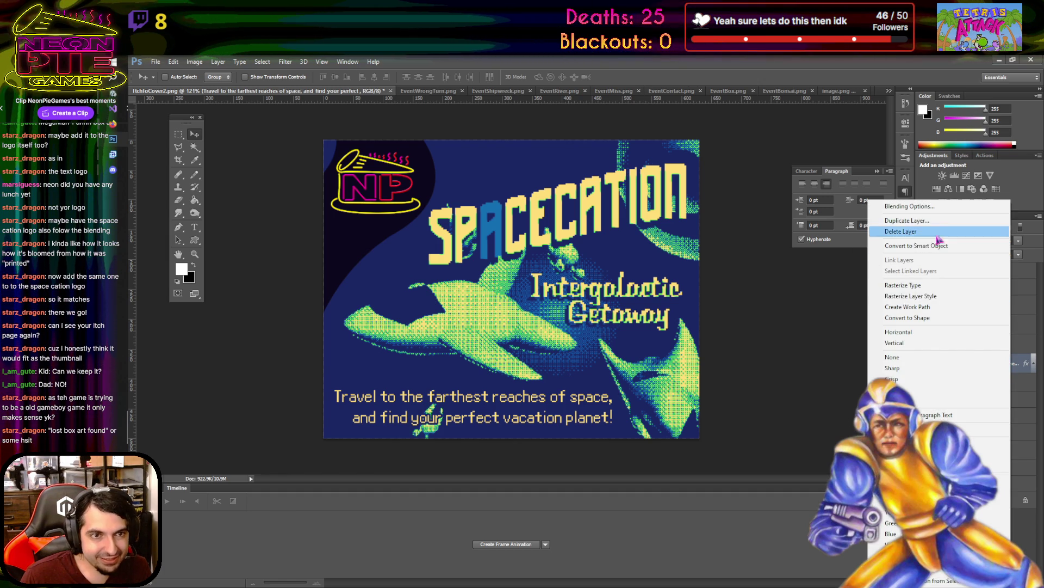
left_click(907, 220)
key("Return")
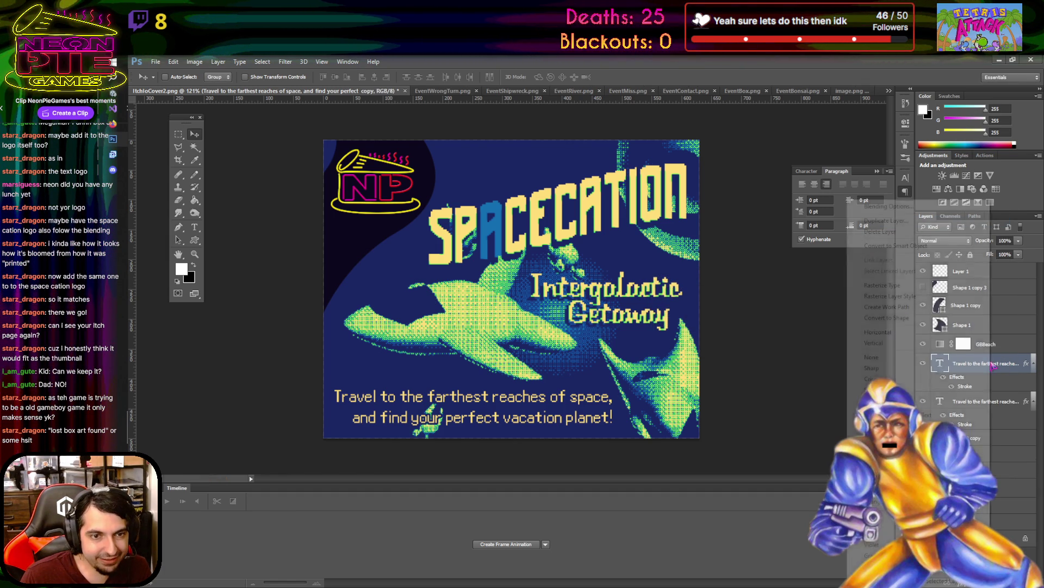
left_click(882, 285)
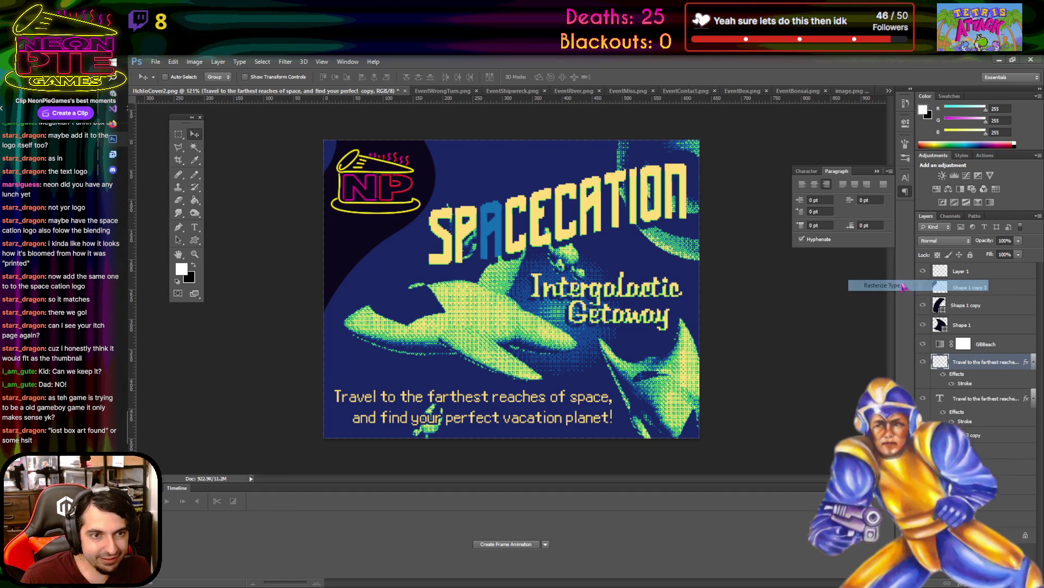
left_click(297, 62)
mouse_move(349, 161)
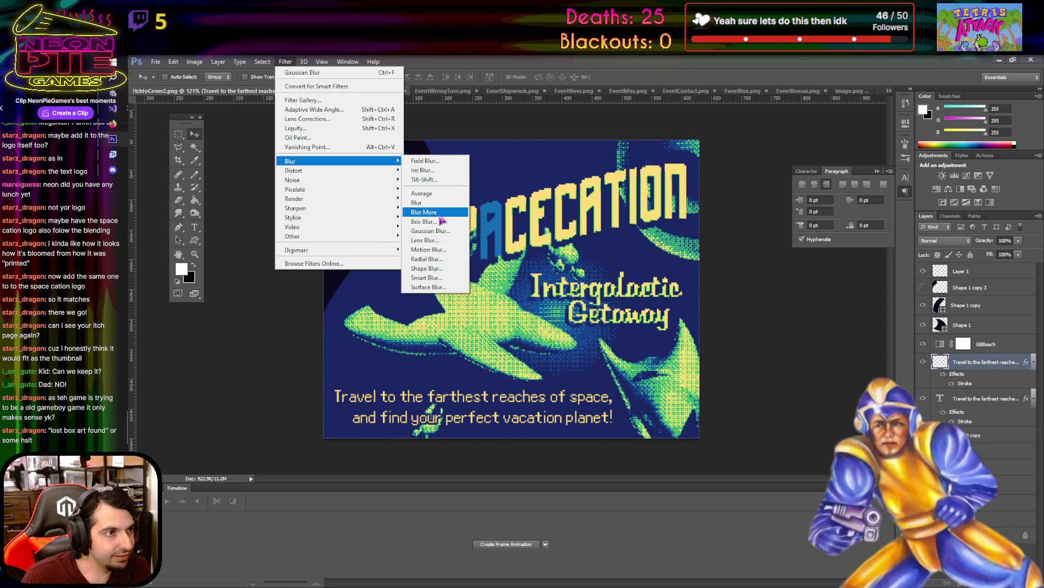
left_click(429, 231)
double_click(784, 353)
type(".5")
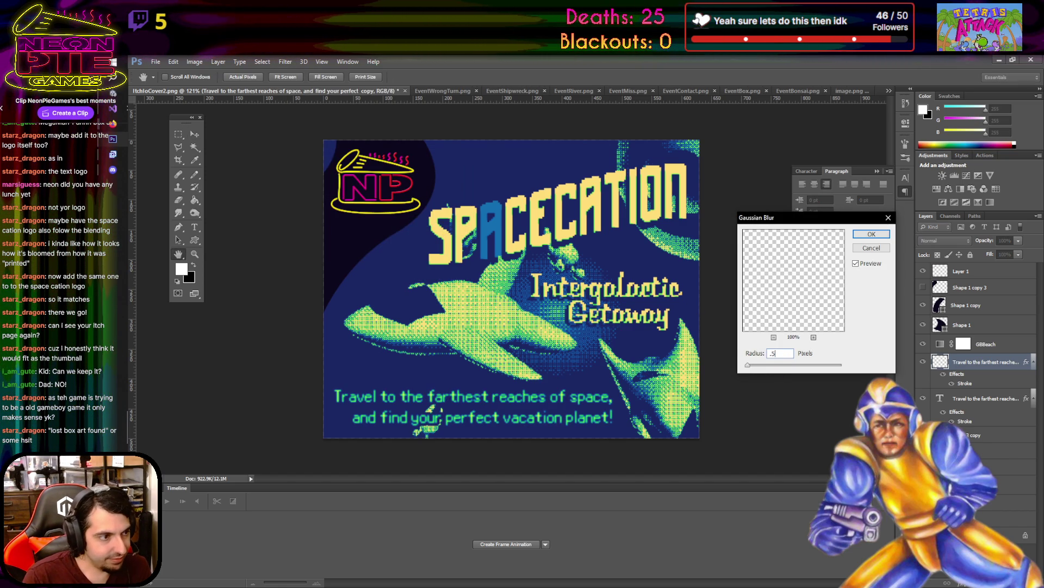
left_click(773, 354)
type("2")
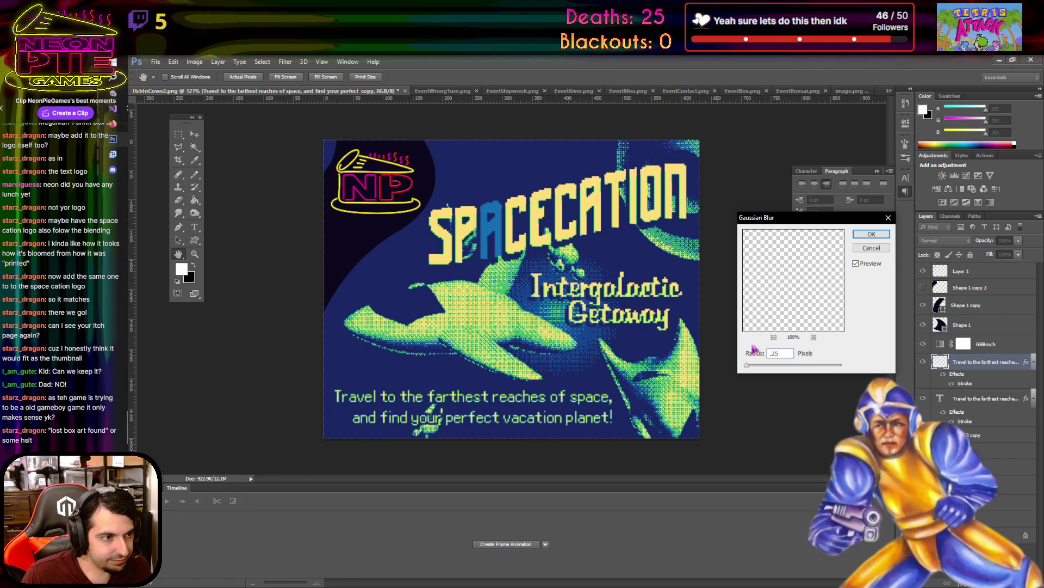
left_click(876, 235)
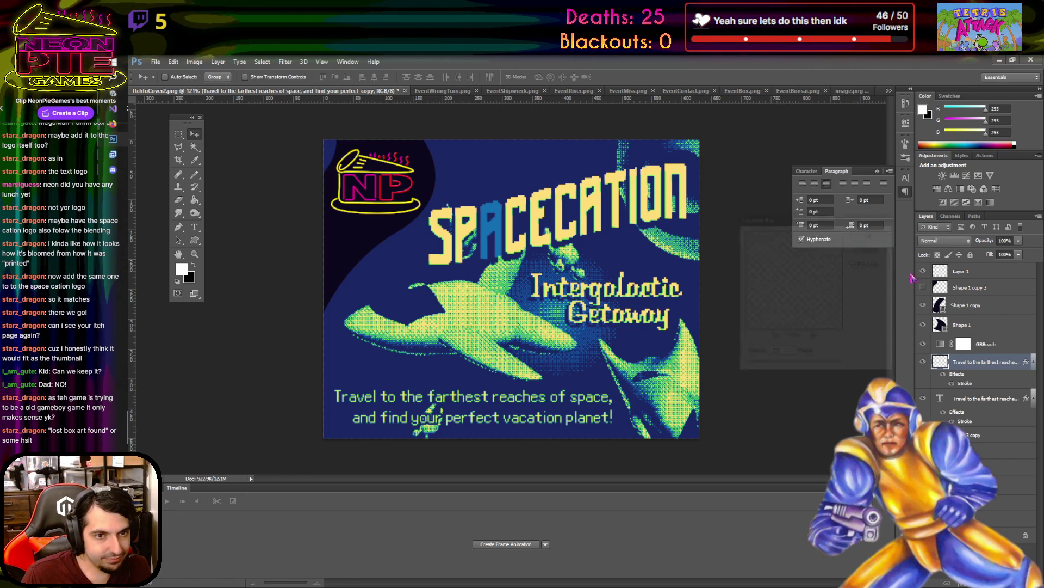
left_click(945, 240)
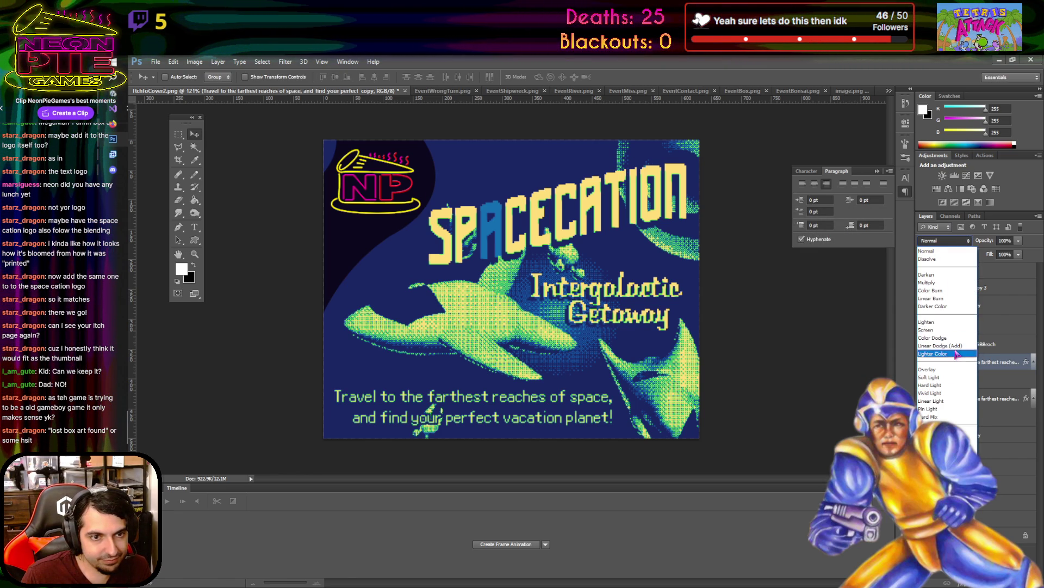
left_click(955, 307)
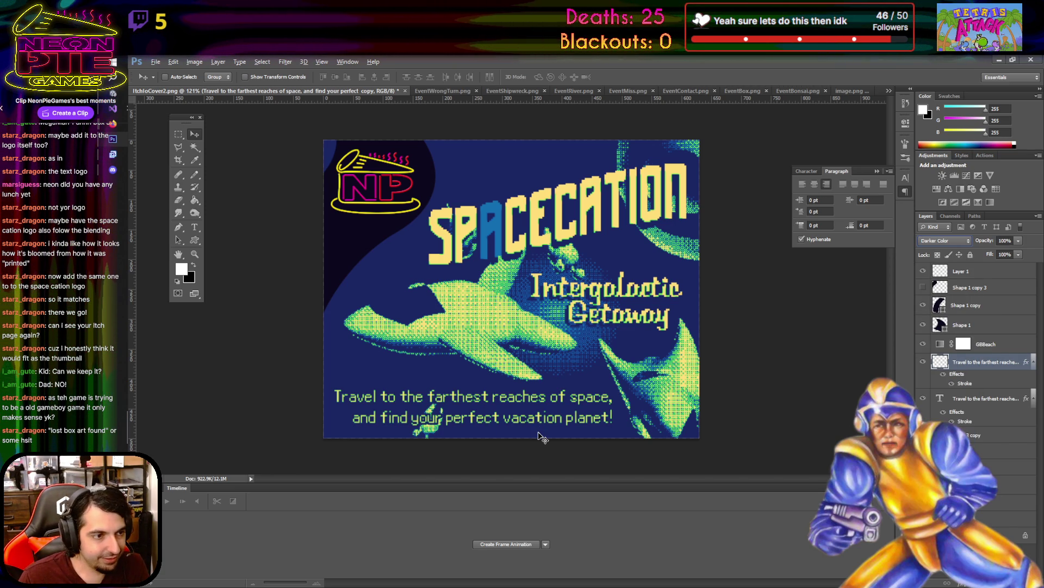
scroll(539, 435, "up", 8)
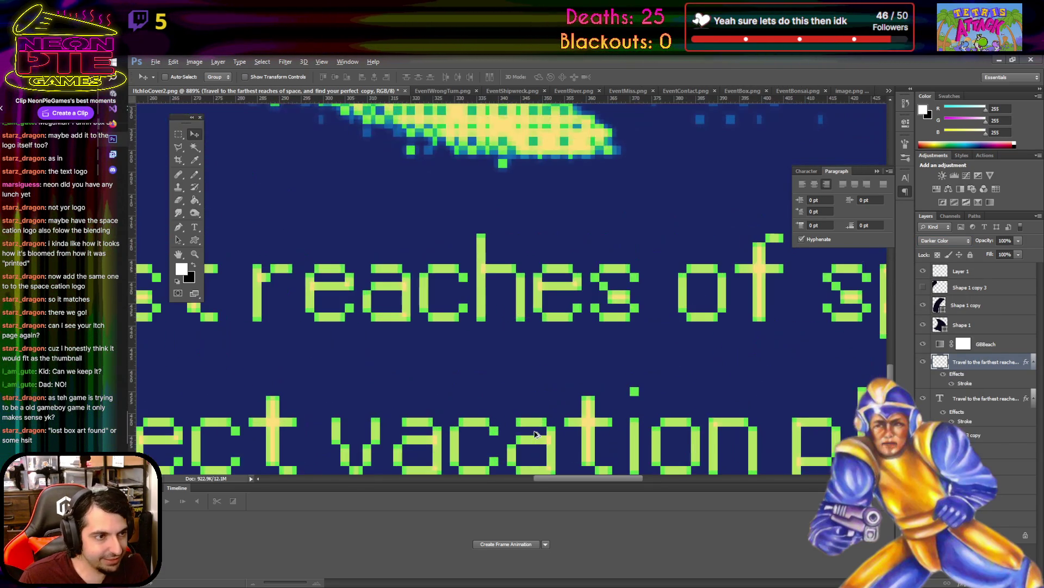
scroll(630, 330, "down", 8)
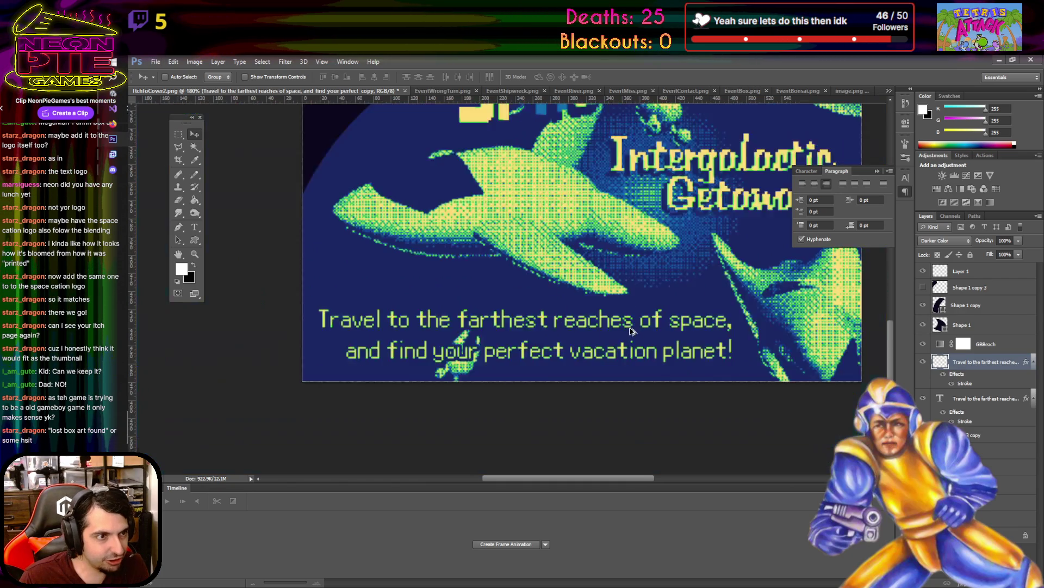
scroll(598, 337, "down", 3)
scroll(544, 356, "up", 2)
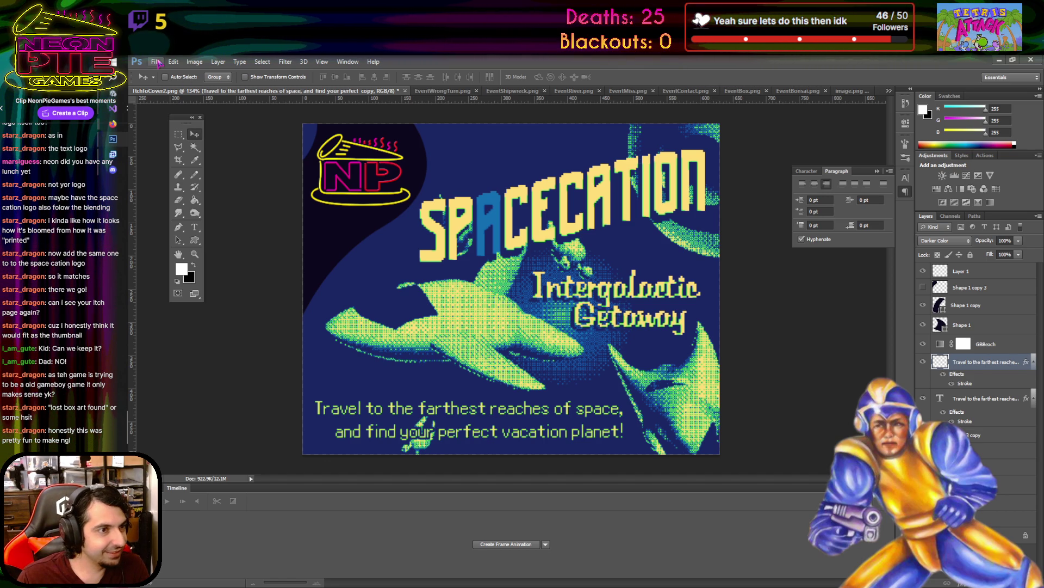
- Save As PNG to the Desktop named SpacecationAltBoxArt, accepting the PNG Options
left_click(157, 62)
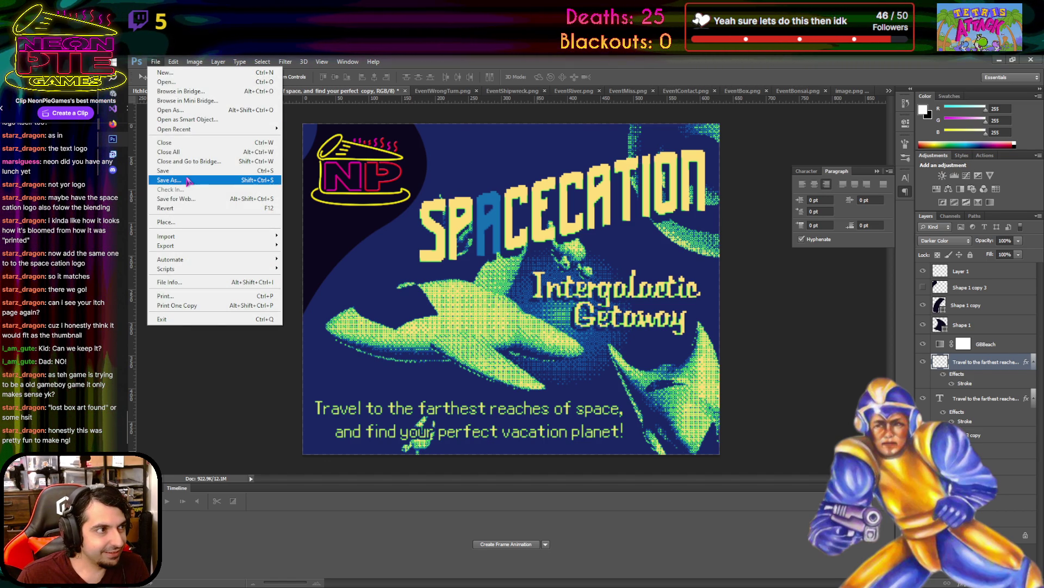
left_click(168, 180)
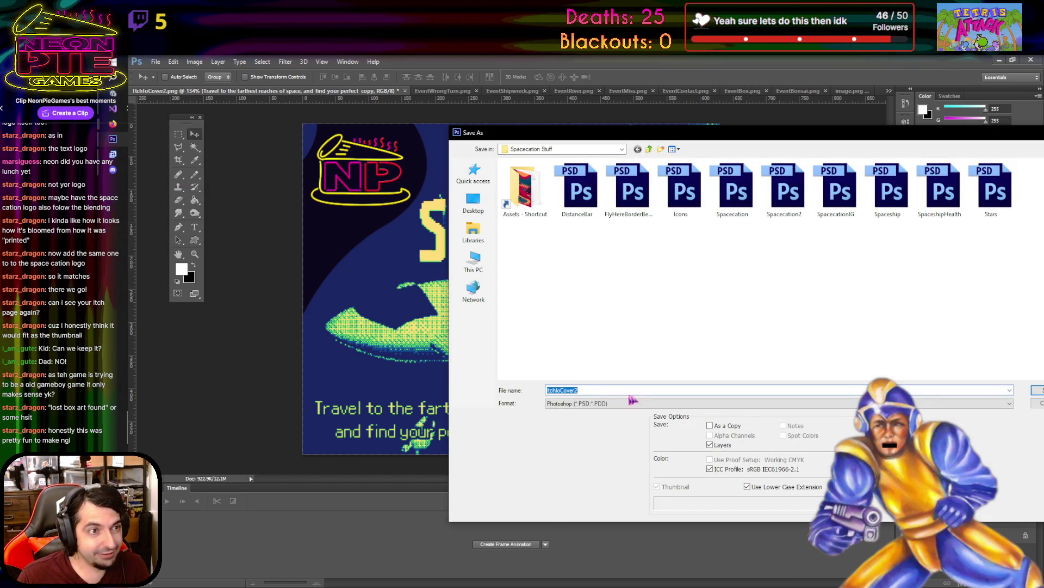
left_click(608, 409)
left_click(604, 521)
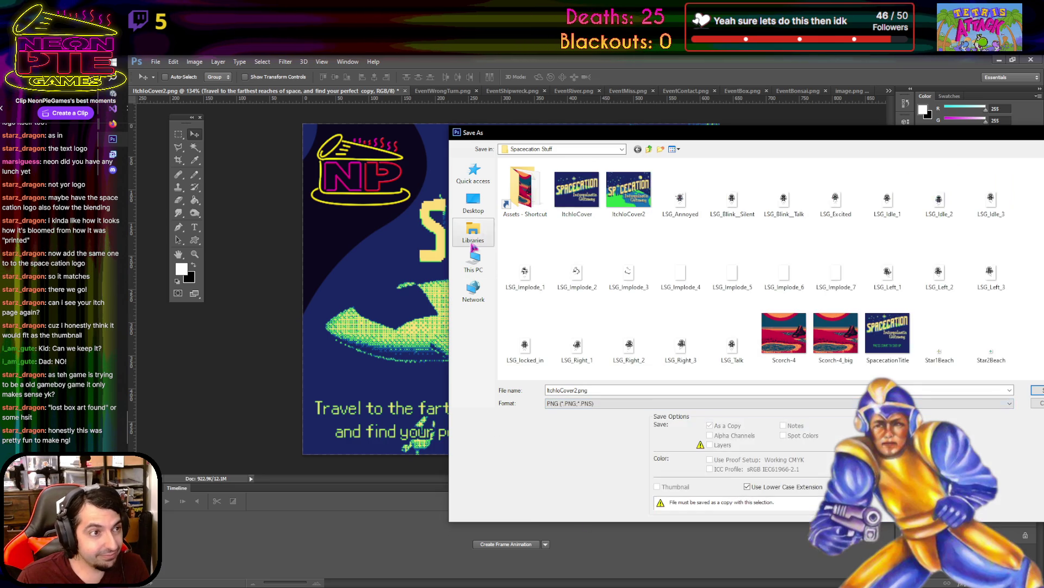
left_click(483, 209)
double_click(612, 391)
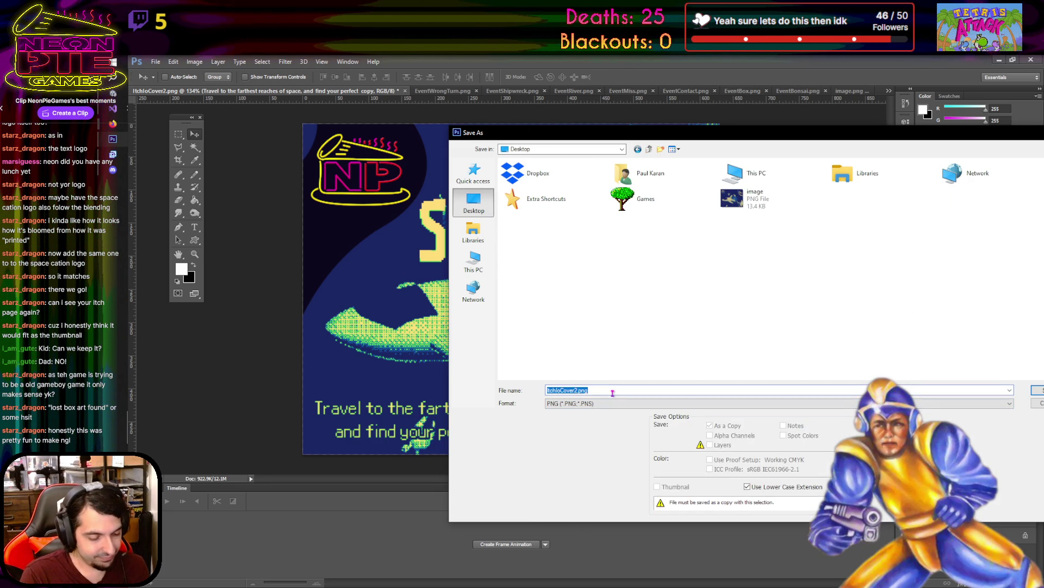
type("A")
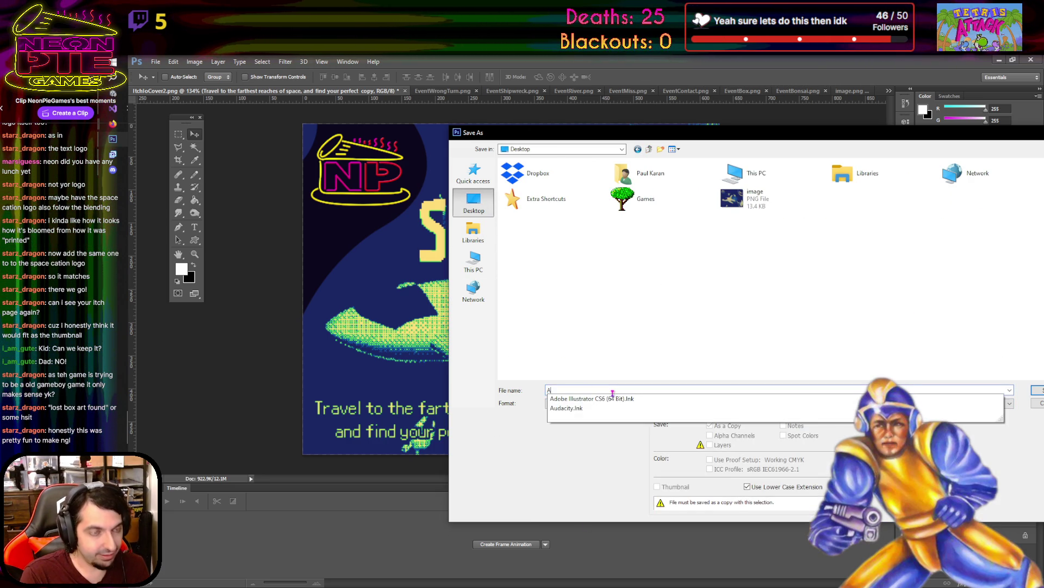
type("ltBoxArt")
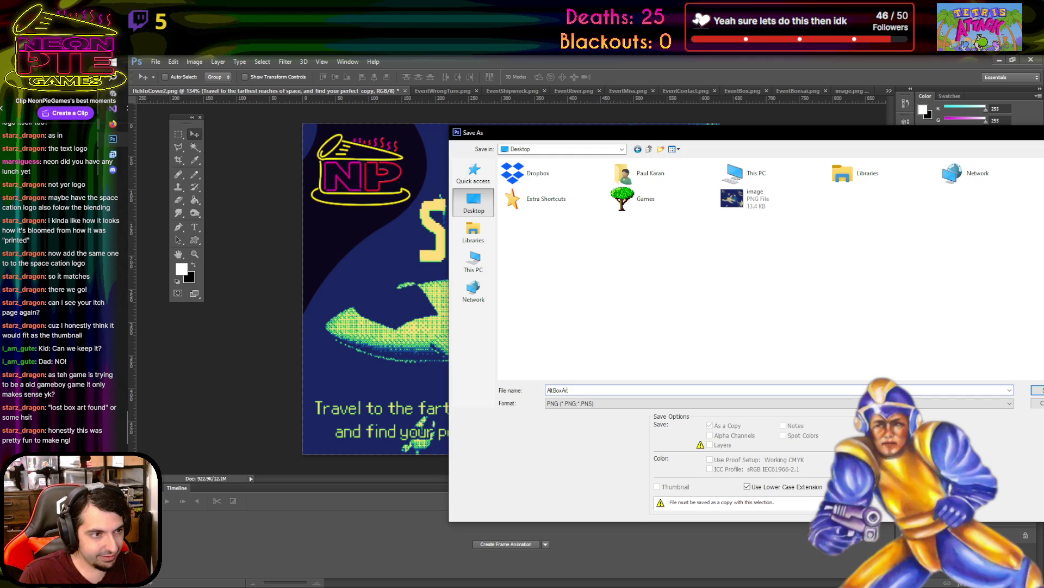
type("Spaccecation")
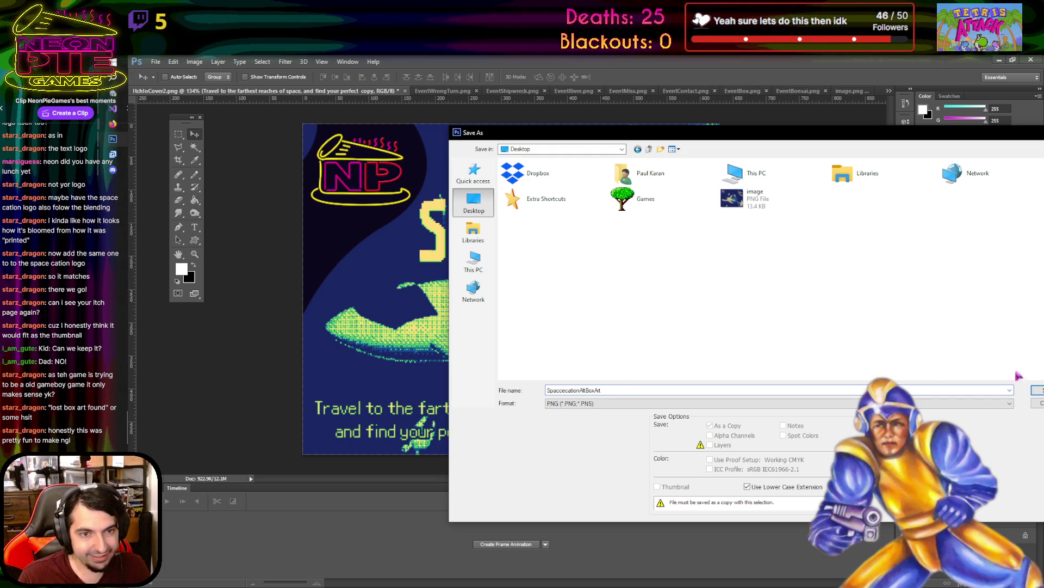
key("Return")
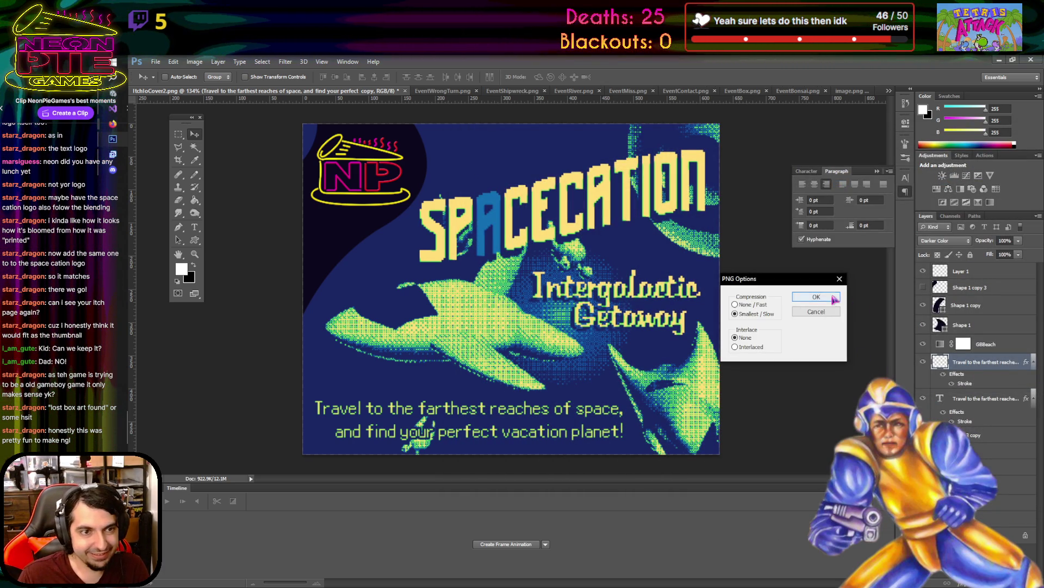
left_click(834, 299)
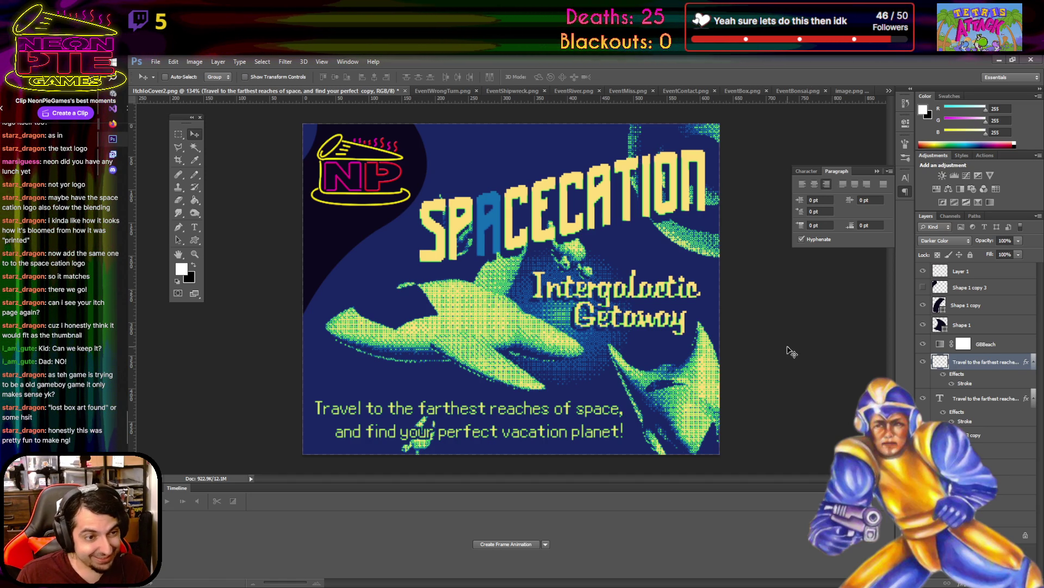
scroll(613, 400, "up", 5)
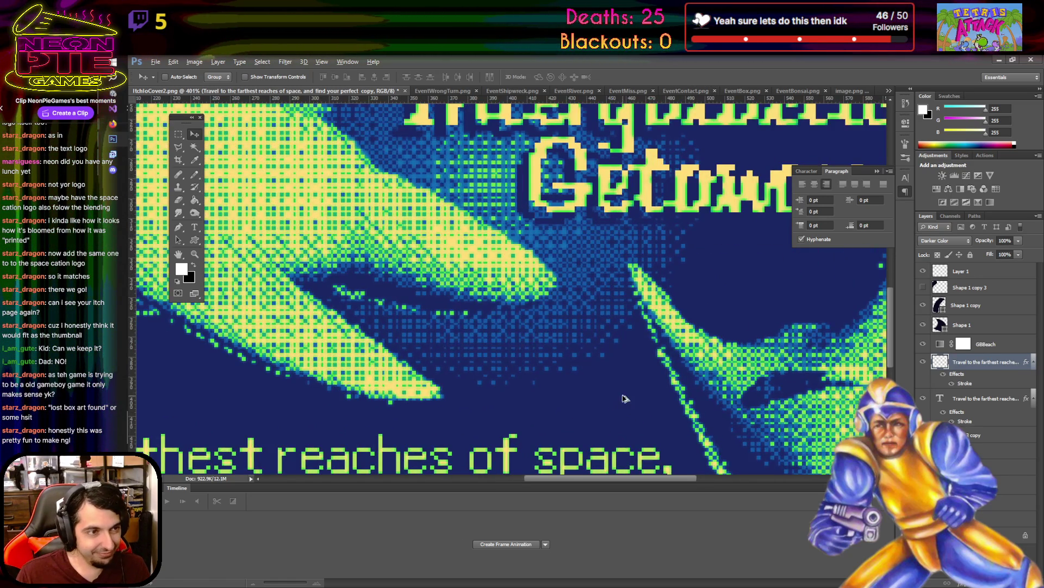
scroll(624, 399, "down", 5)
scroll(623, 396, "down", 1)
scroll(621, 393, "up", 2)
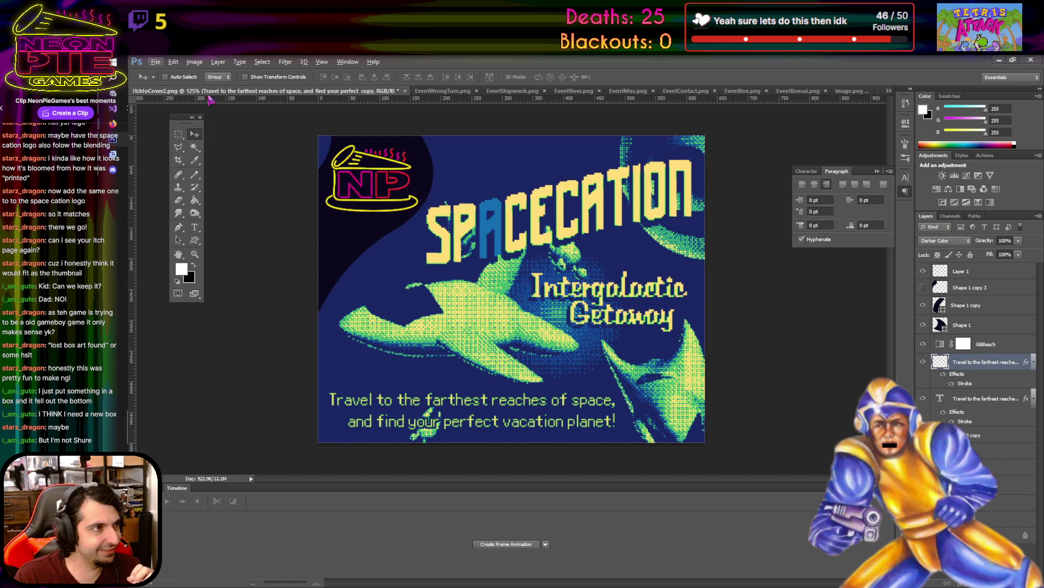
left_click(158, 62)
- Save the cover as SpacecationAltBoxArt.psd on the Desktop, keeping maximum compatibility
left_click(185, 180)
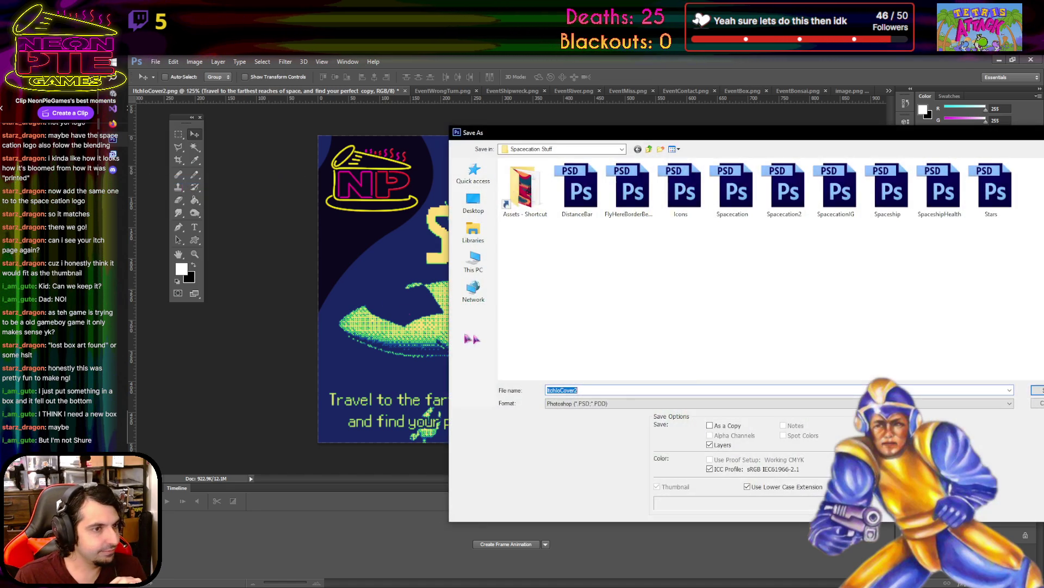
left_click(473, 201)
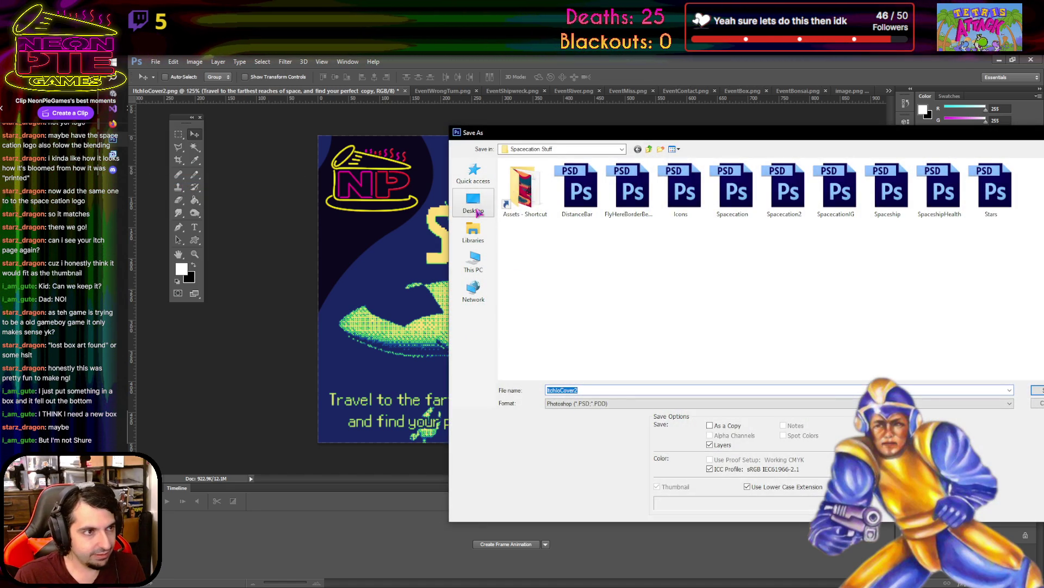
left_click(611, 390)
key("BackSpace")
key("BackSpace")
key("BackSpace")
key("BackSpace")
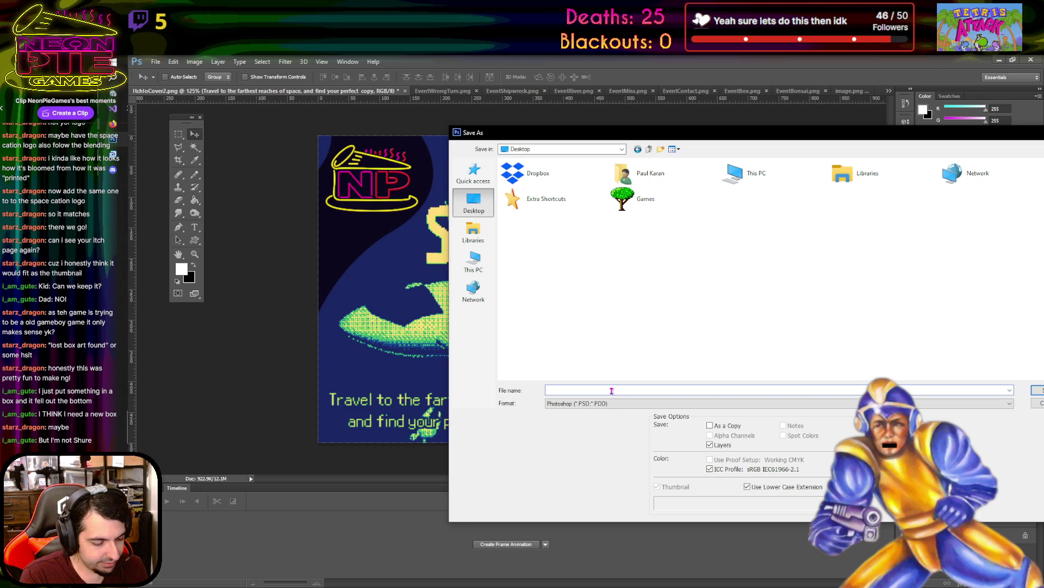
type("Spacecation")
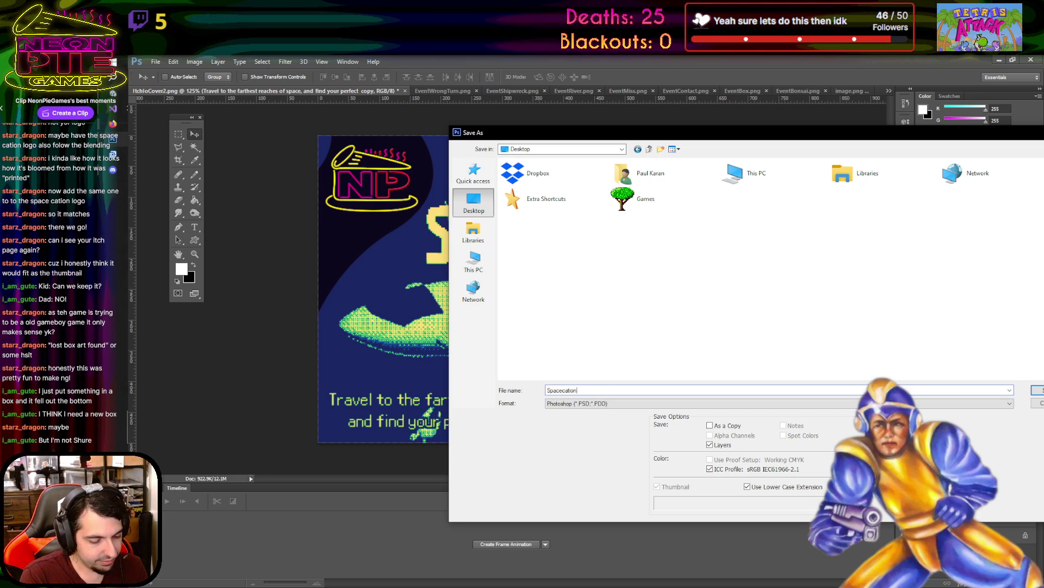
type("AltBoxArt")
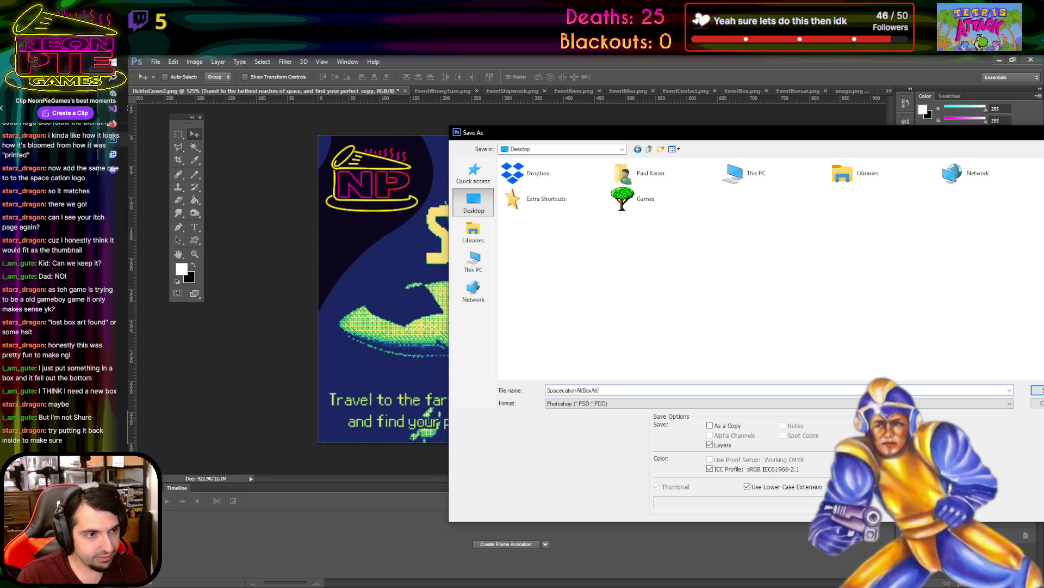
left_click(1038, 387)
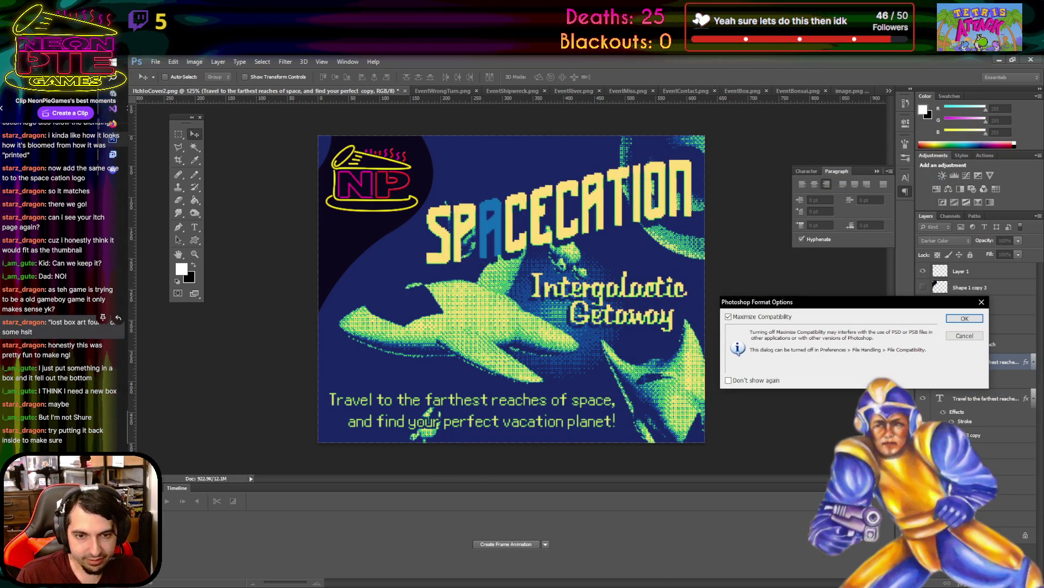
left_click(970, 319)
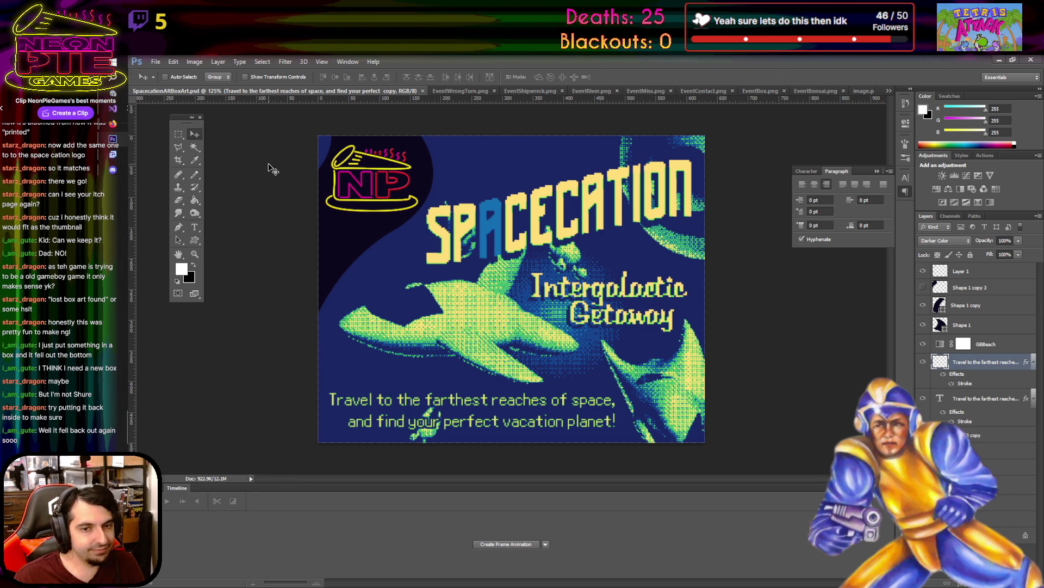
- Close SpacecationAltBoxArt, Spacecation2 (without saving), image.png and EventBonsai.png
left_click(423, 92)
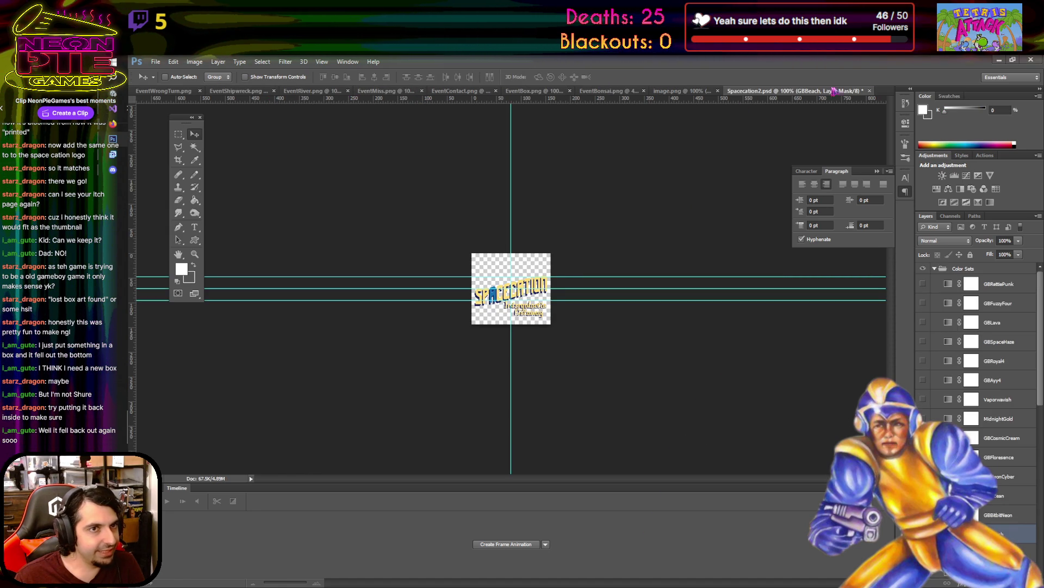
left_click(869, 91)
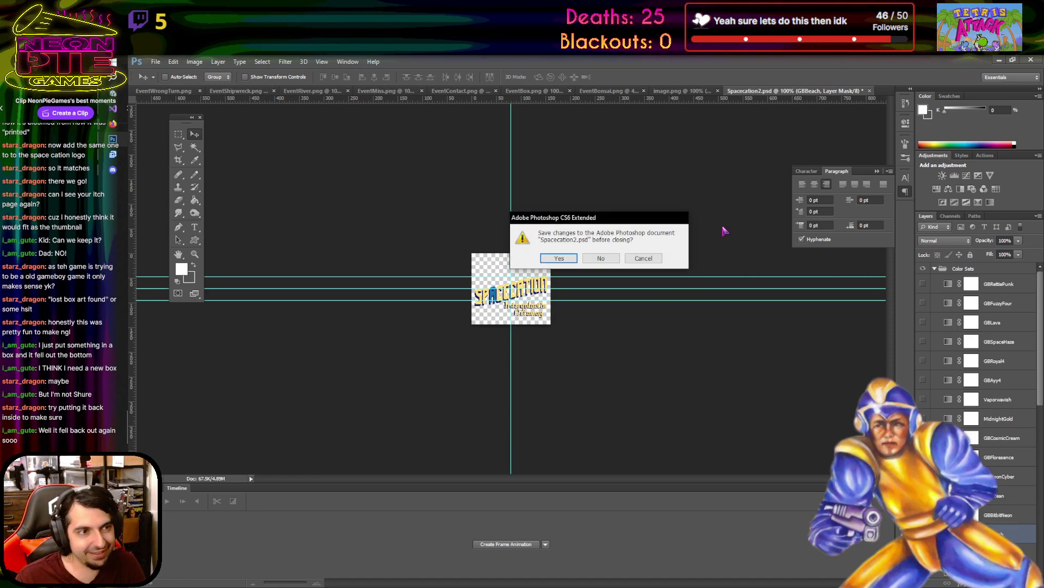
left_click(601, 258)
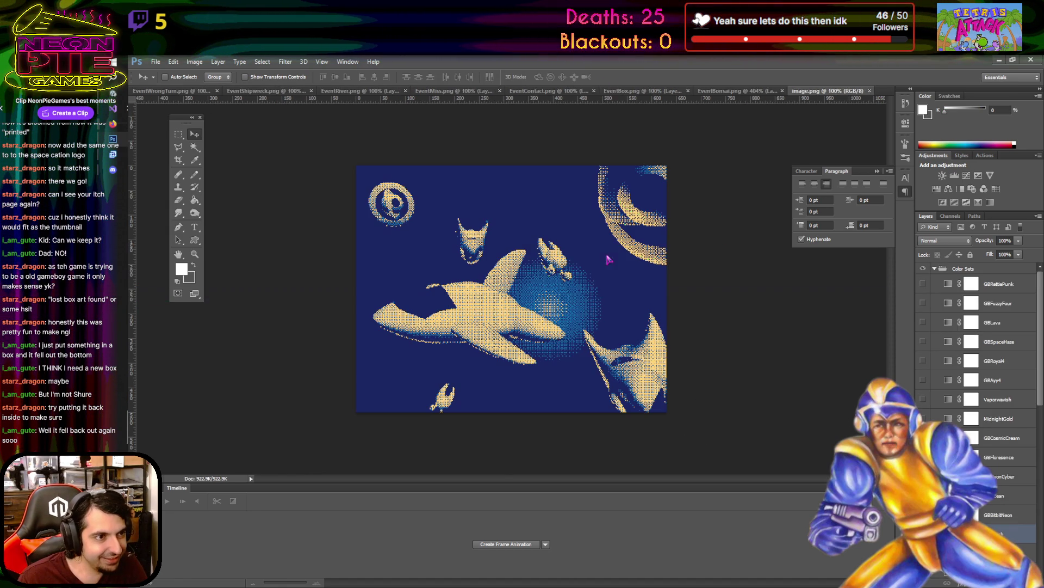
left_click(870, 90)
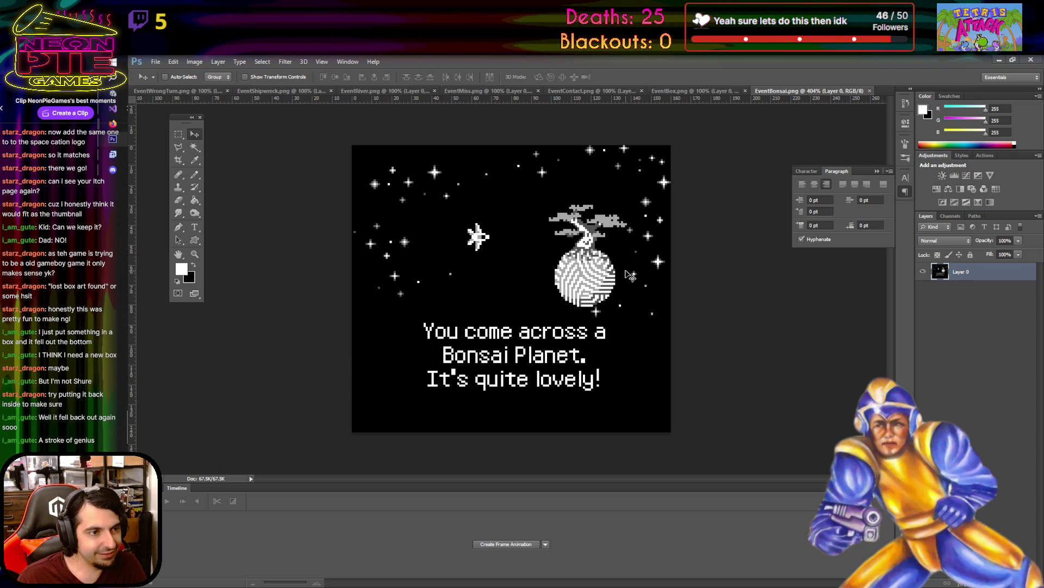
left_click(869, 91)
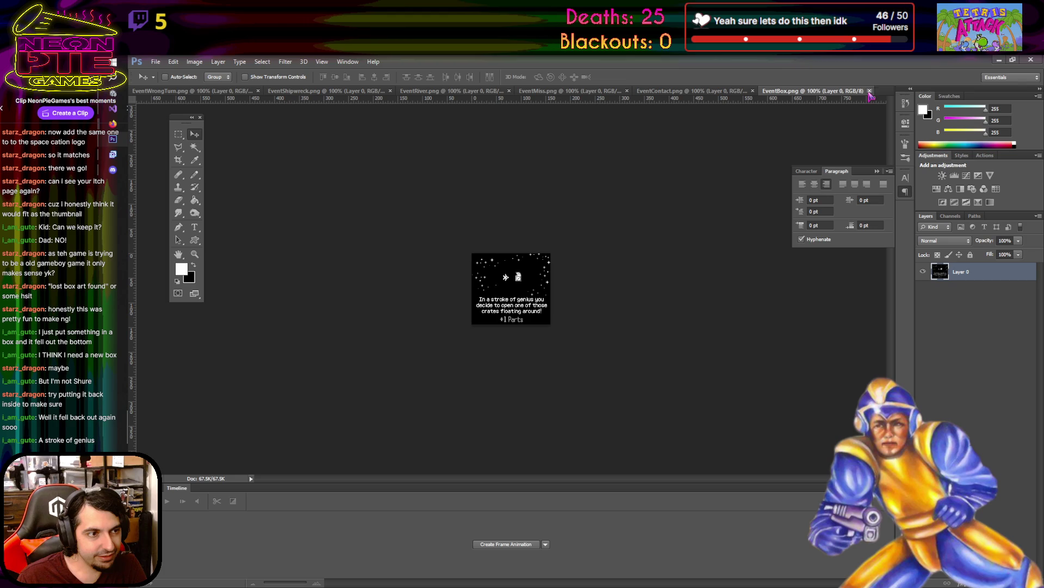
- Switch back to the GameControl.cs script in Visual Studio
scroll(511, 323, "up", 5)
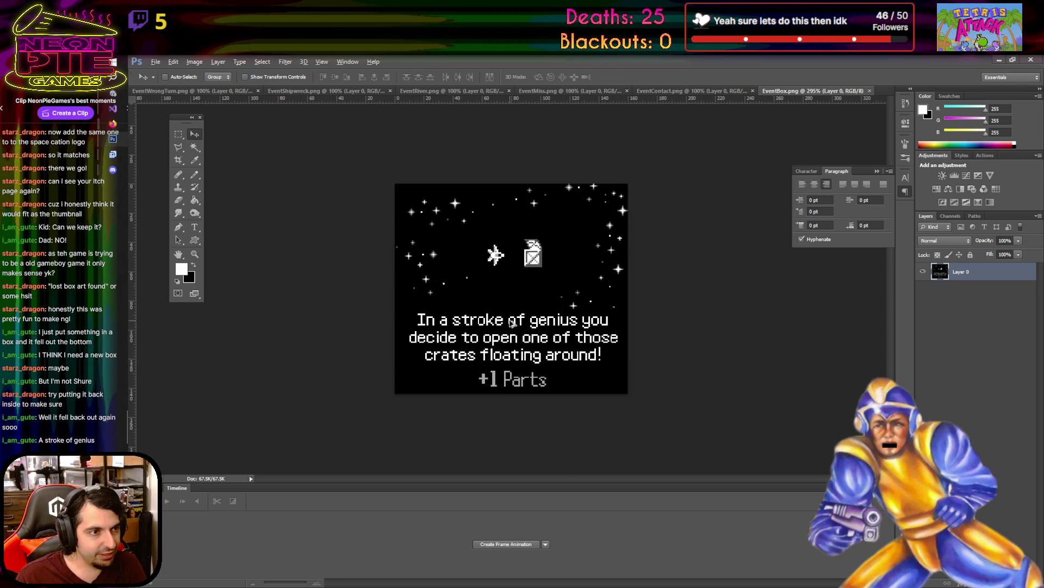
scroll(511, 322, "up", 2)
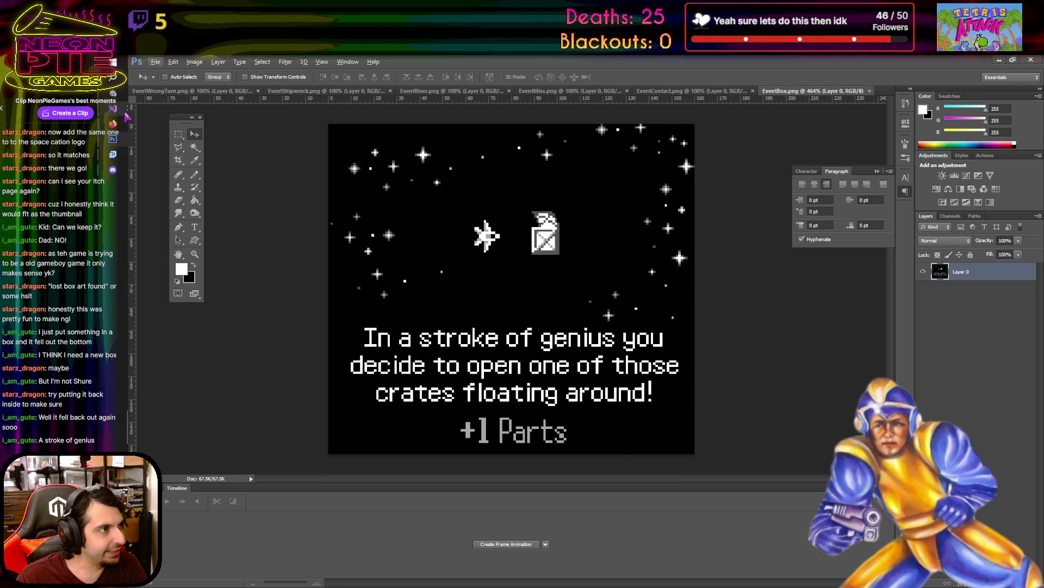
left_click(125, 116)
scroll(488, 320, "down", 20)
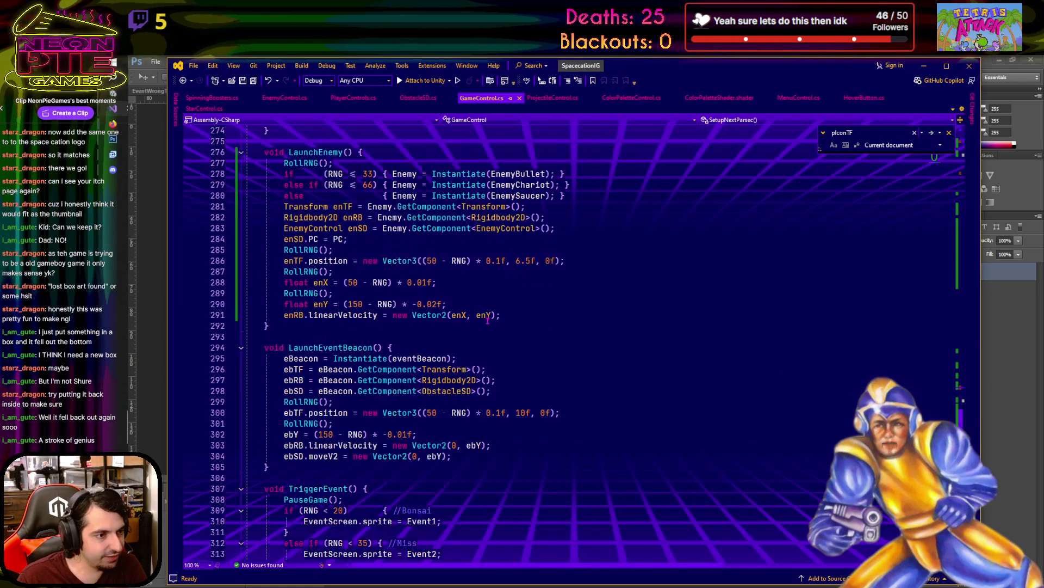
- Review the TriggerEvent Box code, then minimize Visual Studio to reveal the EventBox card
scroll(488, 319, "down", 15)
scroll(485, 333, "up", 14)
scroll(485, 333, "down", 9)
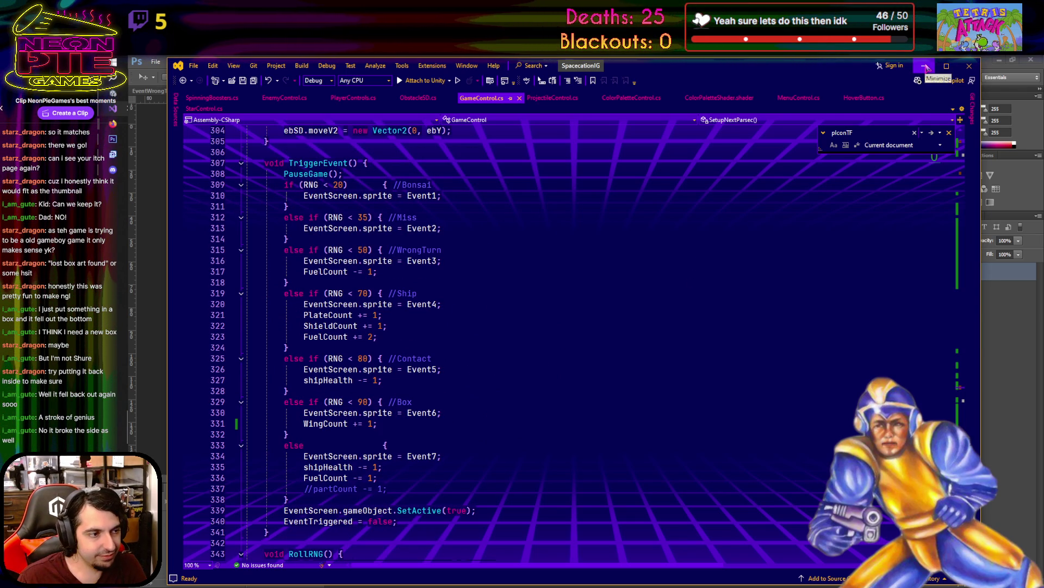
left_click(926, 67)
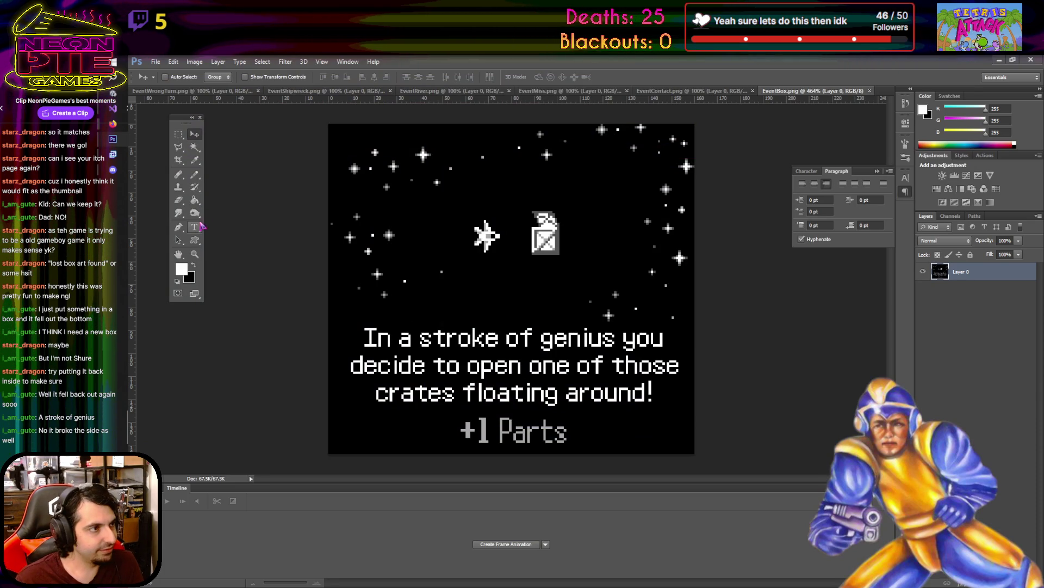
- Add a 'Wing' text layer near +1 Parts and move it beside Parts
left_click(195, 227)
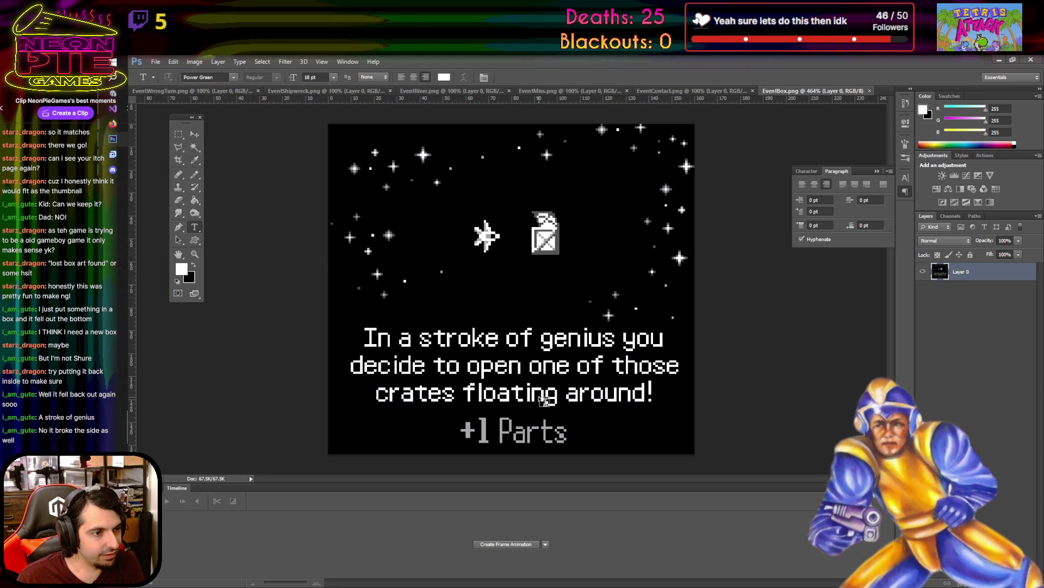
left_click(597, 422)
type("ing")
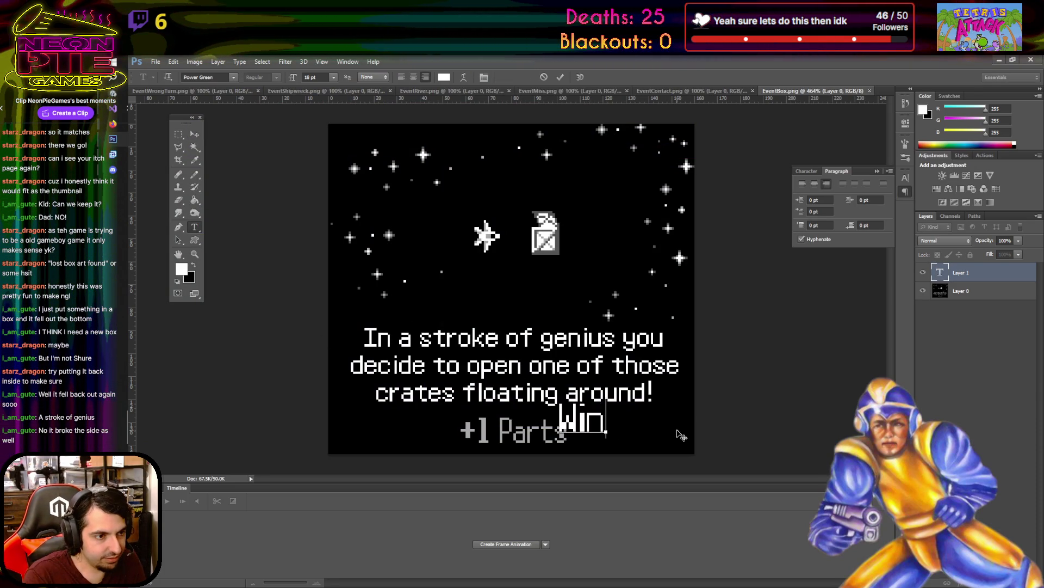
left_click(195, 134)
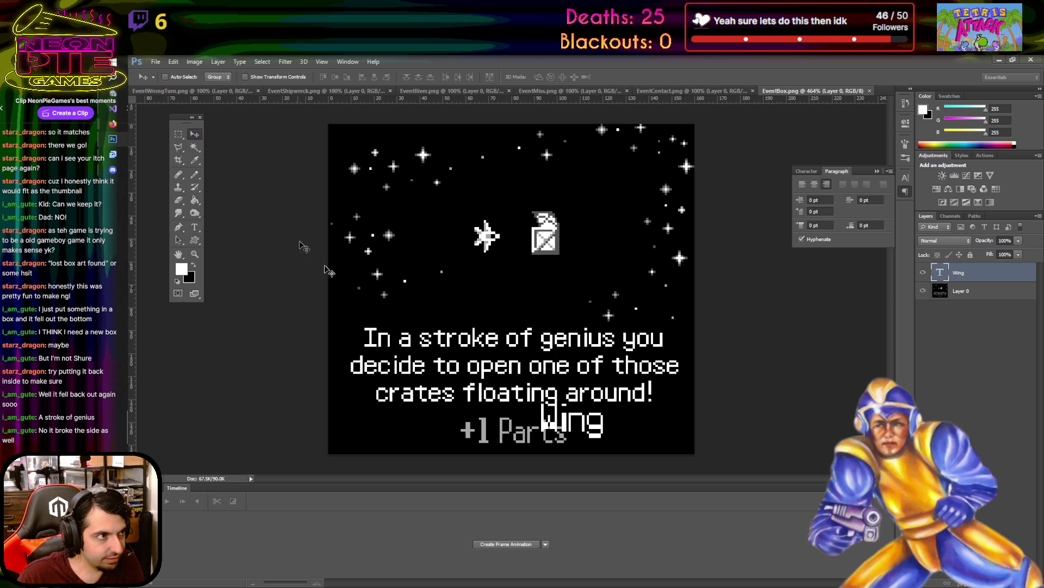
left_click_drag(590, 423, 630, 435)
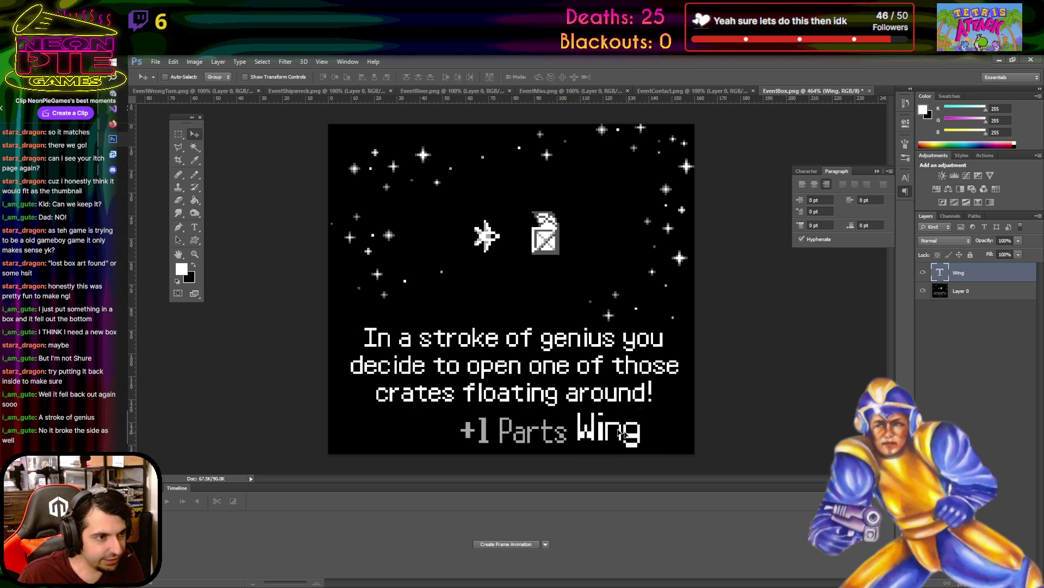
- Retype the text layer as white 'Parts' and move it next to +1 Parts
left_click(195, 227)
double_click(640, 432)
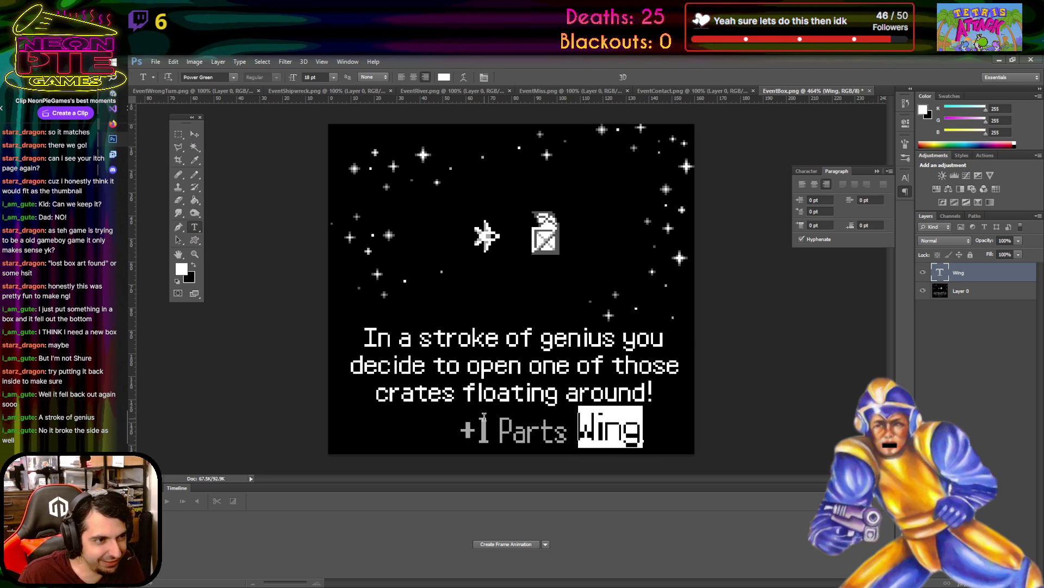
type("Parts")
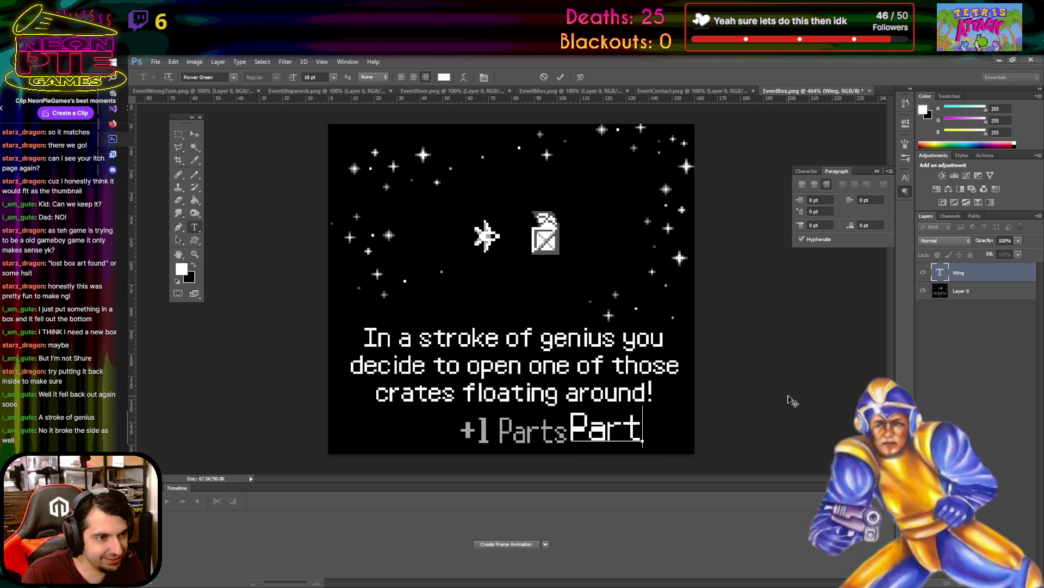
key("ctrl+a")
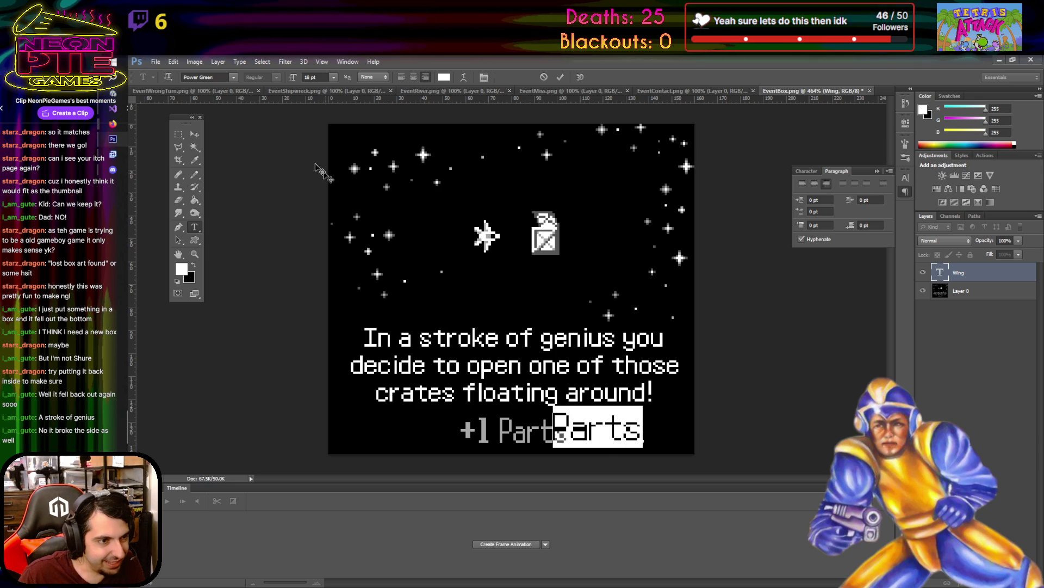
key("ctrl+Return")
key("v")
left_click_drag(606, 432, 632, 431)
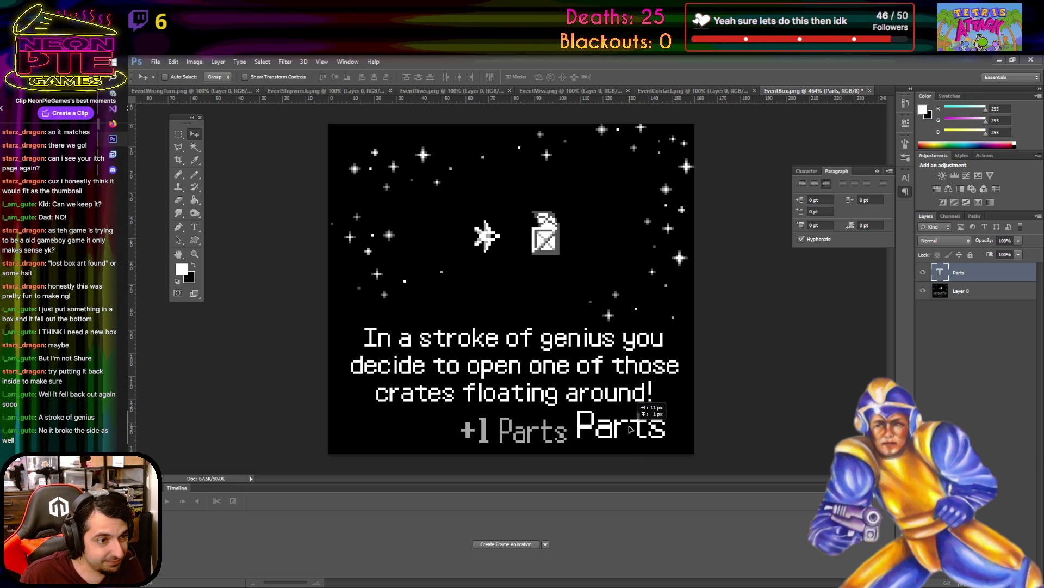
- Restyle Parts in Power Green Narrow at 14 pt and lay it over the grey +1 Parts
left_click(194, 226)
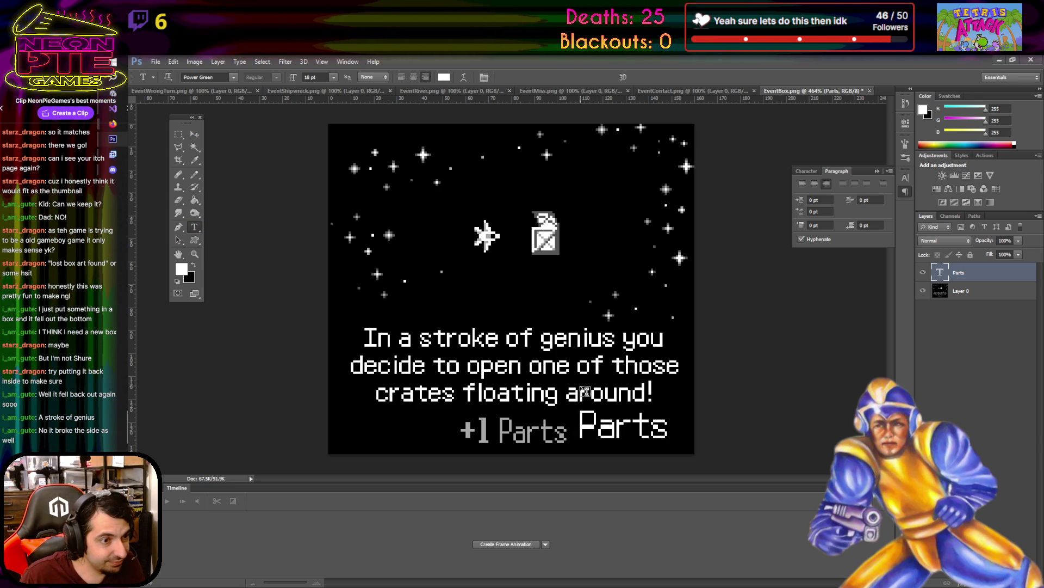
double_click(598, 429)
left_click(218, 77)
key("Down")
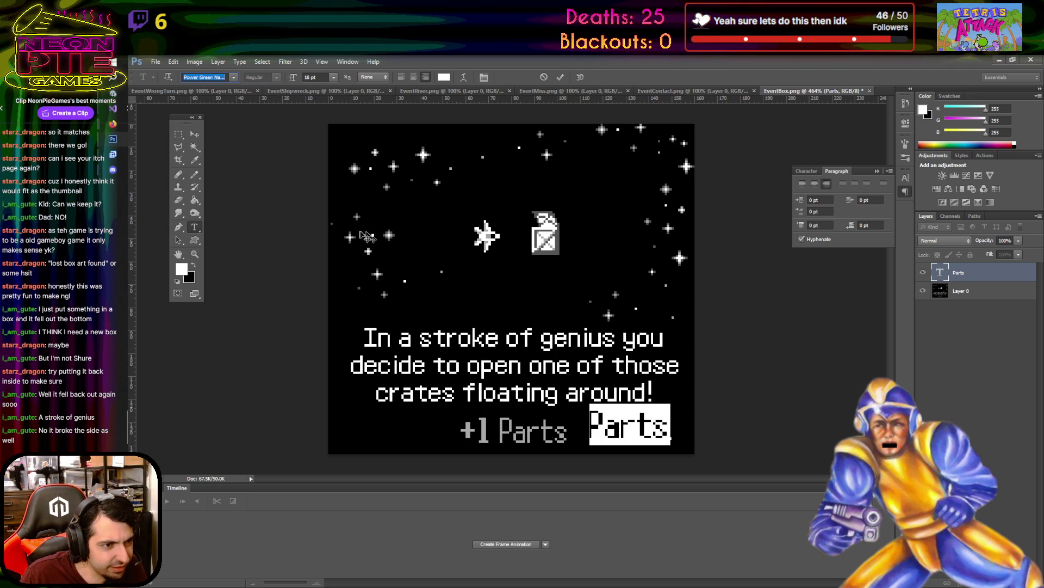
left_click(334, 77)
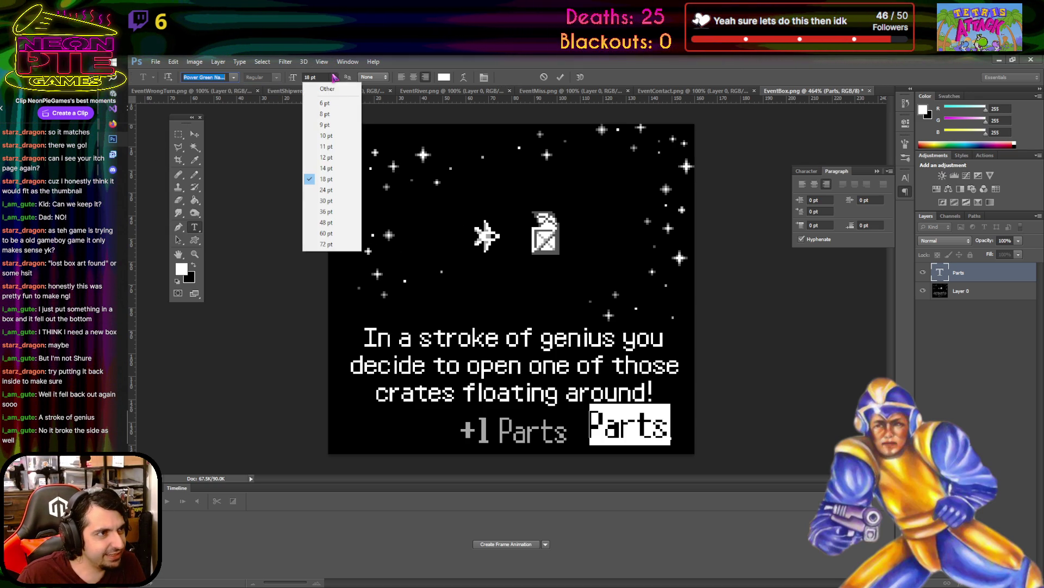
left_click(346, 168)
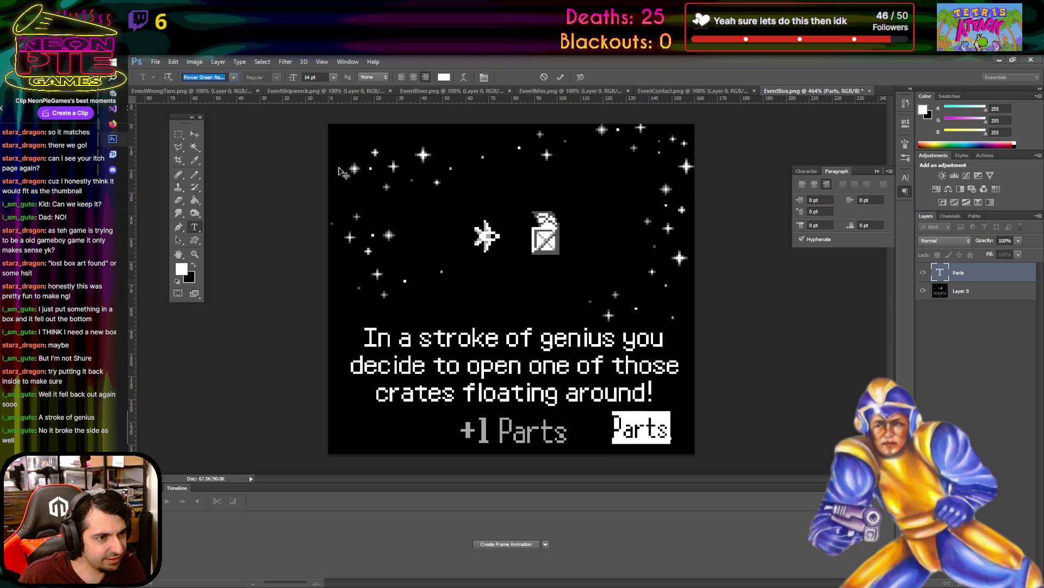
left_click(194, 133)
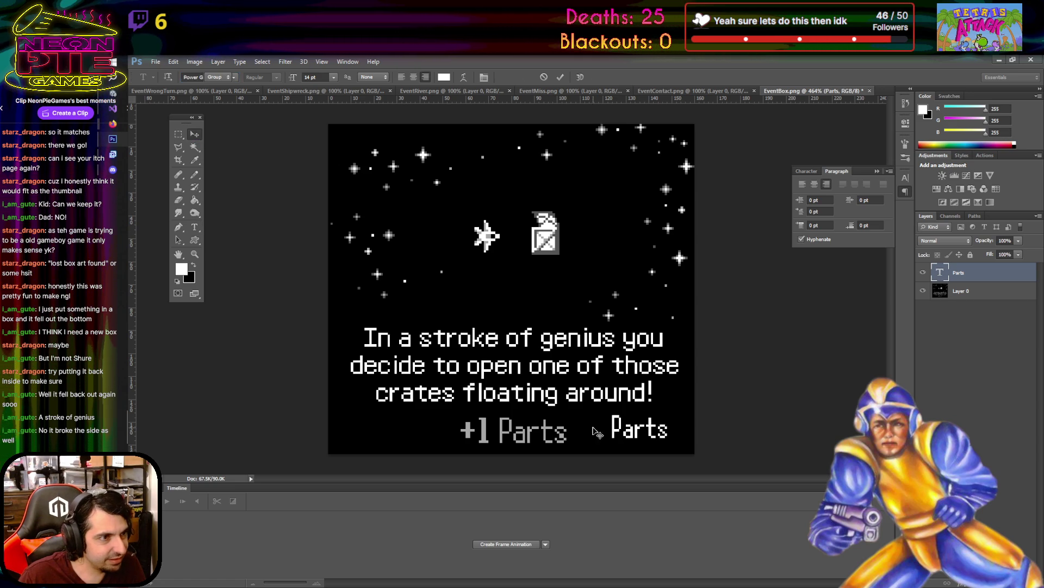
left_click_drag(653, 434, 538, 435)
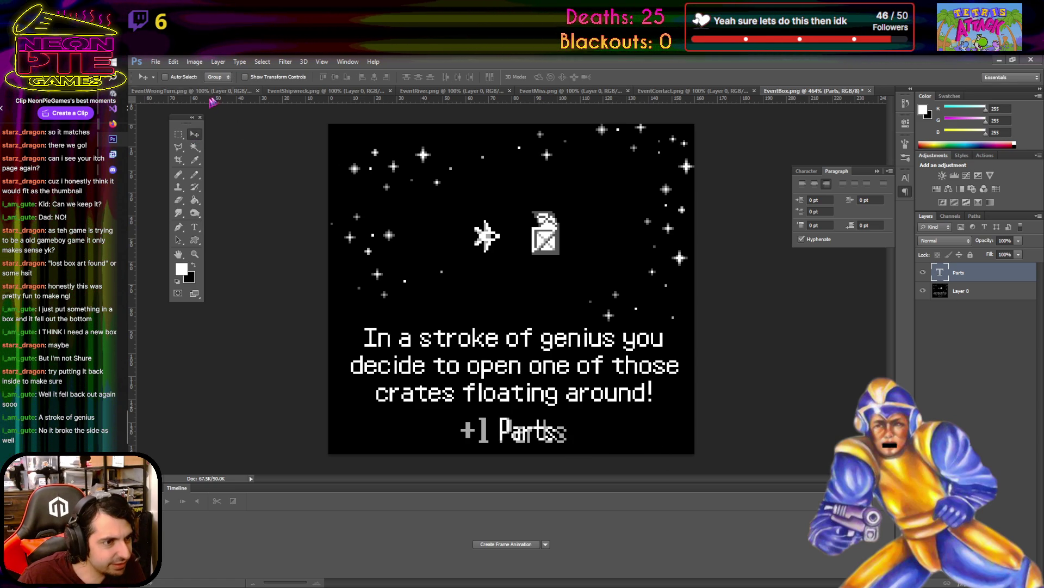
- Try enlarging Parts with Free Transform, cancel it, then remove the Parts text layer
left_click(173, 61)
left_click(202, 245)
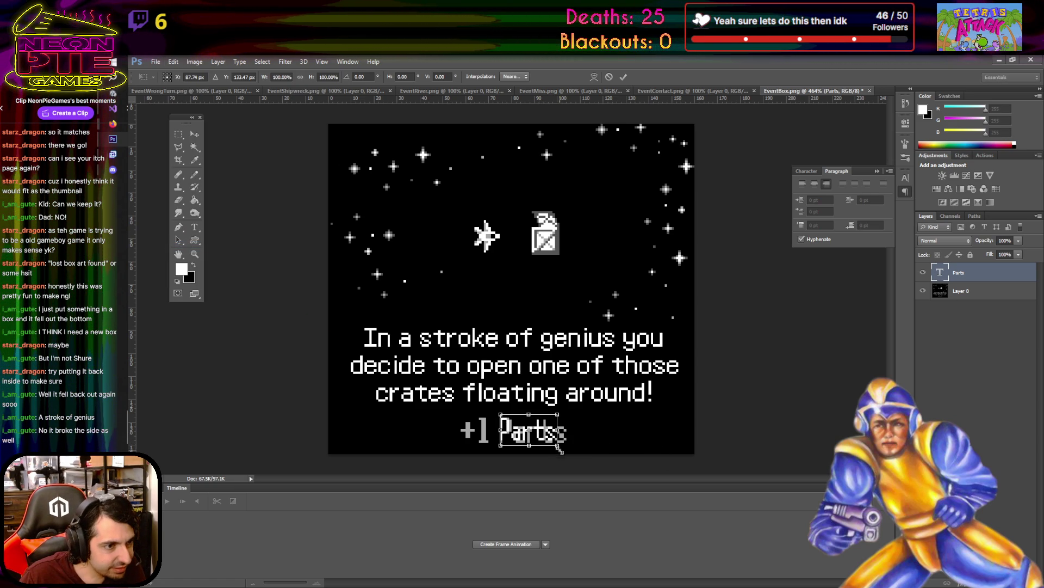
left_click_drag(559, 448, 573, 451)
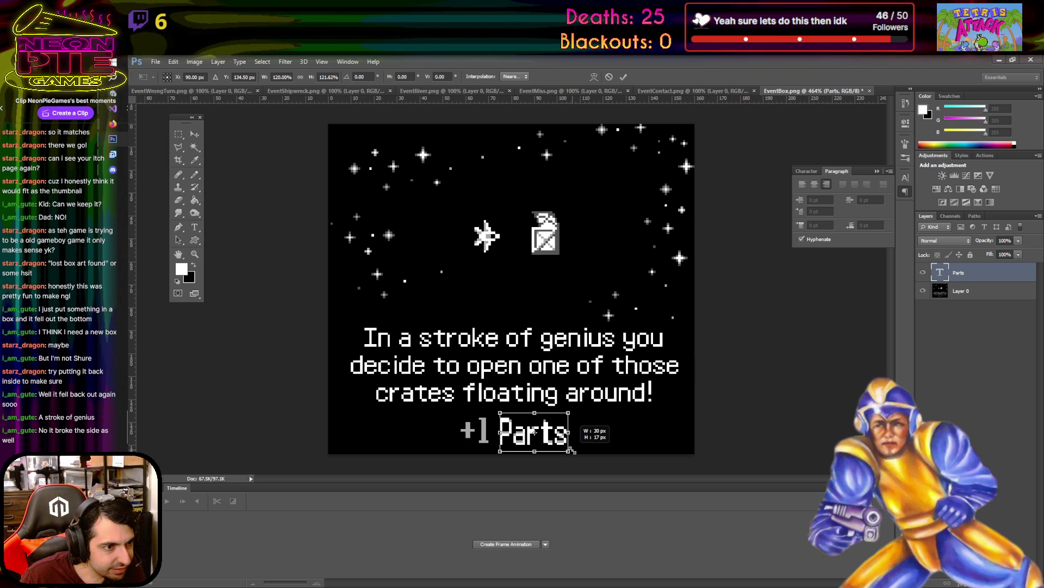
mouse_move(572, 451)
left_mouse_down()
mouse_move(611, 420)
mouse_move(627, 427)
left_mouse_up()
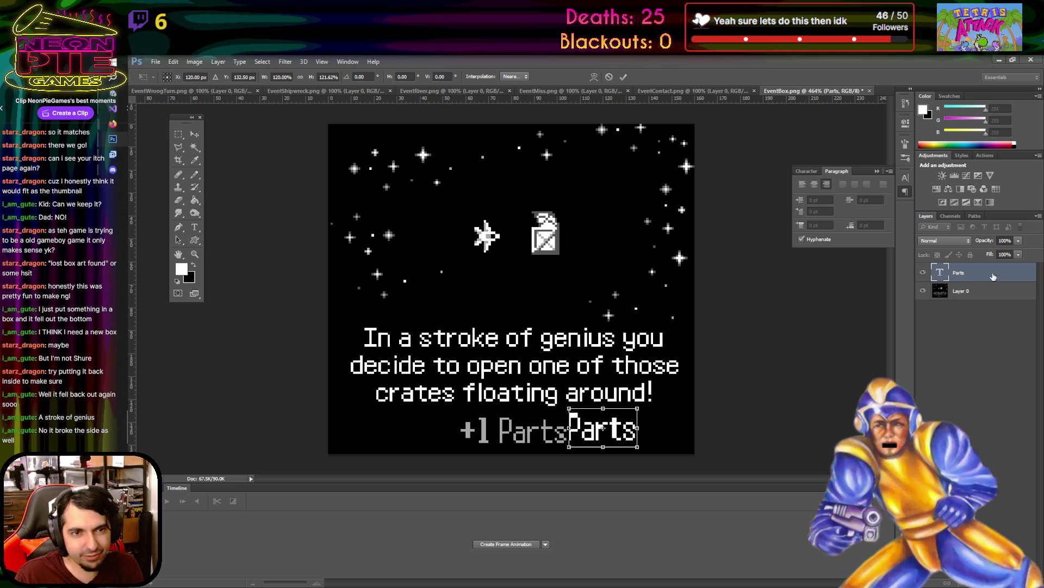
left_click(609, 76)
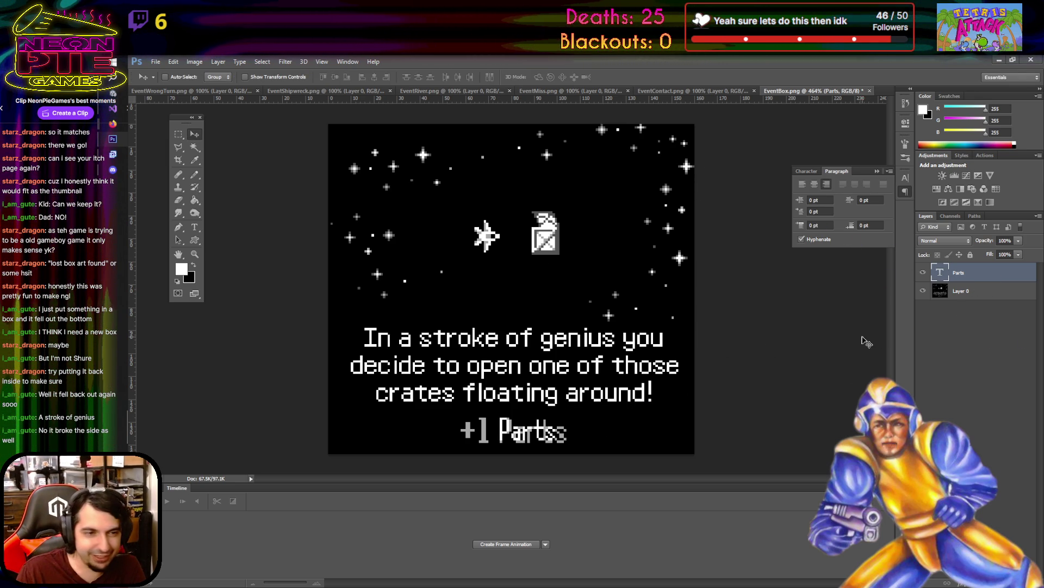
left_click(1010, 296)
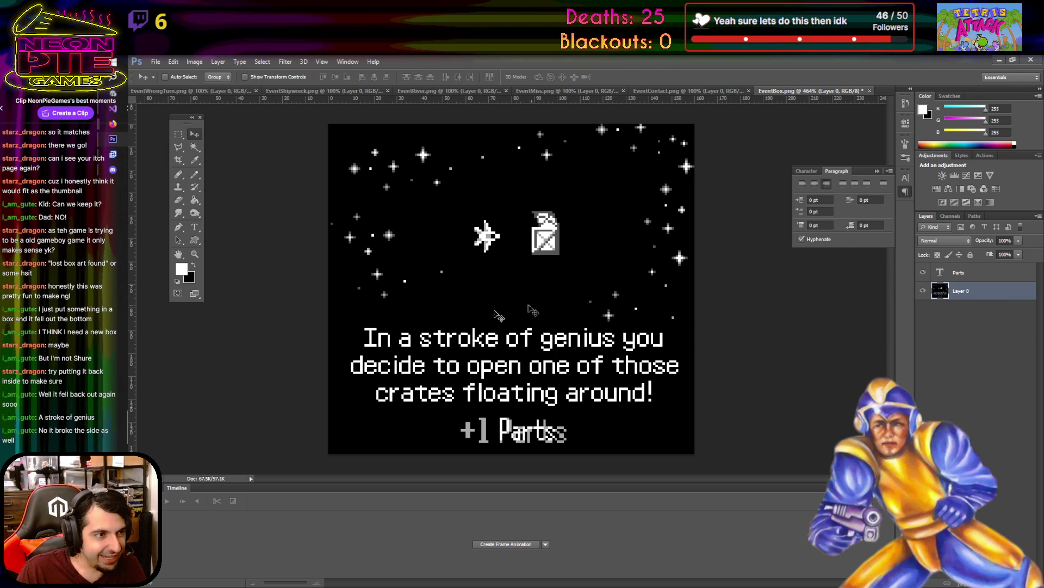
key("ctrl+z")
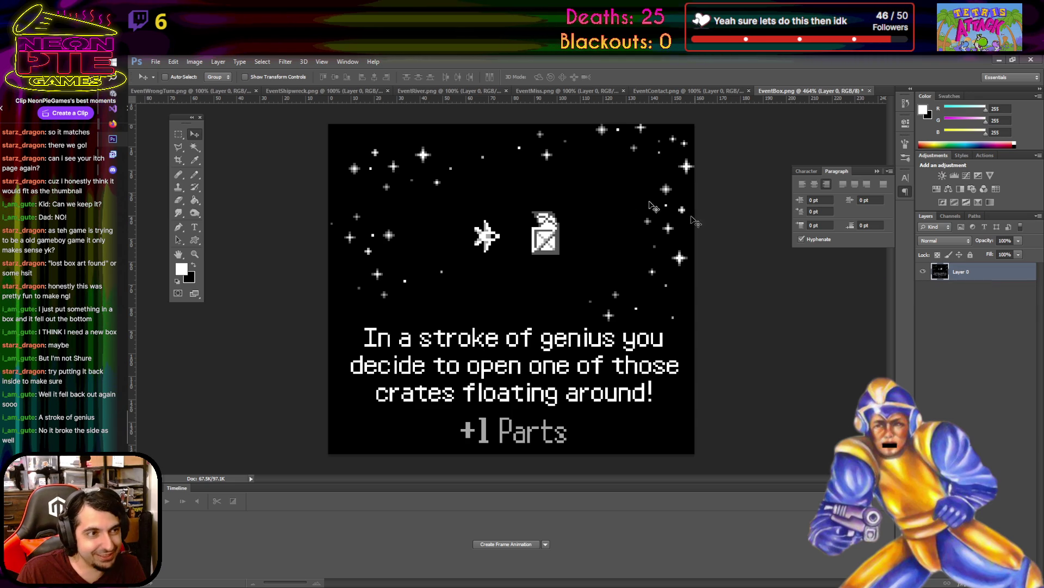
- On the EventWrongTurn card, add a 'You manage' text layer above the caption
left_click(223, 91)
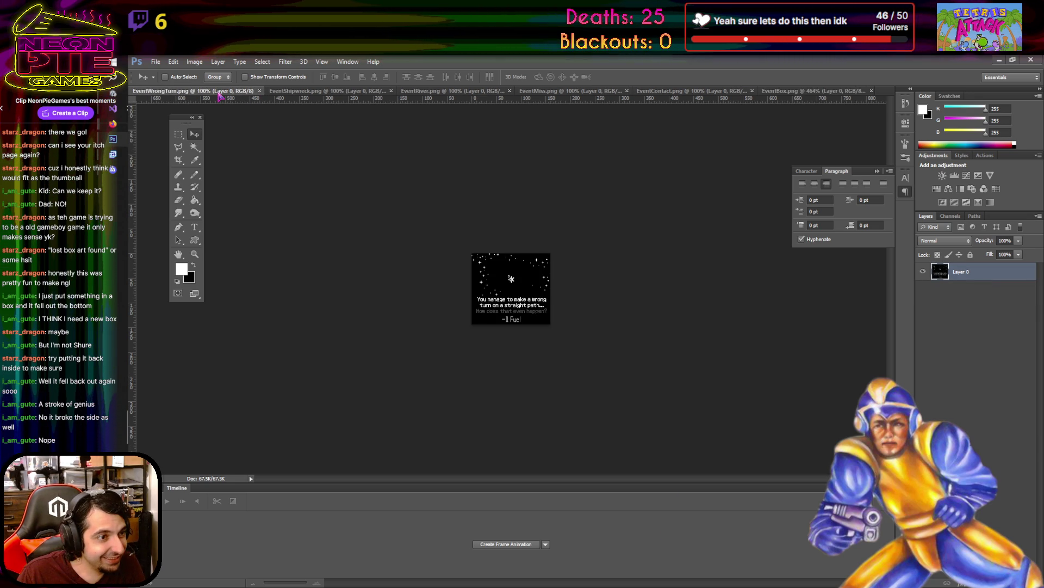
scroll(506, 313, "up", 5)
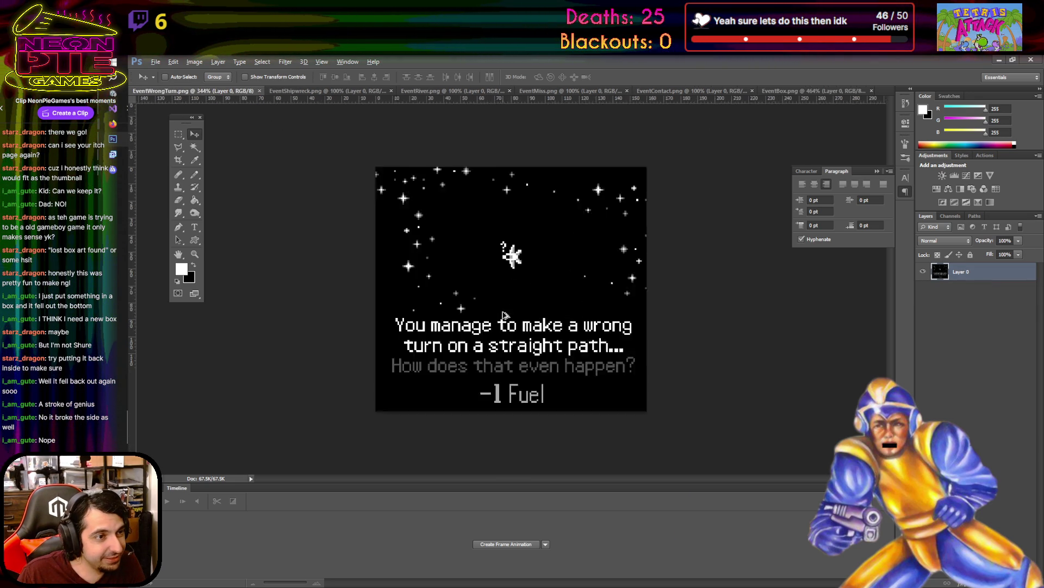
scroll(503, 315, "down", 1)
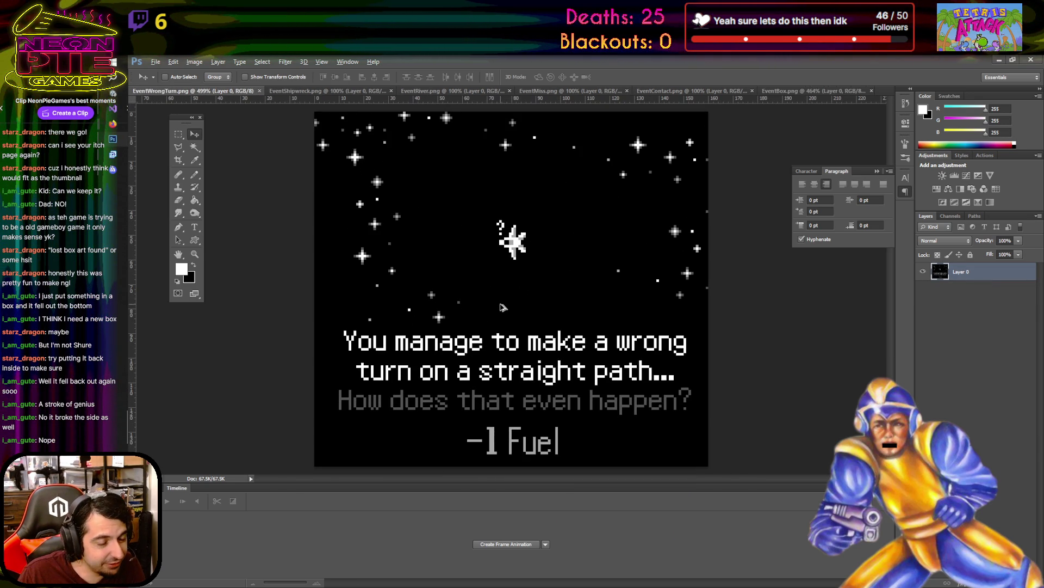
scroll(503, 307, "down", 3)
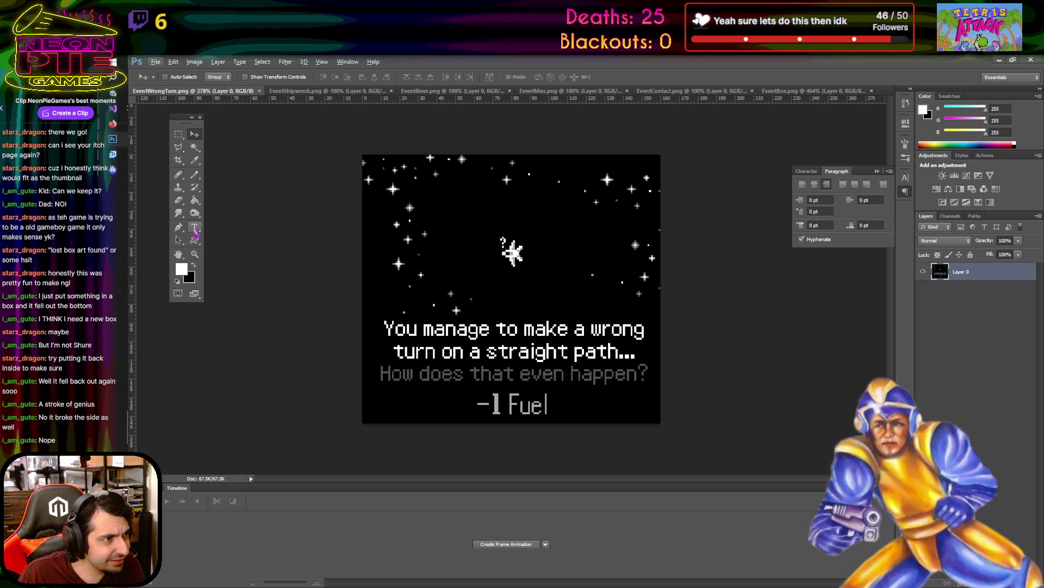
left_click(194, 227)
left_click(512, 306)
type("You manage.")
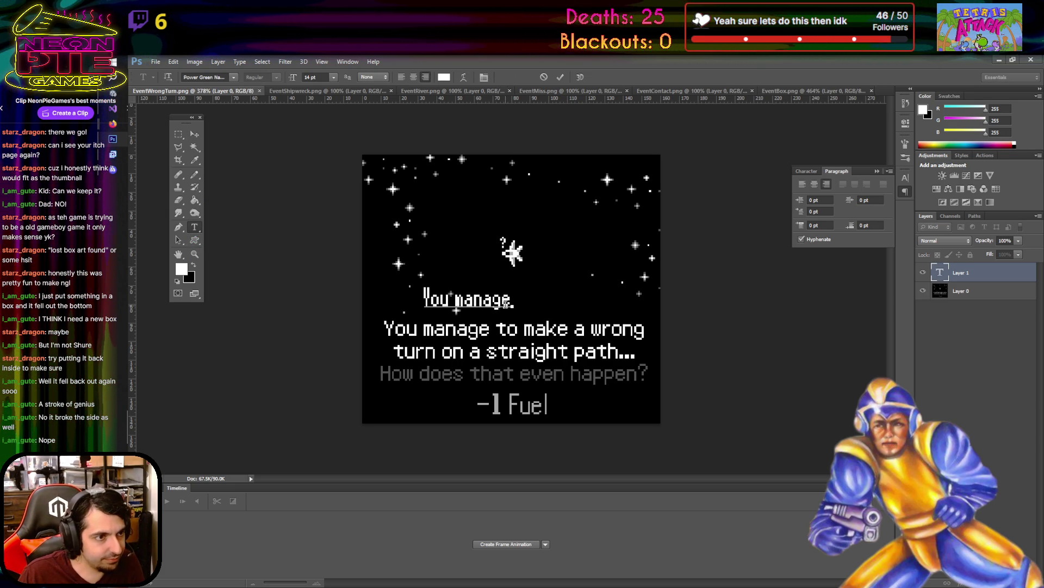
- Set the You manage text to 18 pt and its font to Power Green
key("ctrl+a")
left_click(334, 77)
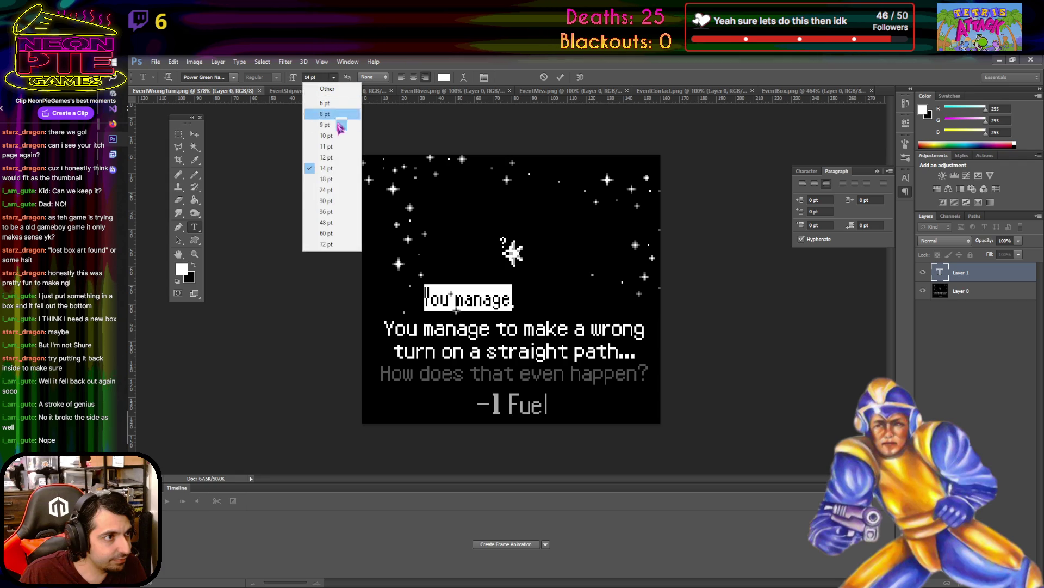
left_click(333, 180)
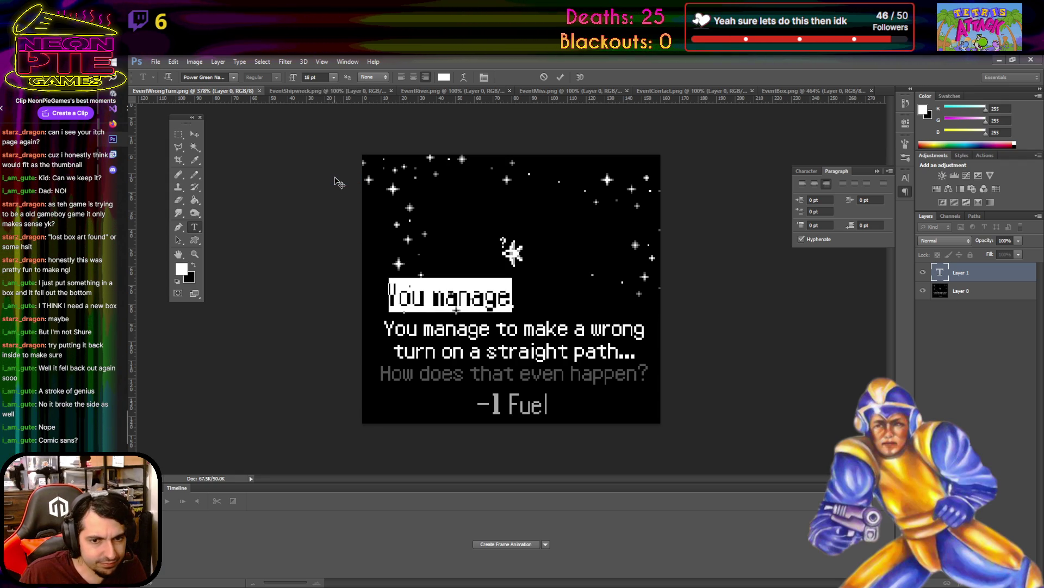
left_click(233, 77)
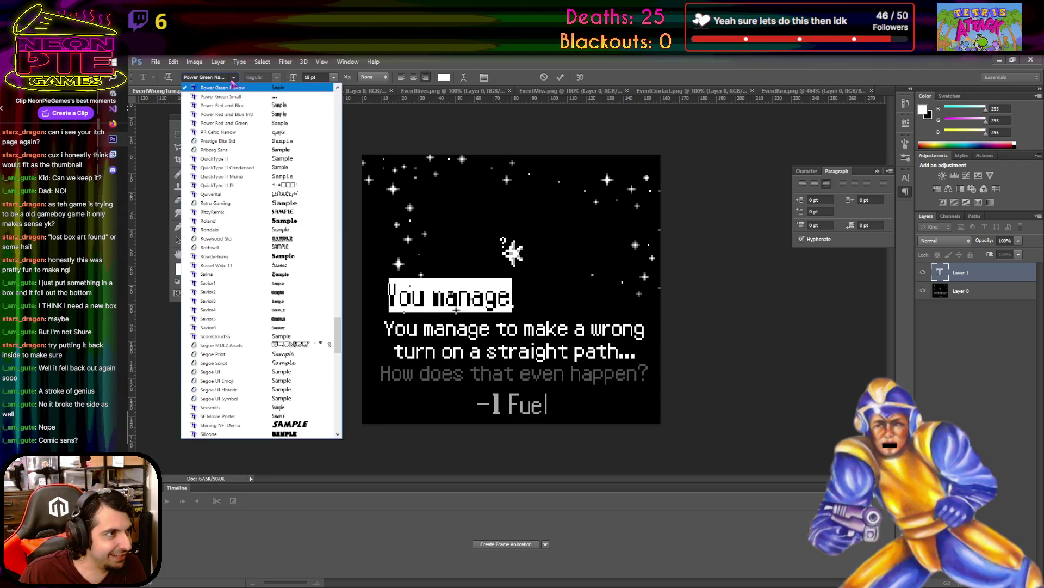
left_click(223, 77)
key("Down")
key("Down")
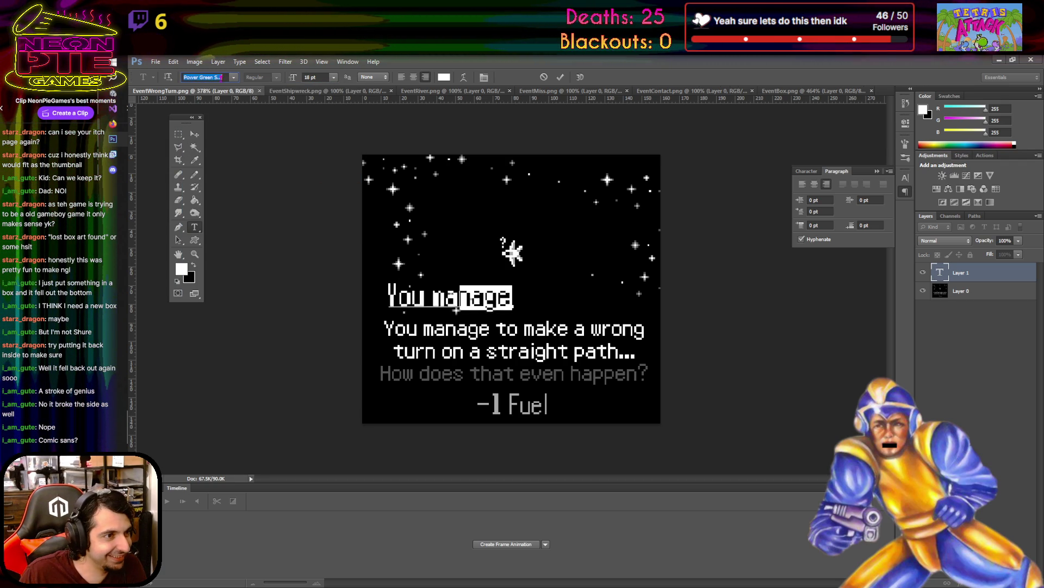
key("Down")
key("Down")
key("Down")
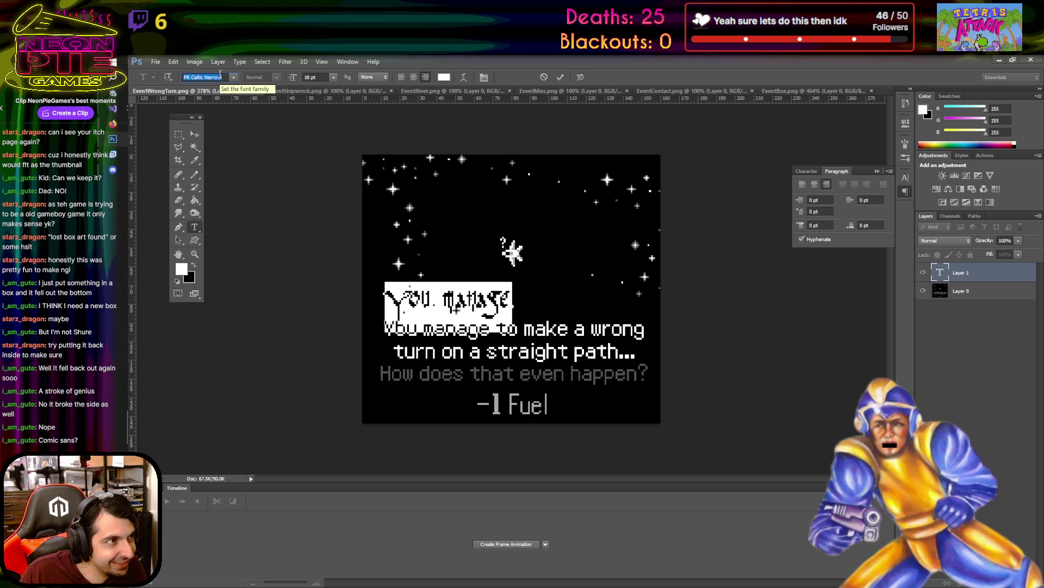
key("Up")
key("Up")
key("Up")
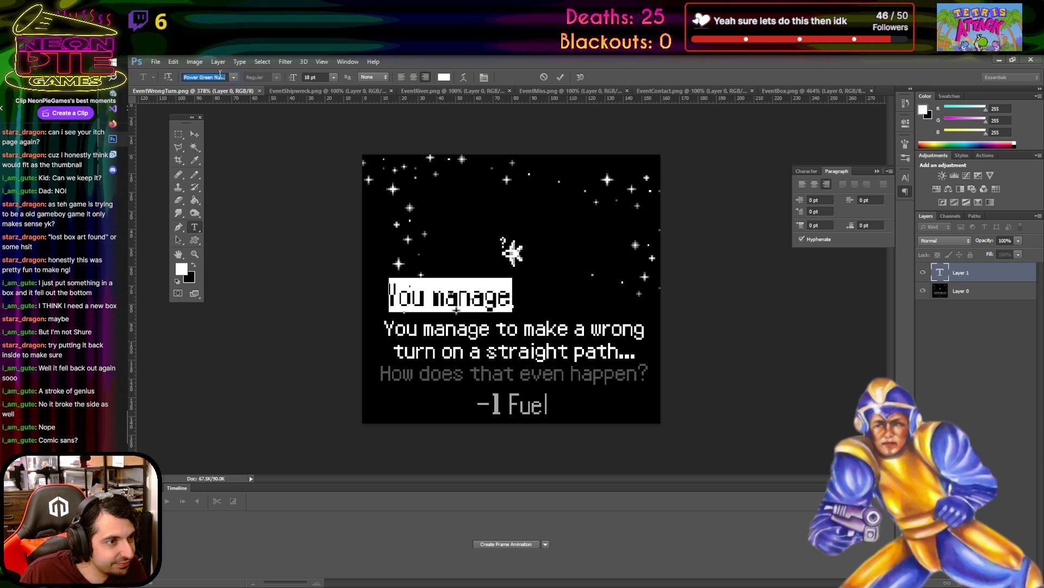
key("Up")
key("Down")
key("Up")
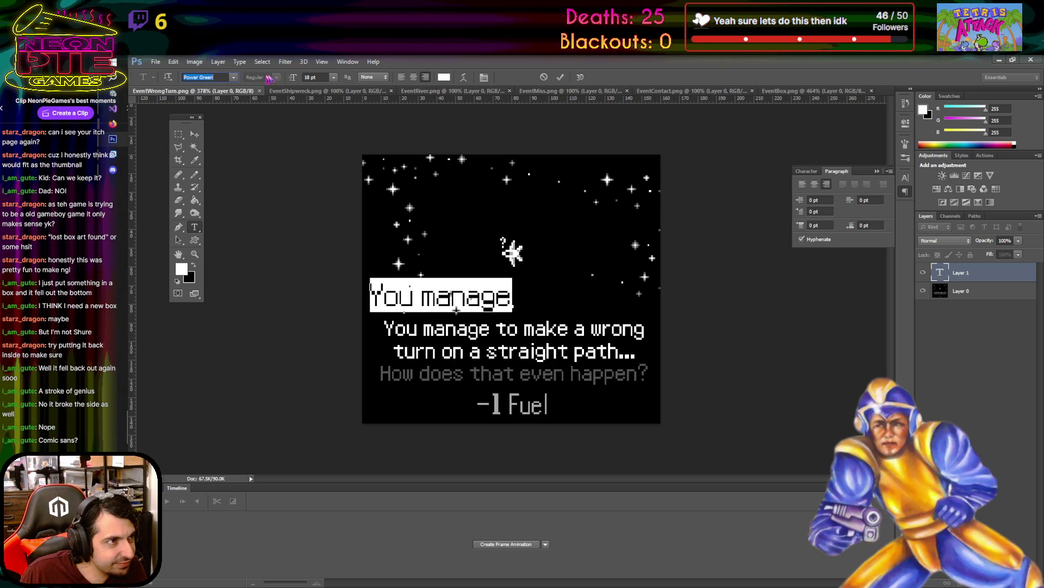
- Reduce the heading to 14 pt and move it down and left
left_click(333, 77)
left_click(344, 81)
left_click(333, 77)
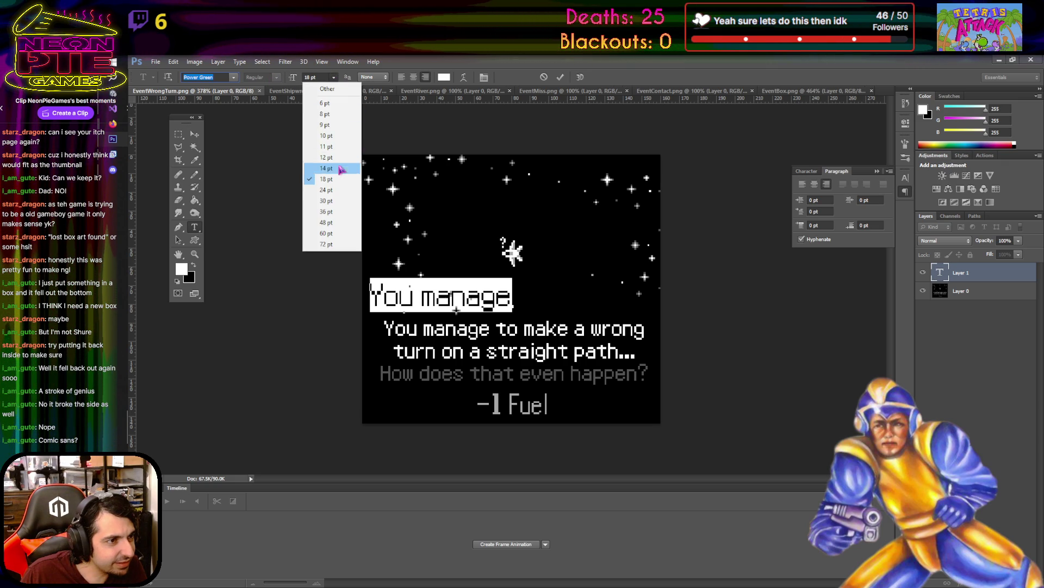
left_click(332, 153)
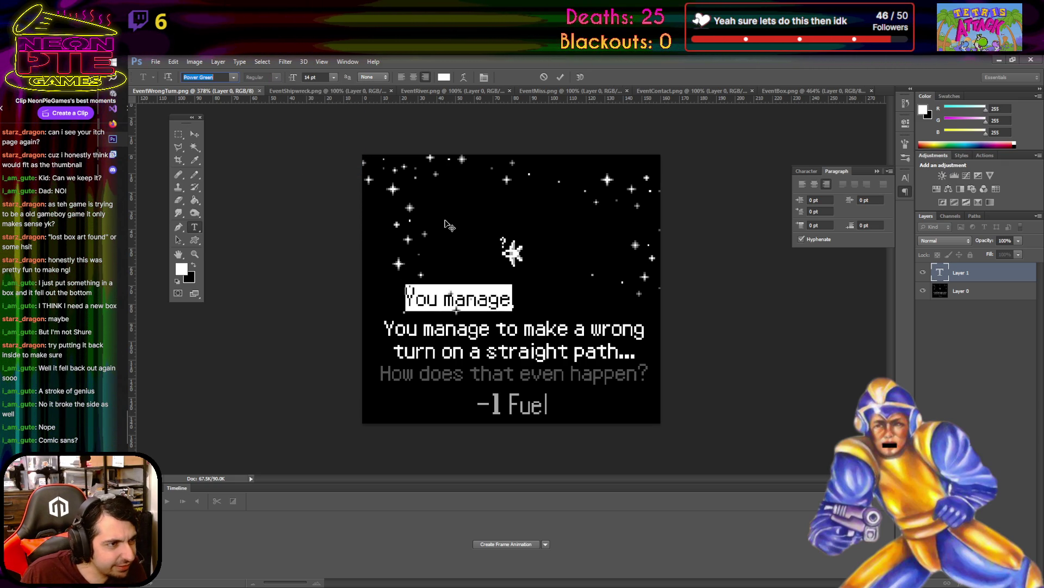
left_click(194, 133)
mouse_move(495, 304)
left_mouse_down()
mouse_move(472, 330)
mouse_move(488, 306)
mouse_move(400, 304)
left_mouse_up()
key("t")
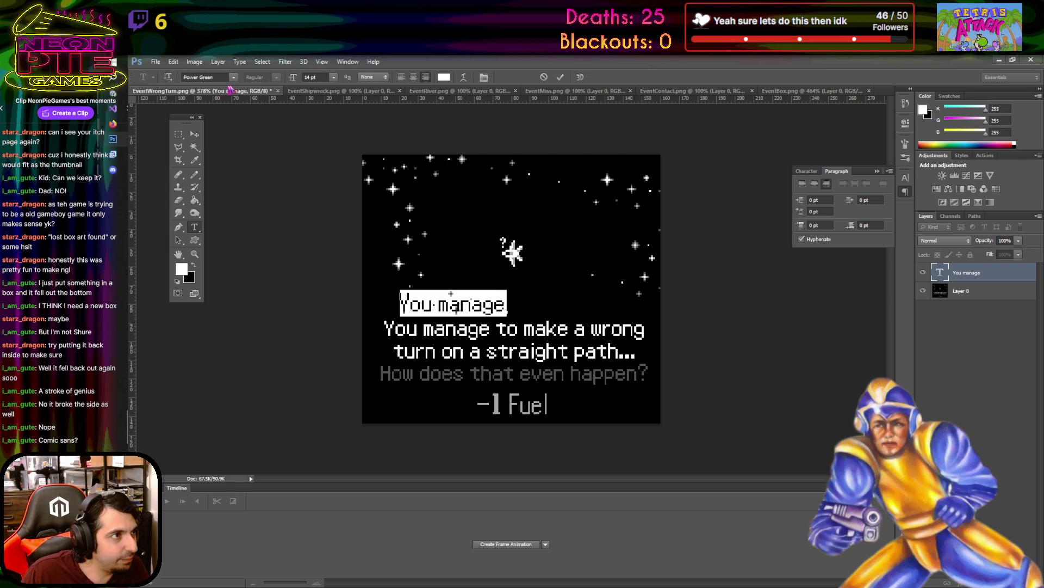
- Keep Power Green, commit the heading, and move it up and right above the main text
left_click(234, 77)
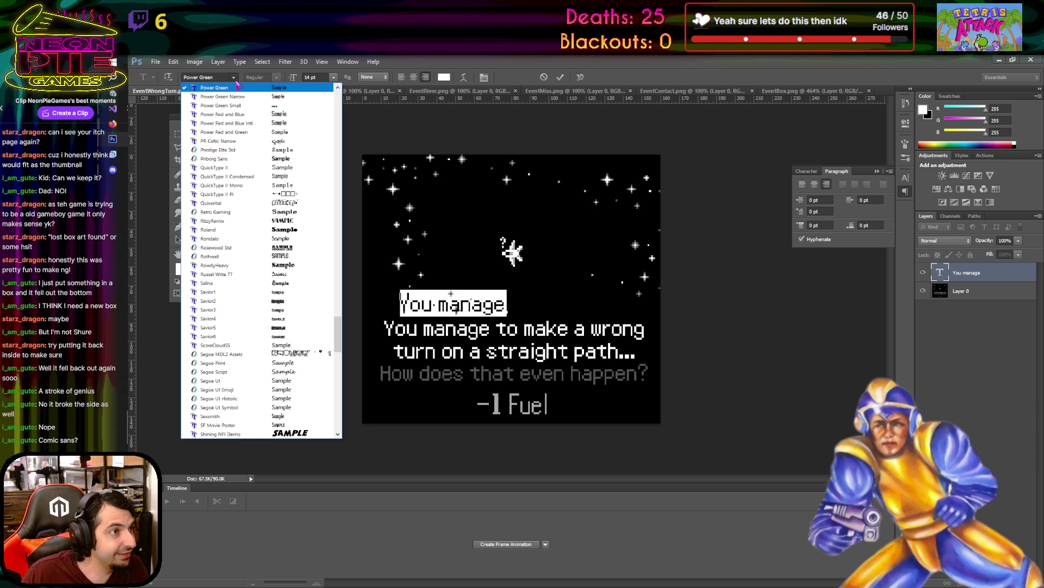
left_click(237, 82)
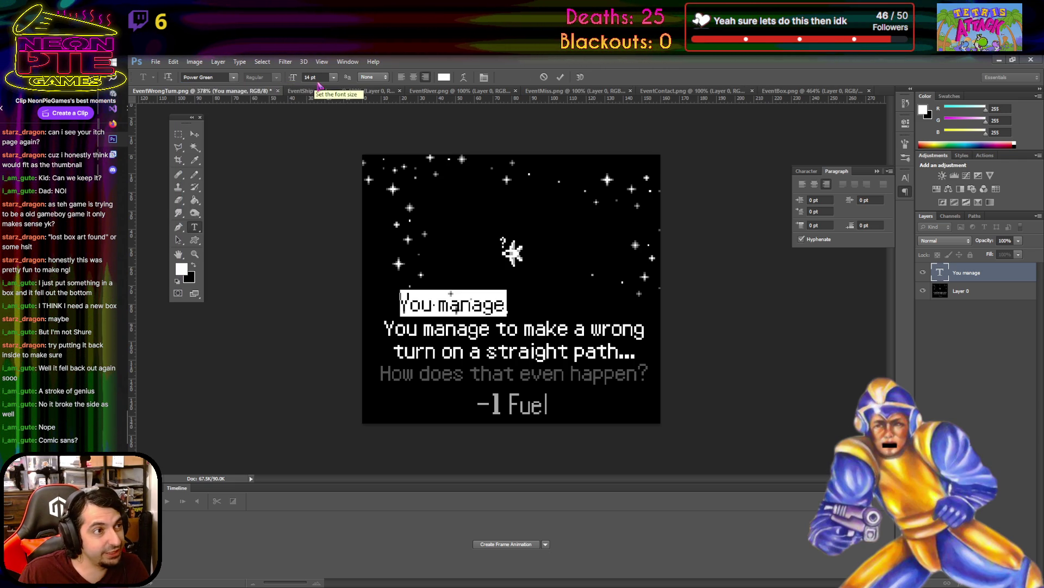
left_click(994, 293)
left_click(1003, 276)
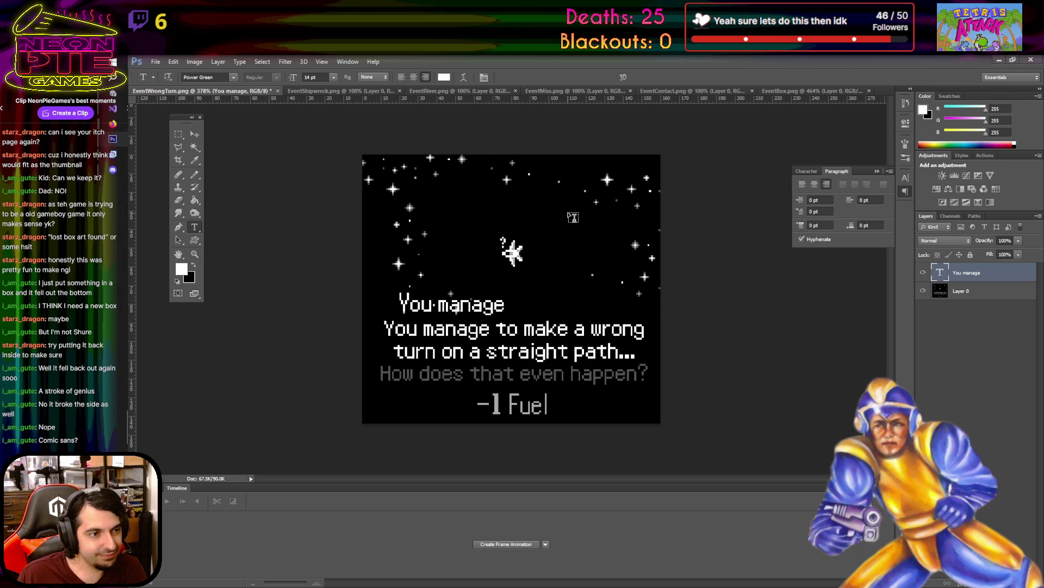
left_click(195, 135)
mouse_move(475, 308)
left_mouse_down()
mouse_move(623, 343)
mouse_move(586, 288)
mouse_move(596, 290)
left_mouse_up()
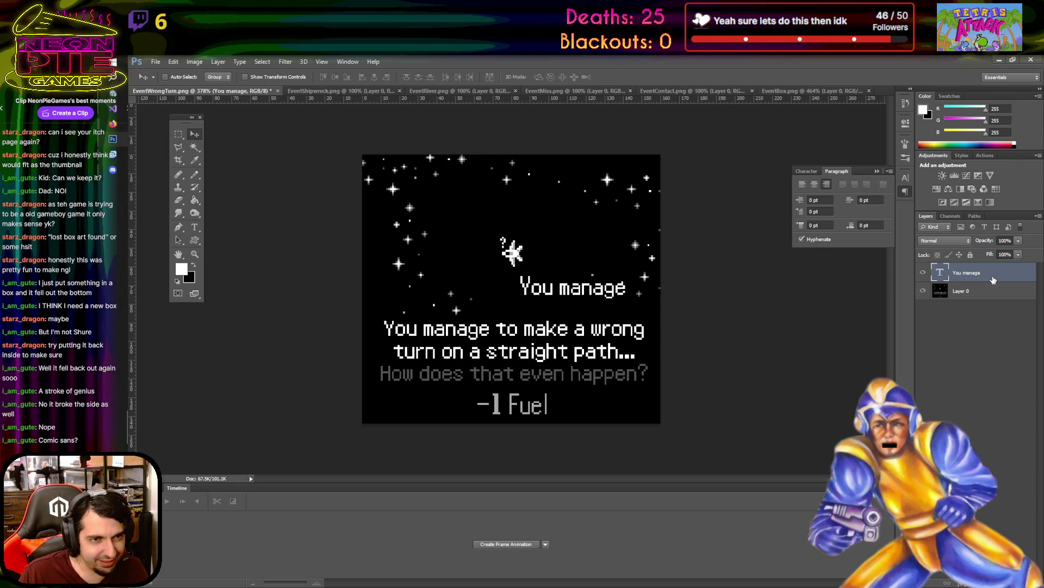
- Delete the You manage layer and bring up the EventShipwreck card, zoomed in
key("Delete")
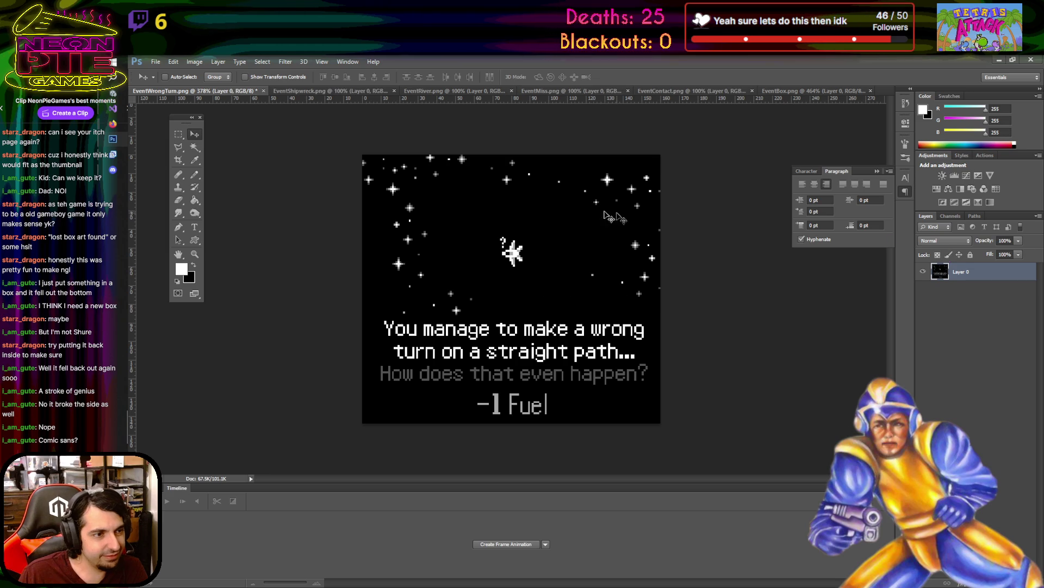
left_click(338, 91)
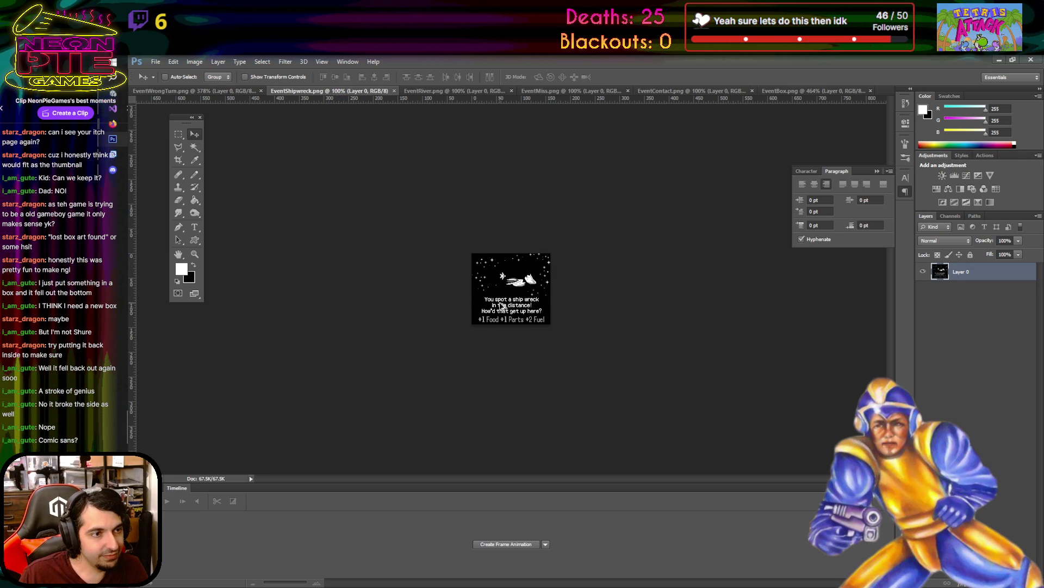
scroll(502, 307, "up", 3)
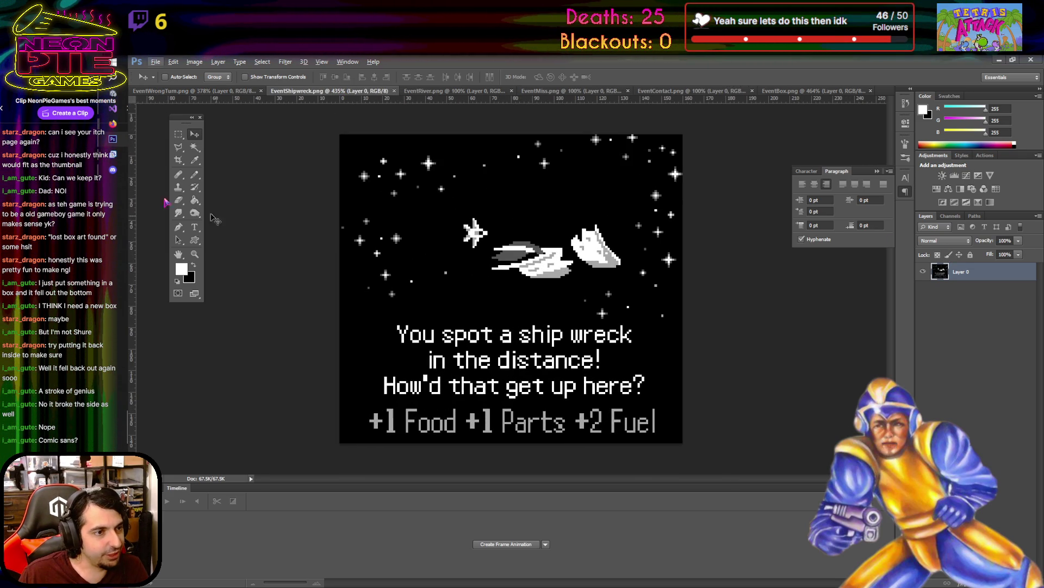
- Check the game code in Visual Studio, then minimize it back to Photoshop
left_click(113, 110)
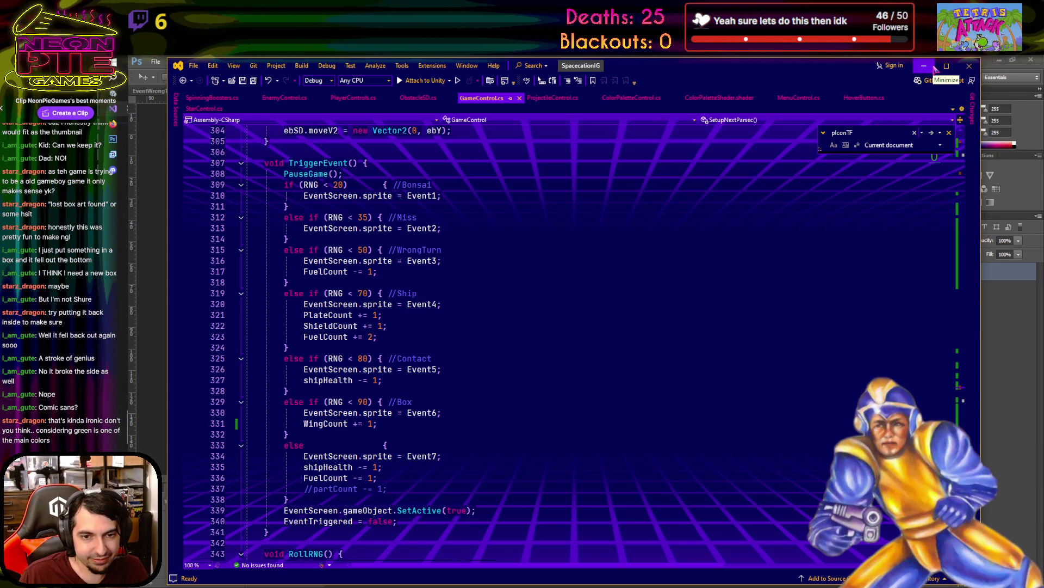
left_click(935, 68)
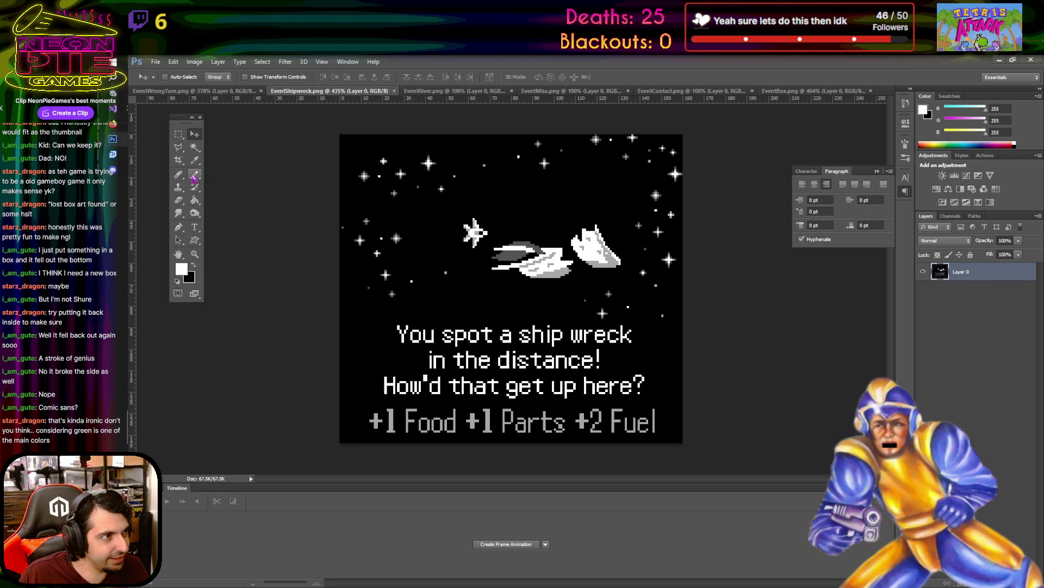
left_click(194, 227)
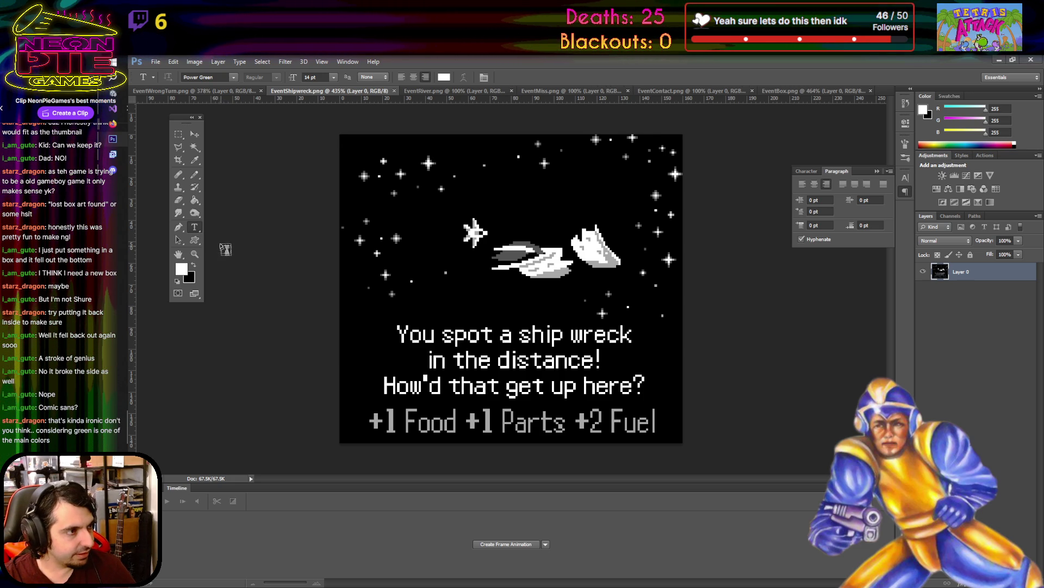
- Type '+1 Plate +1 Shield' on the shipwreck card and move it above the description
left_click(443, 408)
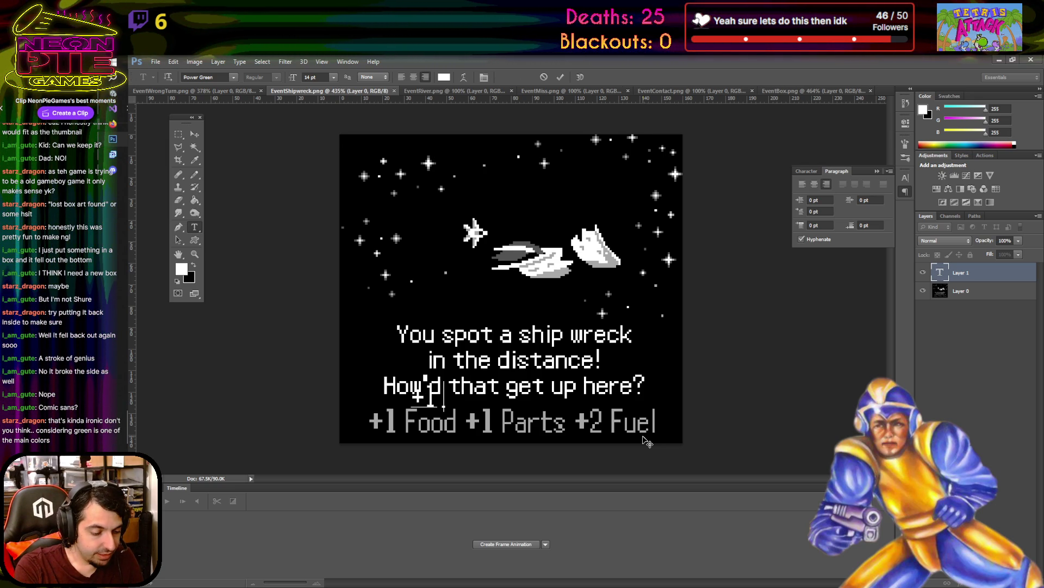
type("+1 Plate")
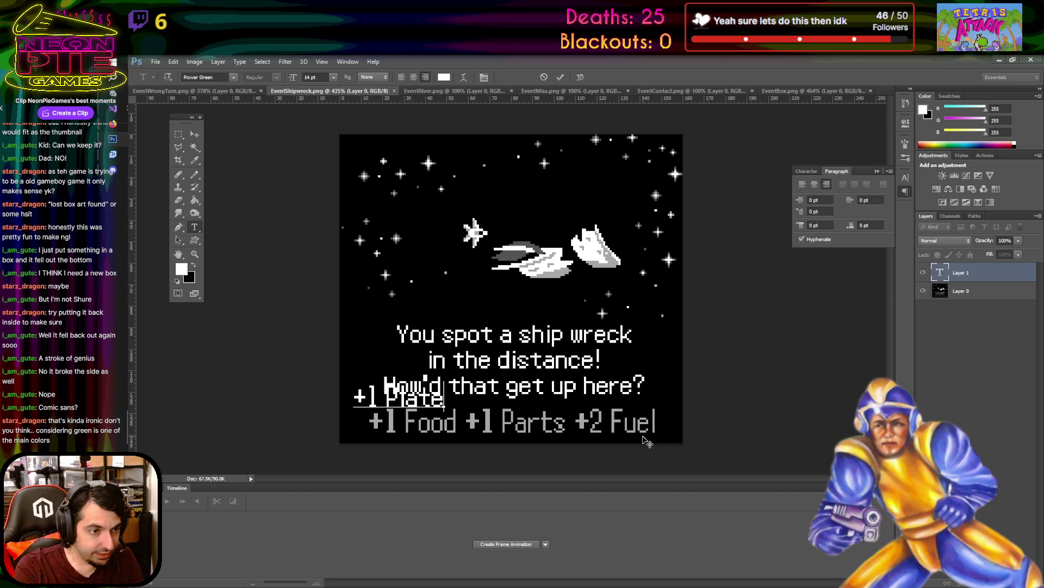
type(" +1")
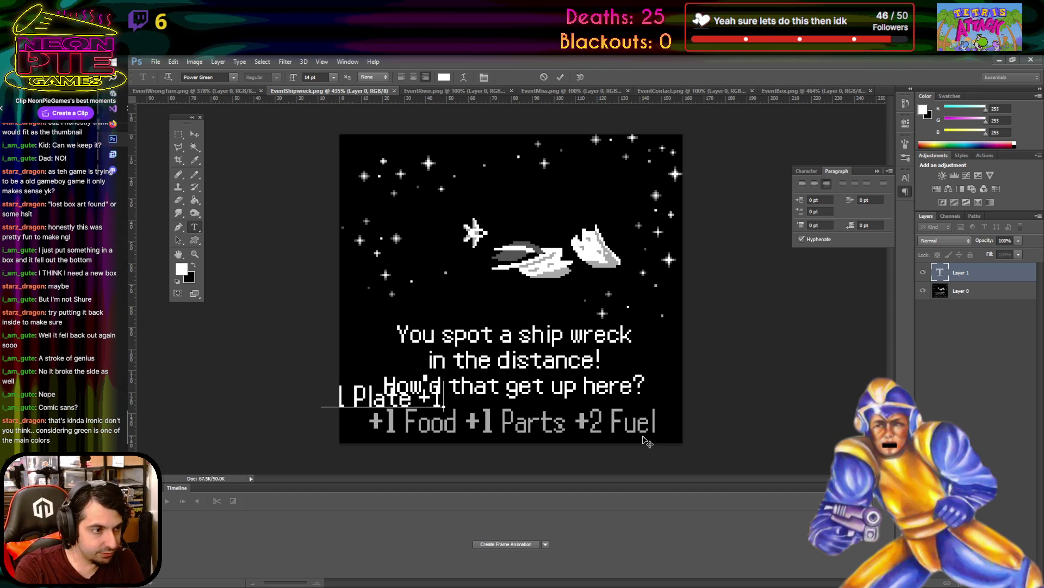
type(" Shield")
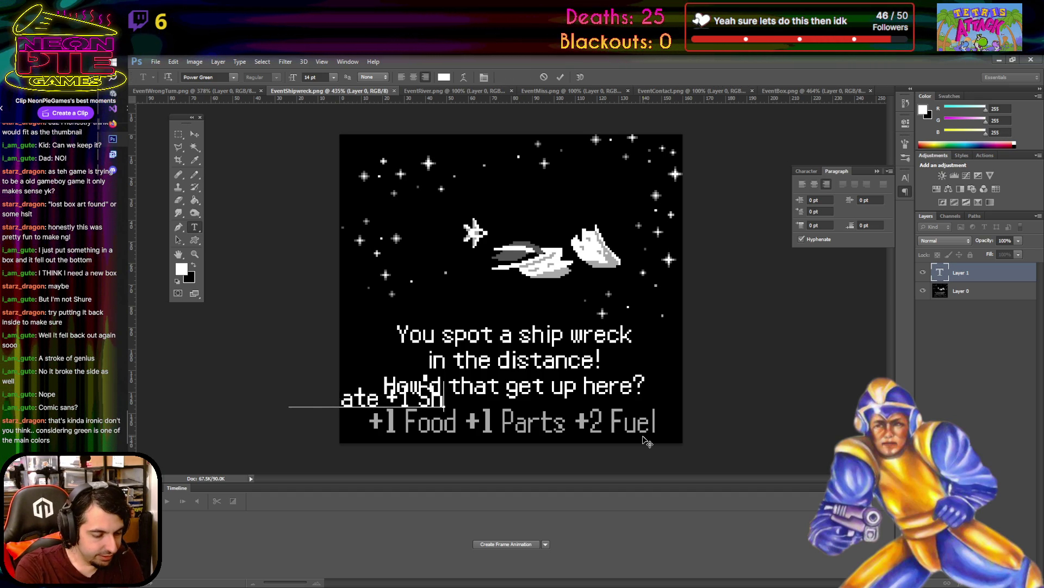
left_click(194, 133)
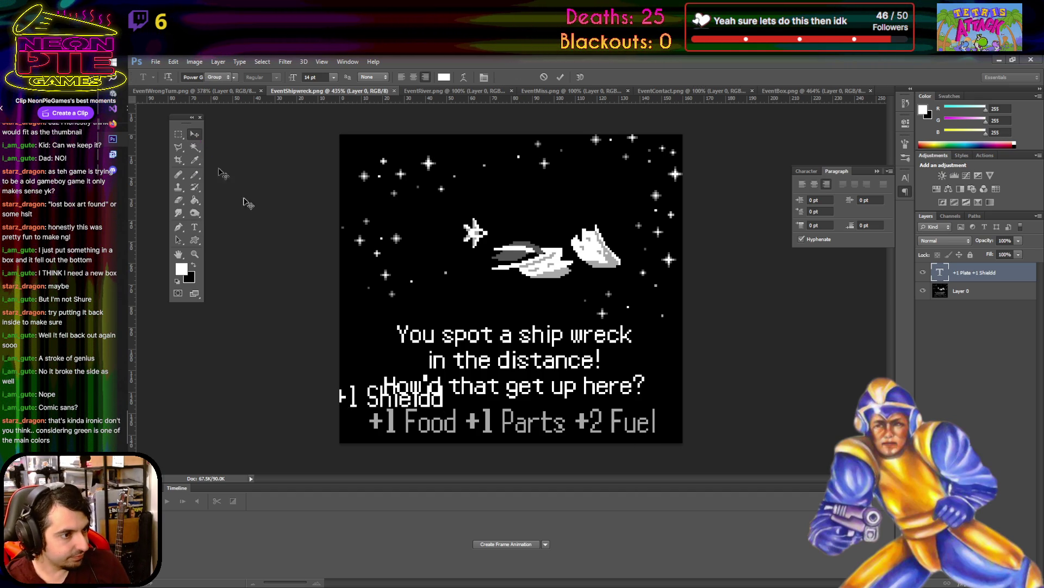
mouse_move(389, 403)
left_mouse_down()
mouse_move(454, 280)
mouse_move(544, 308)
mouse_move(527, 301)
left_mouse_up()
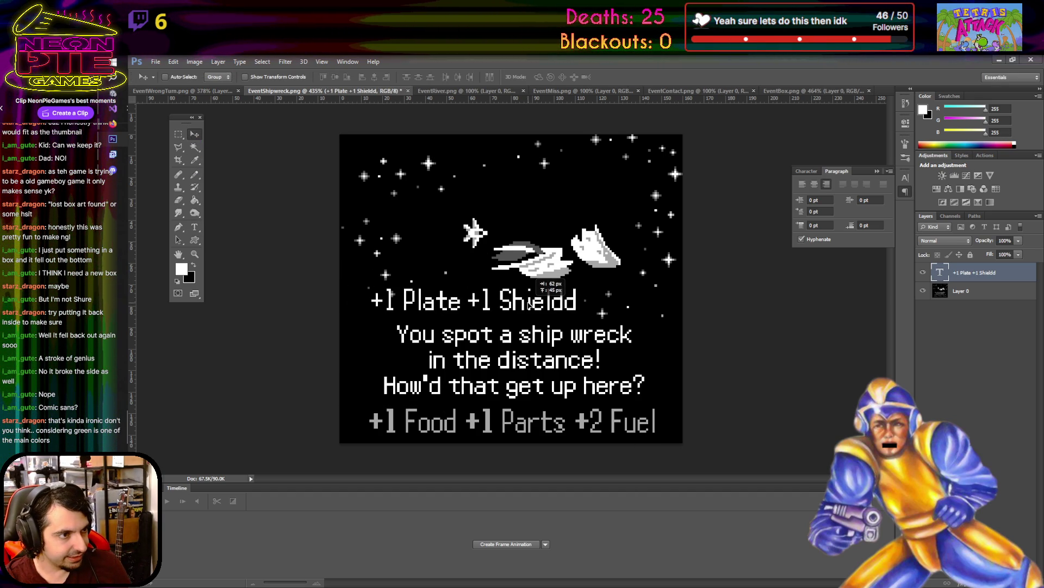
key("t")
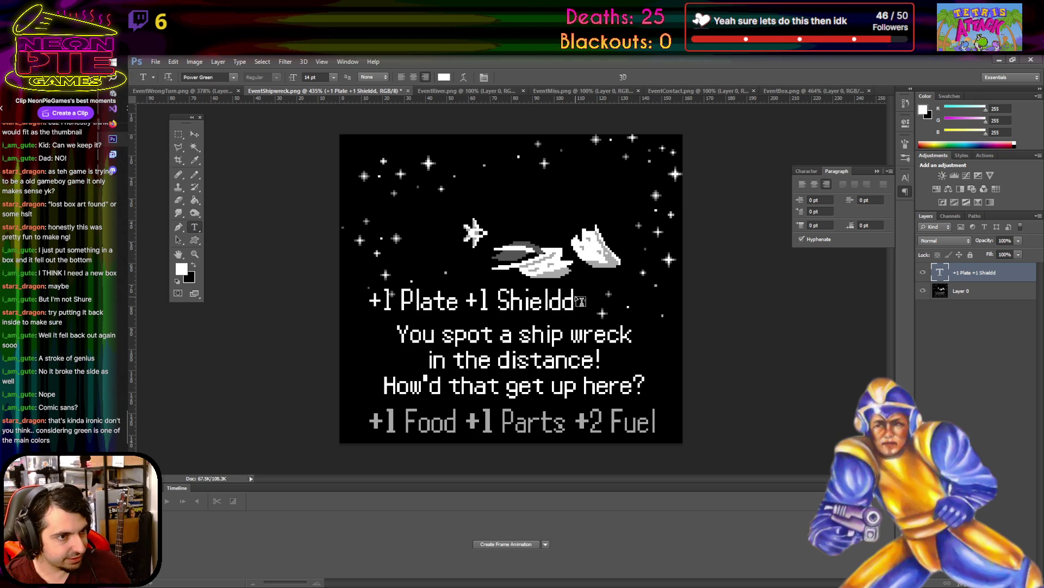
- Delete the stray empty text layer and remove the extra 'd' from 'Shieldd'
left_click(580, 301)
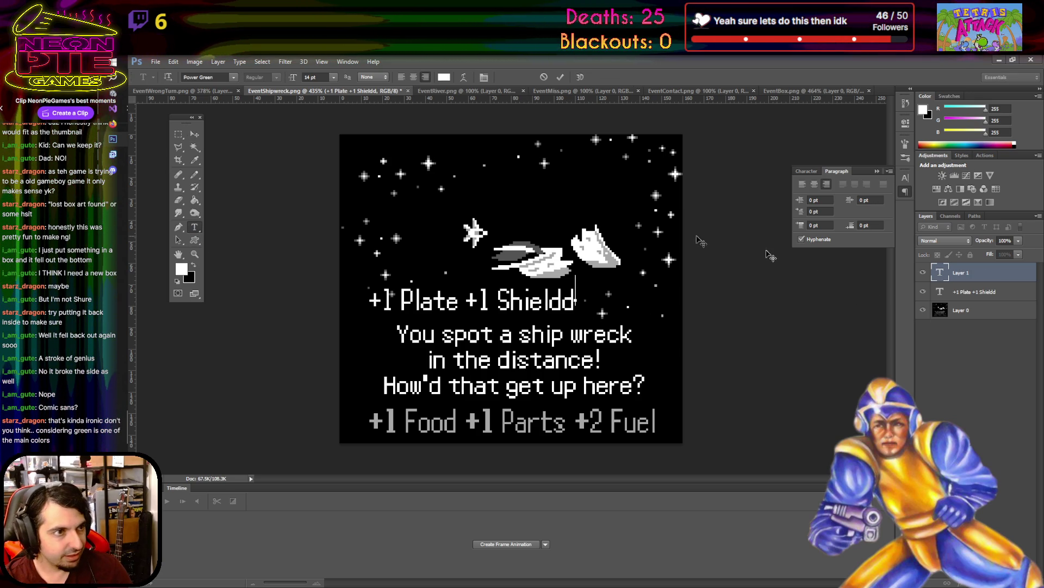
left_click(985, 292)
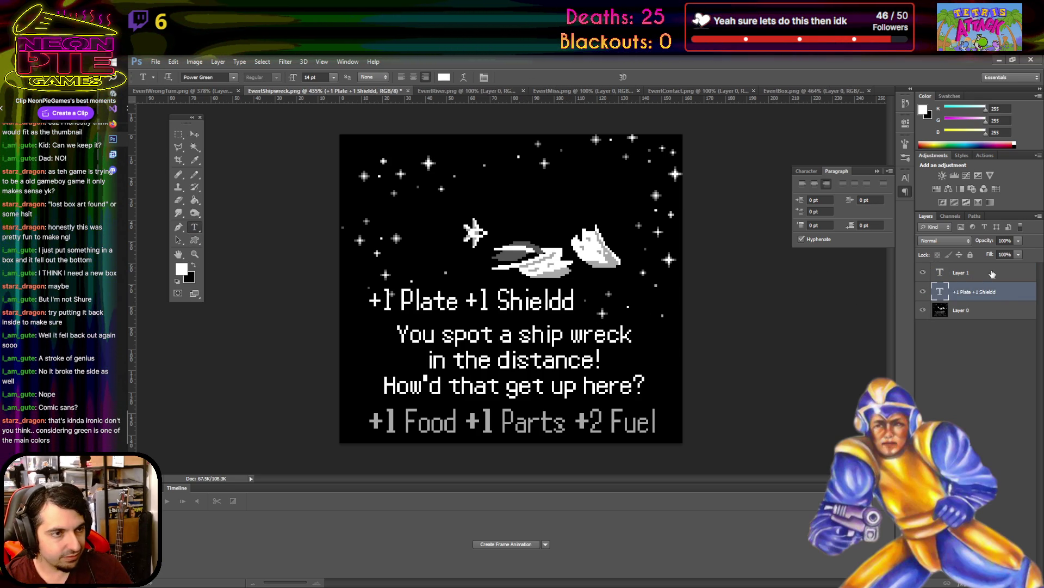
left_click(993, 274)
key("Delete")
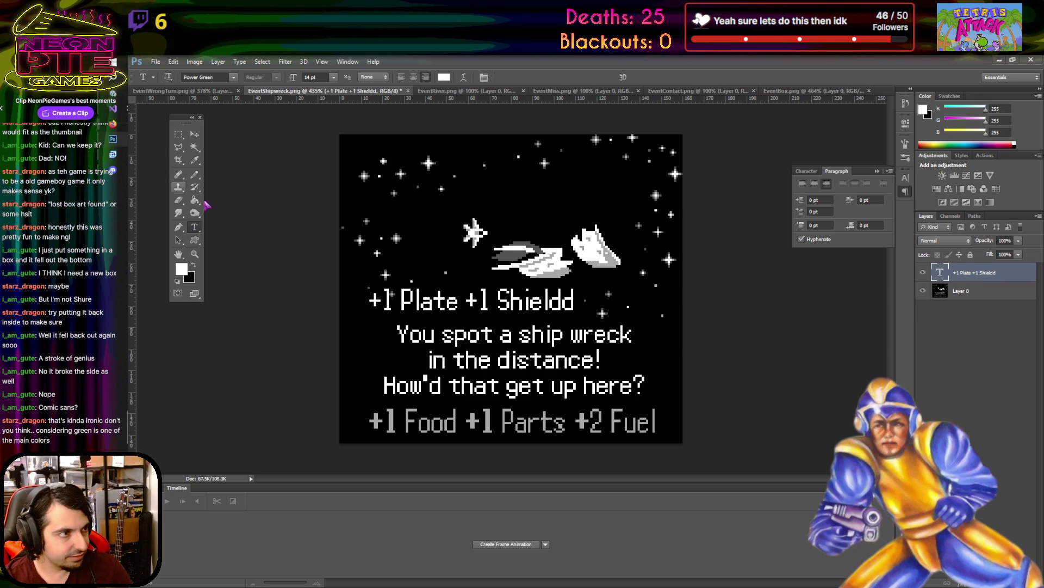
left_click(568, 301)
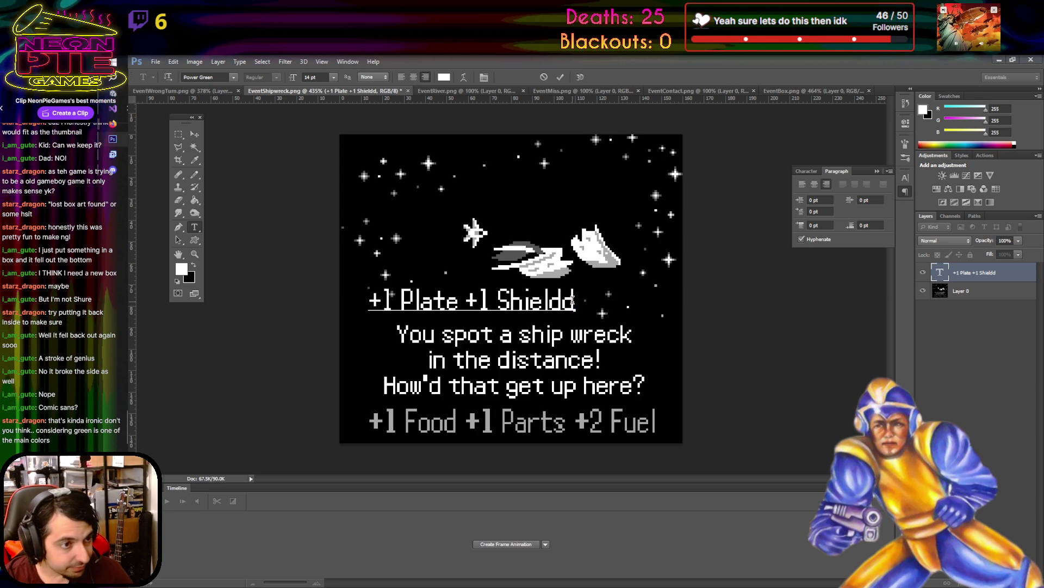
key("BackSpace")
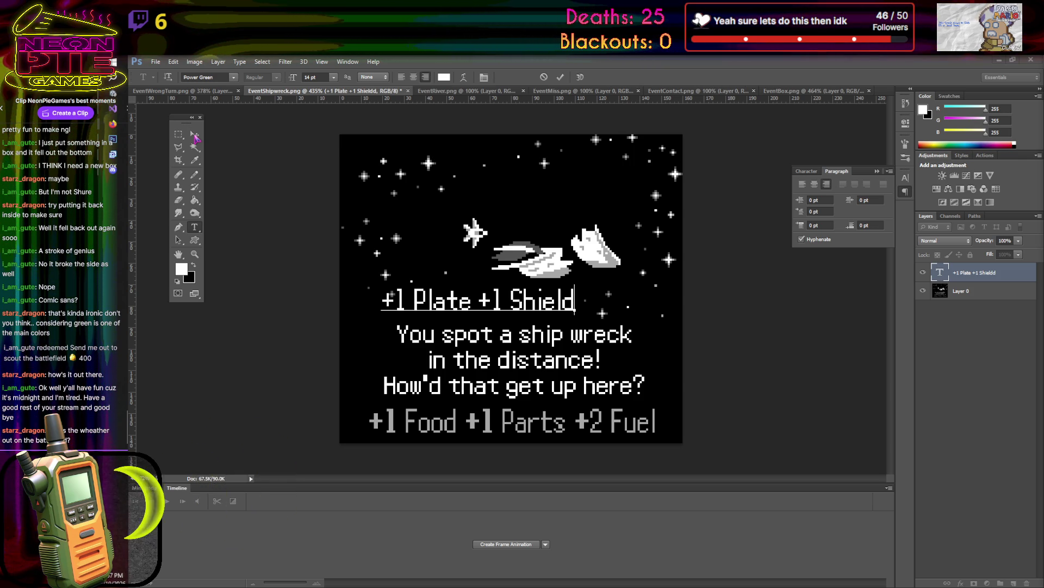
- Commit the corrected '+1 Plate +1 Shield' text layer
left_click(195, 136)
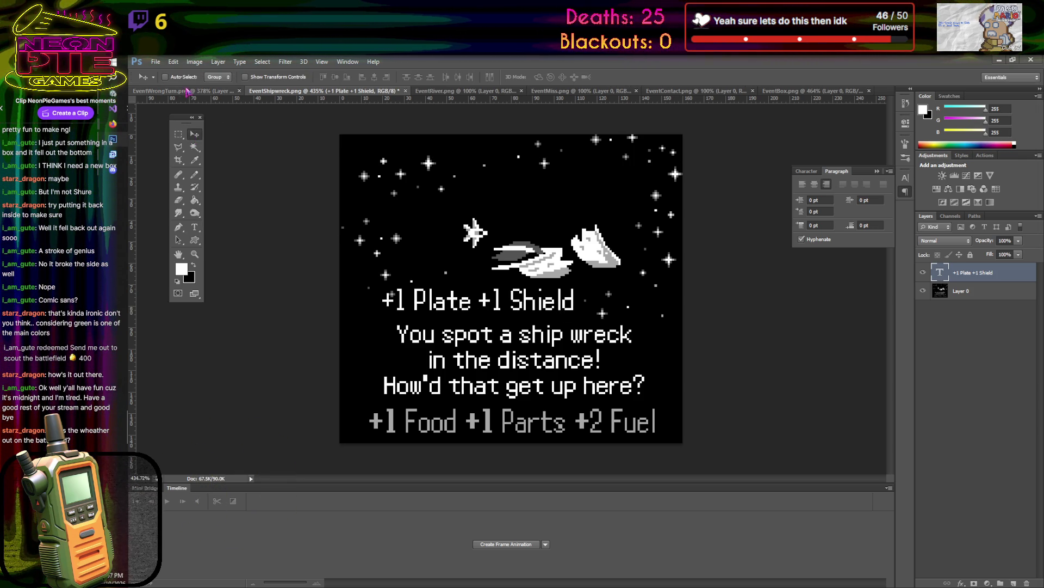
- Free-transform the +1 Plate +1 Shield text onto the bottom reward line and stretch it taller
left_click(173, 61)
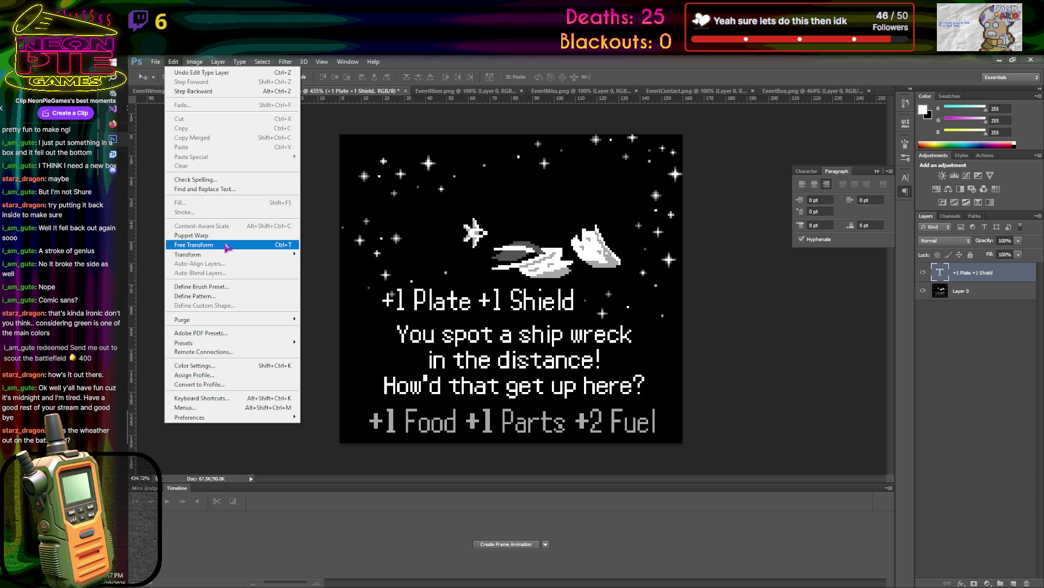
left_click(227, 244)
left_click_drag(529, 300, 617, 422)
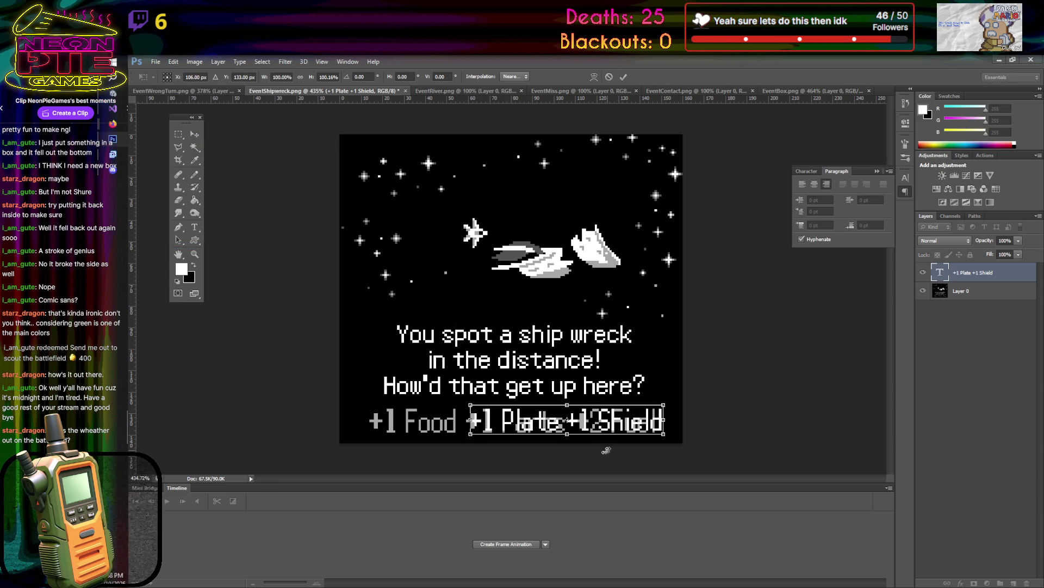
scroll(539, 451, "up", 2)
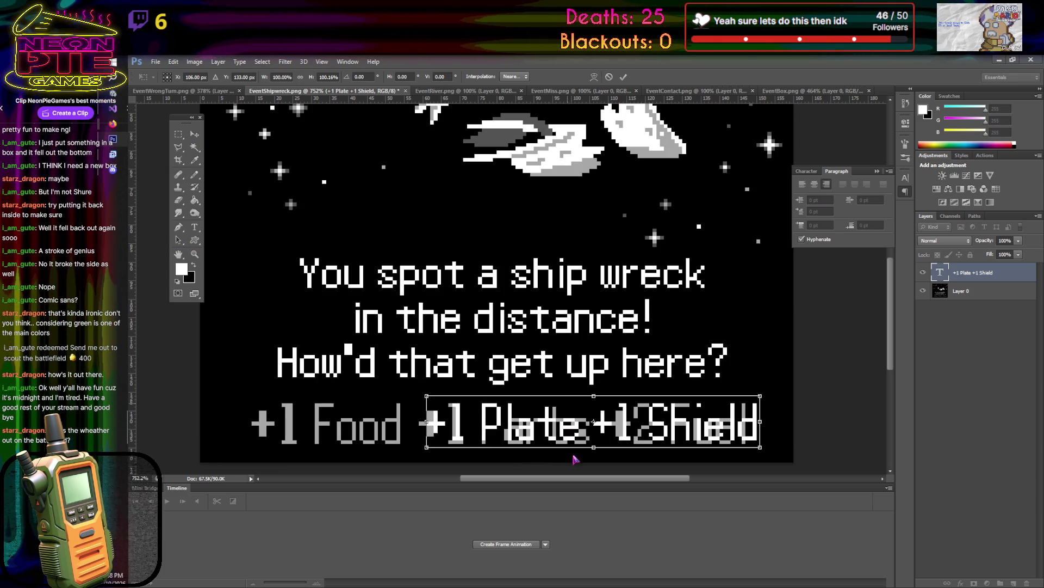
left_click_drag(594, 448, 607, 446)
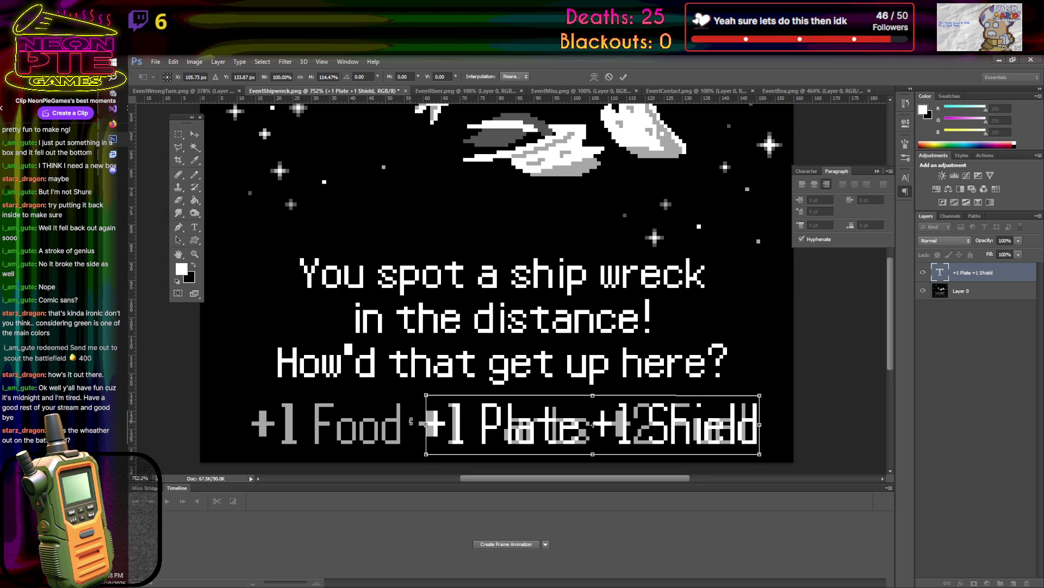
mouse_move(424, 425)
left_mouse_down()
mouse_move(322, 430)
mouse_move(426, 428)
left_mouse_up()
left_click_drag(570, 427, 546, 421)
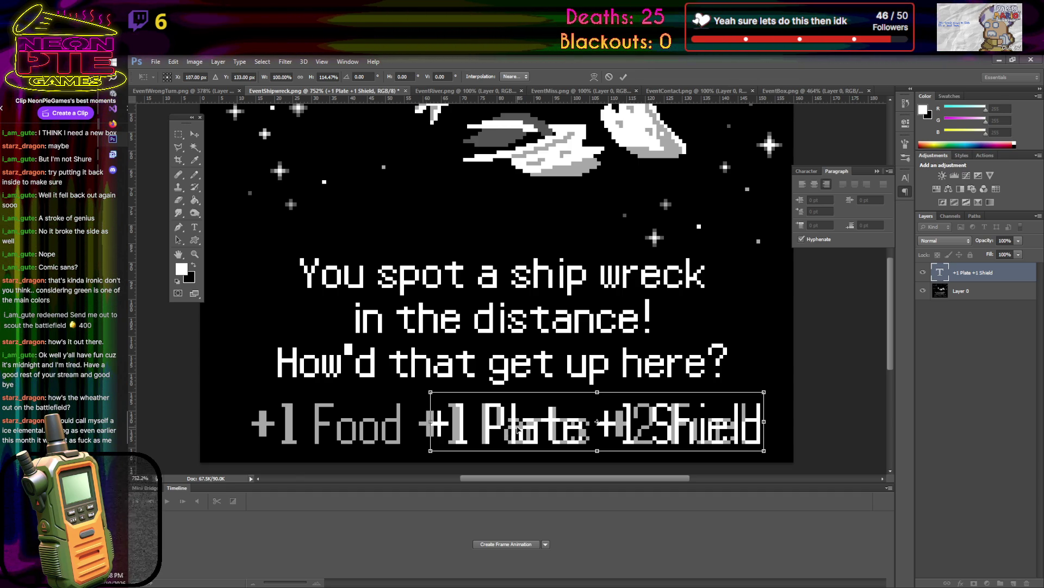
left_click_drag(518, 428, 511, 428)
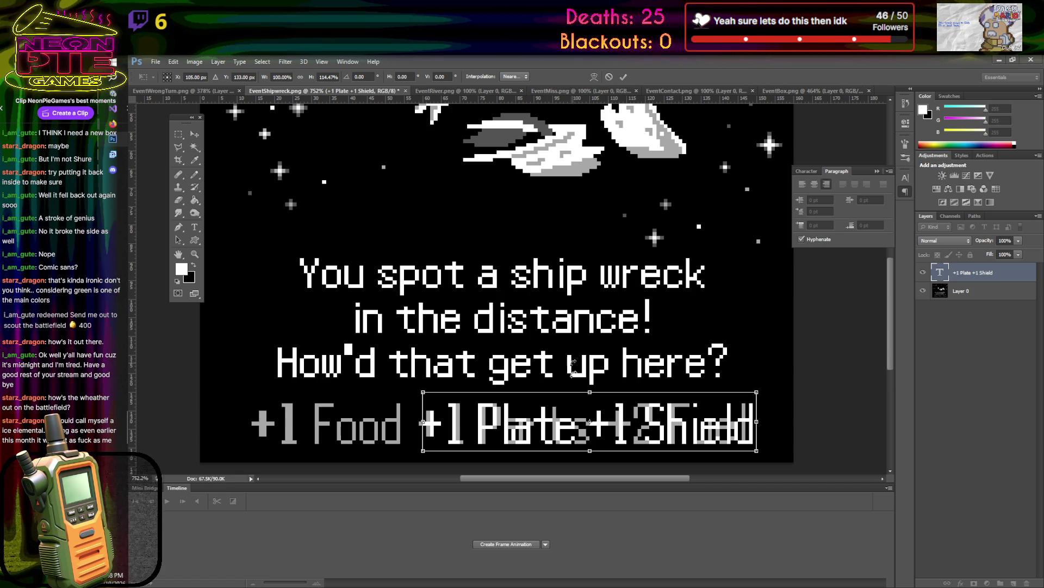
left_click_drag(571, 418, 566, 417)
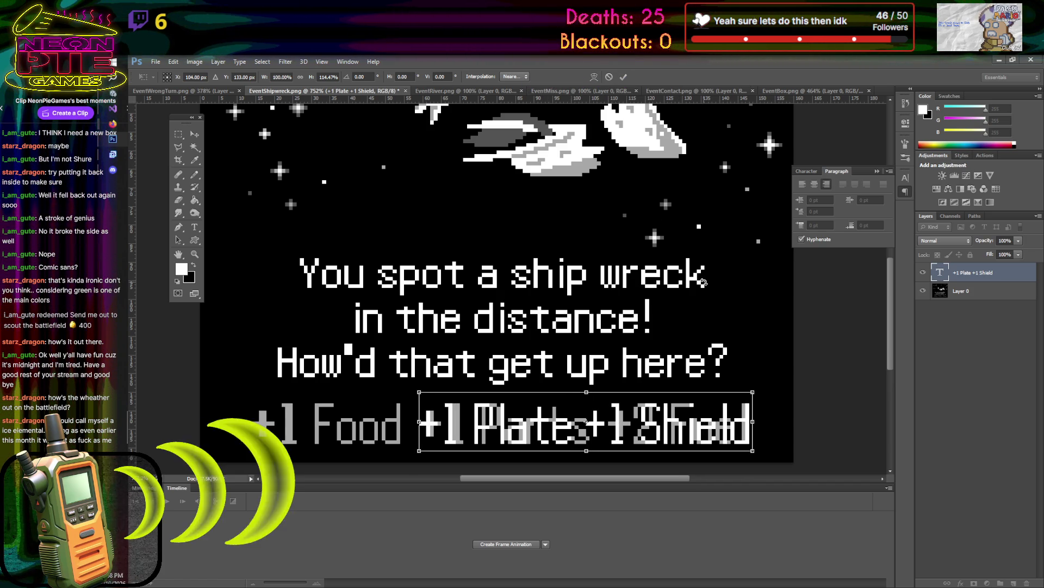
left_click(623, 76)
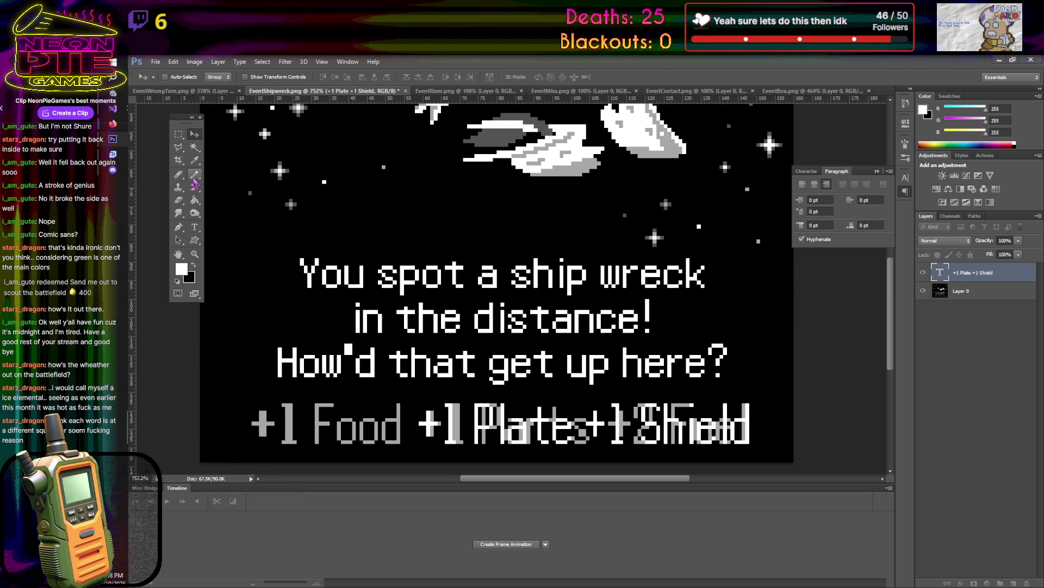
- Recolour the +1 Plate +1 Shield text with the grey sampled from +1 Food
left_click(194, 227)
left_click_drag(419, 424, 753, 424)
left_click(195, 159)
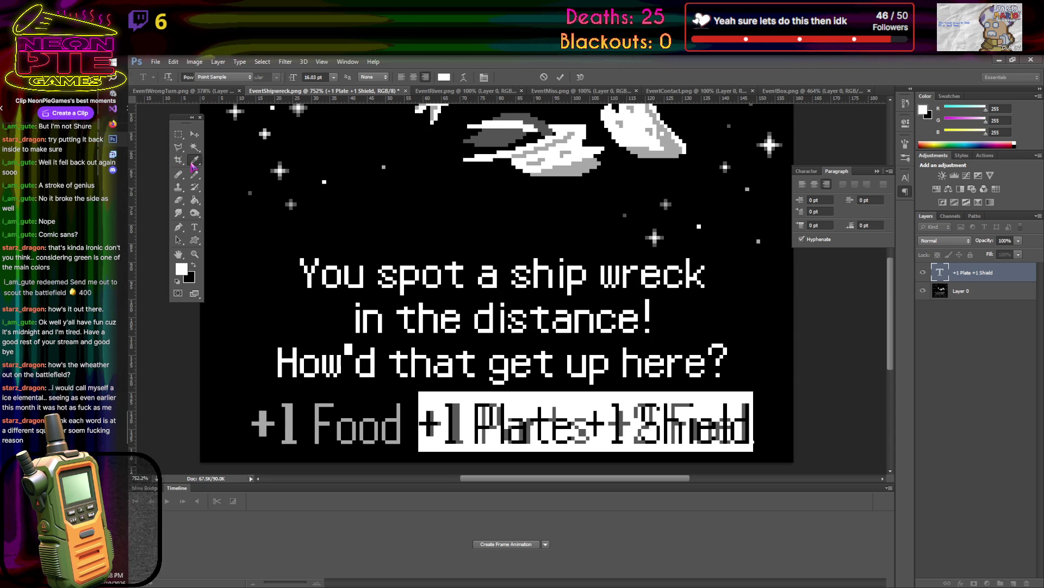
left_click(293, 425)
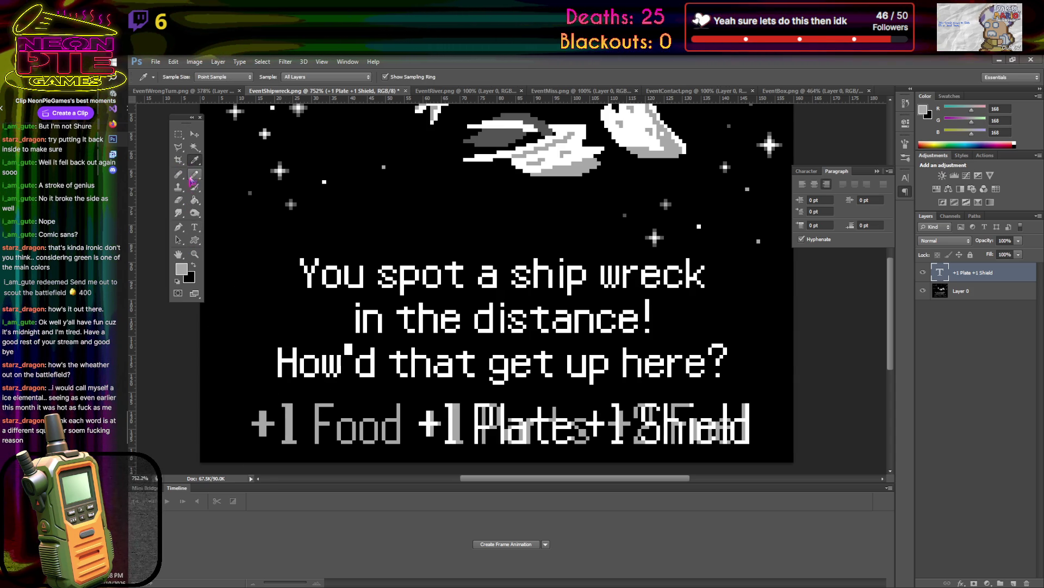
left_click(194, 227)
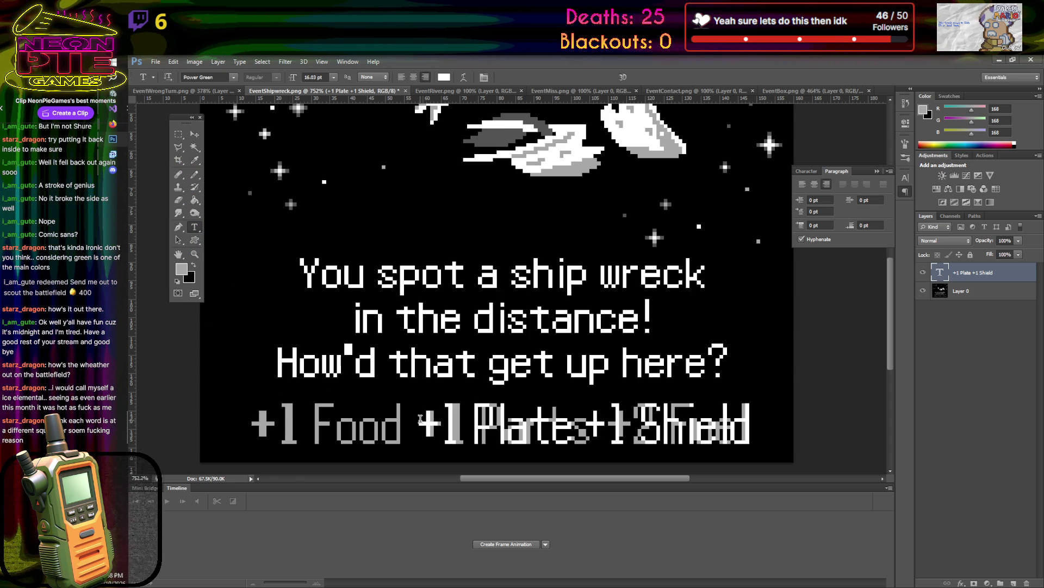
left_click(421, 419)
key("ctrl+a")
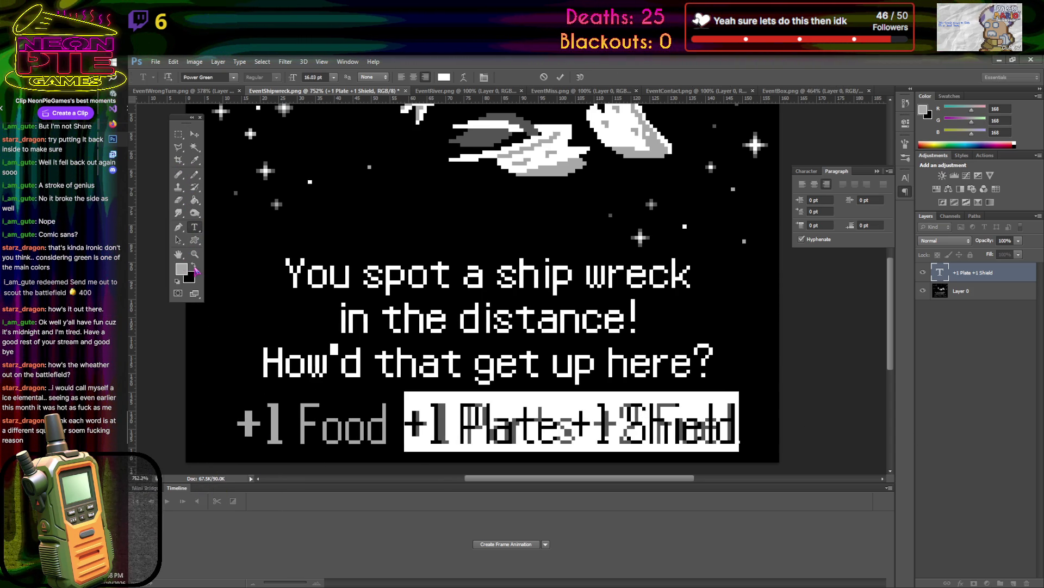
key("alt+BackSpace")
left_click(958, 291)
left_click(194, 174)
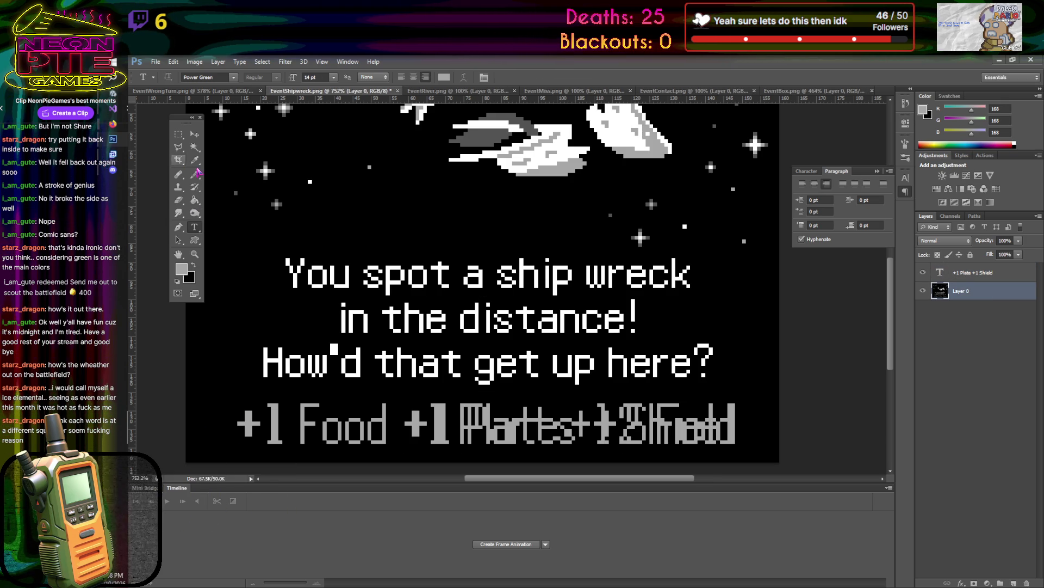
- Paint out the old reward lettering with a black size-15 pencil, leaving '+1 Food +1 Plate +1 Shield'
left_click(195, 266)
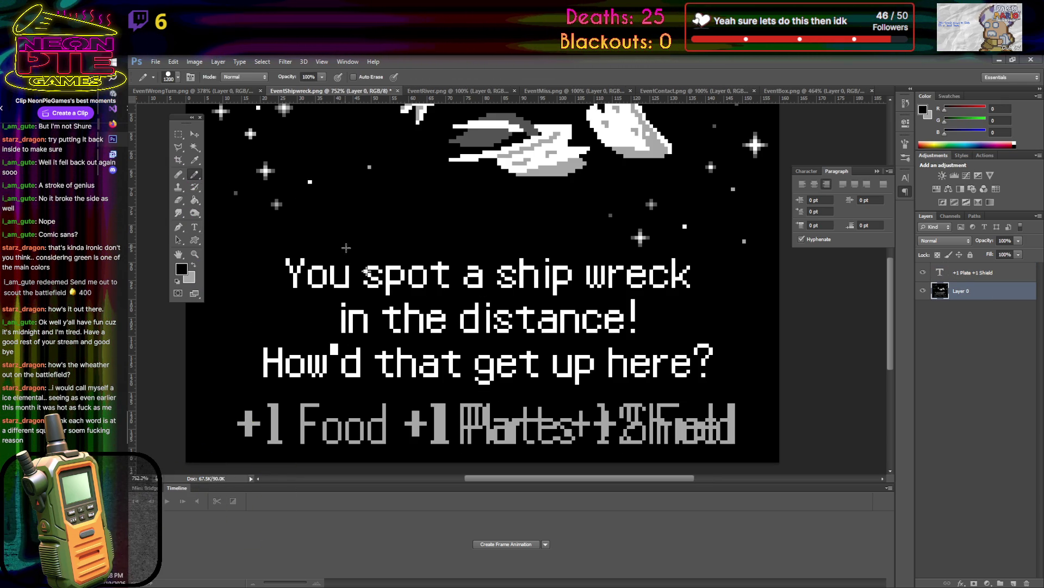
key("bracketleft")
key("bracketleft")
key("bracketleft")
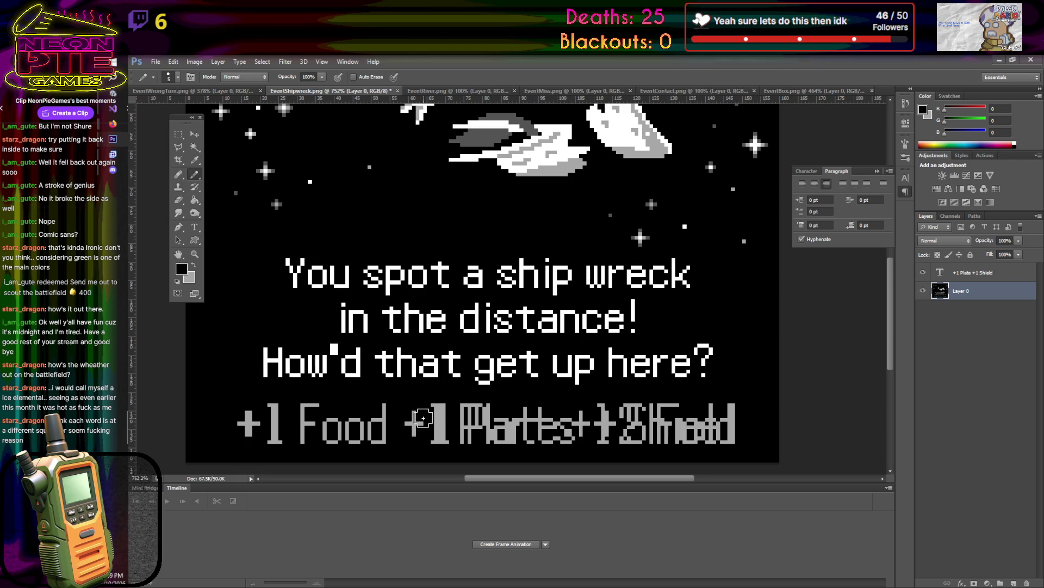
key("bracketright")
key("bracketright")
key("bracketright")
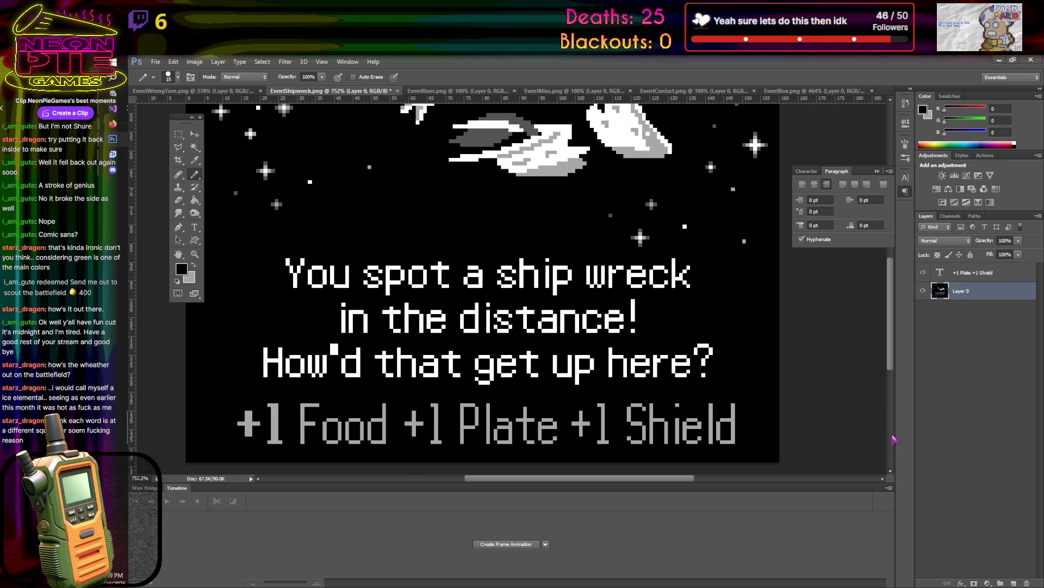
scroll(789, 397, "down", 5)
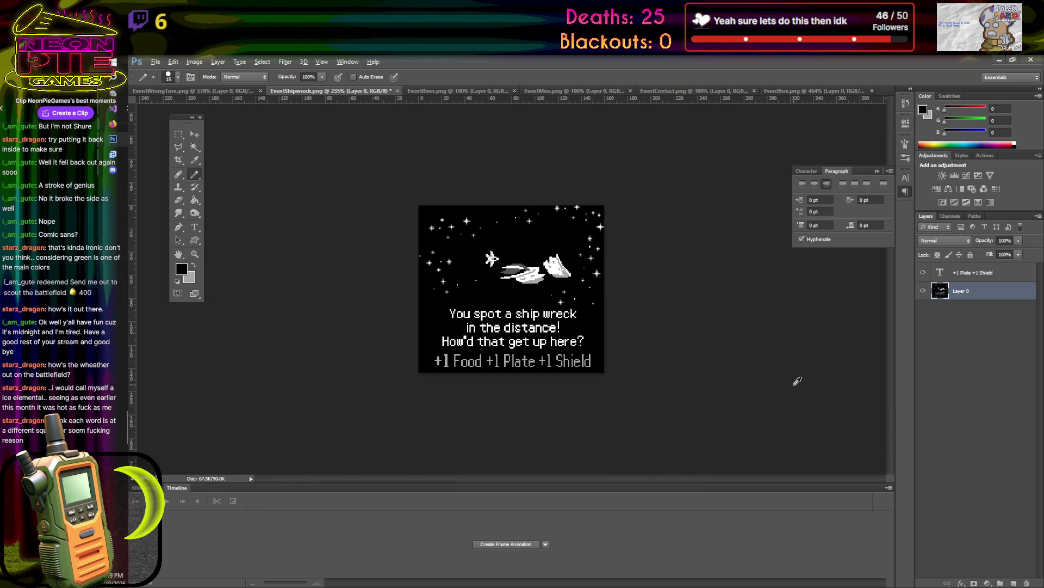
scroll(716, 374, "up", 2)
scroll(716, 375, "up", 1)
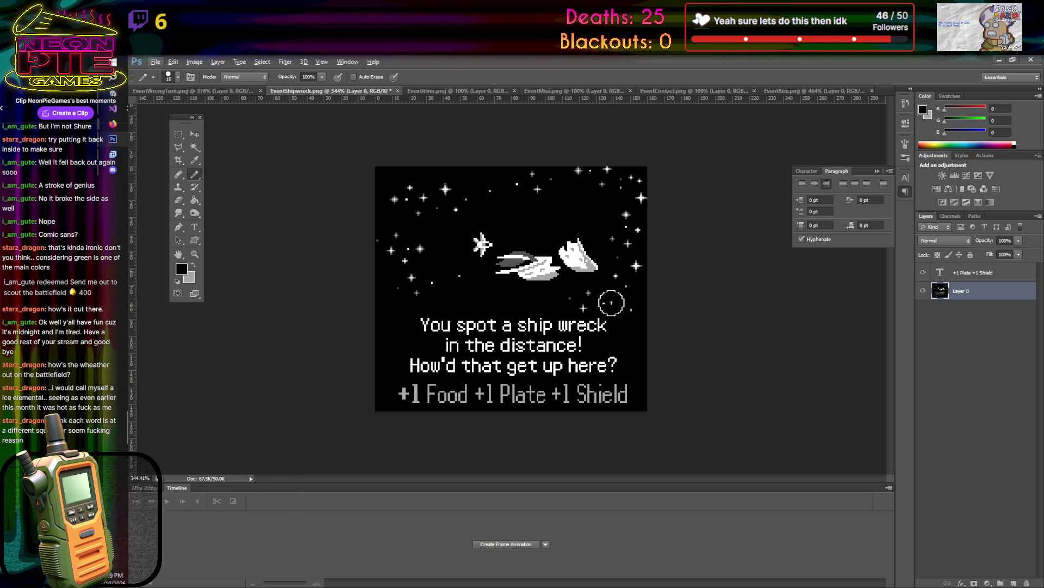
- Save the card as a PNG over EventShipwreck.png, accepting the compression settings
left_click(156, 62)
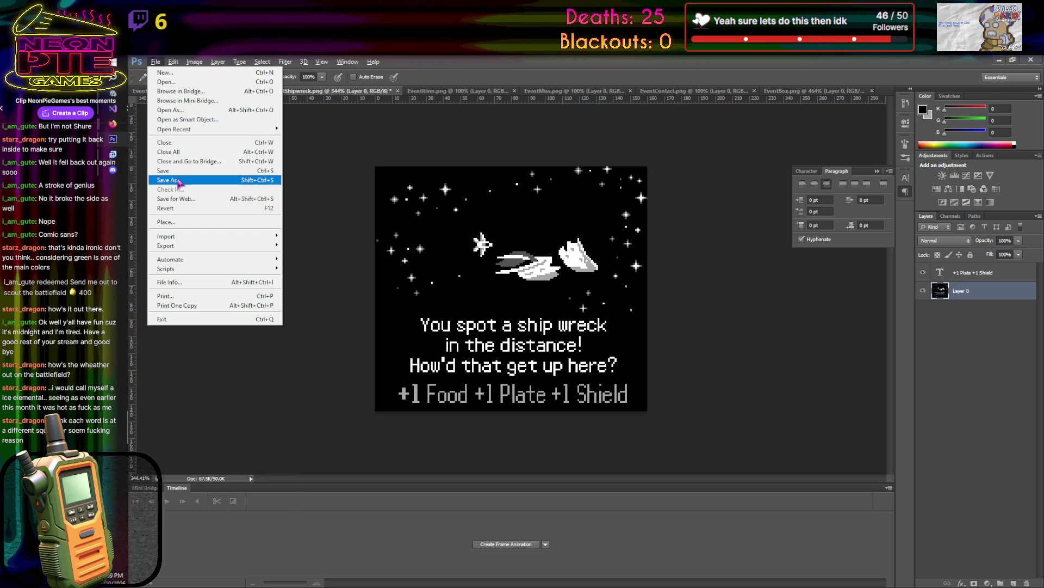
left_click(164, 182)
left_click(598, 404)
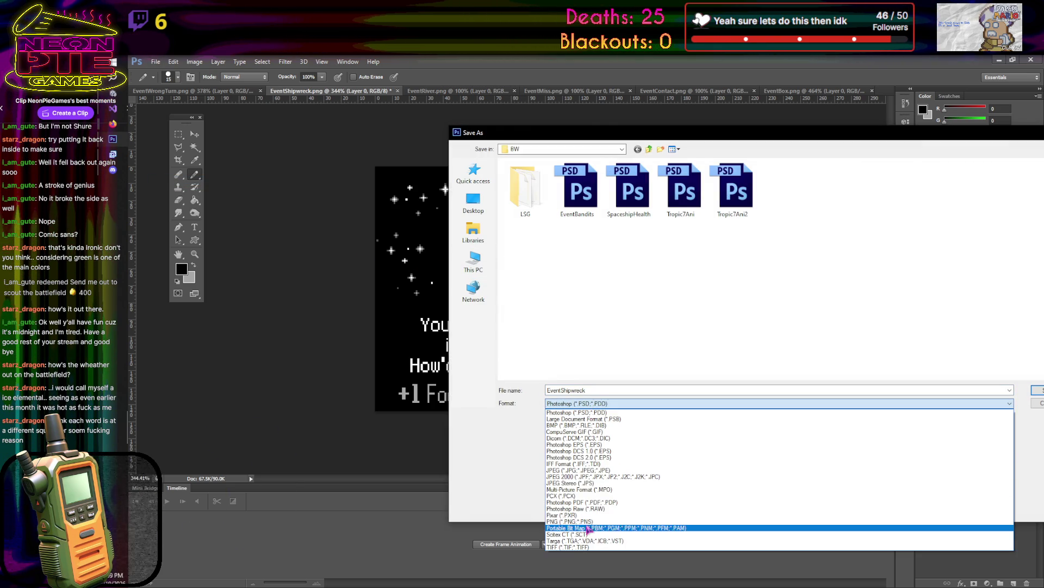
left_click(598, 527)
scroll(699, 325, "down", 2)
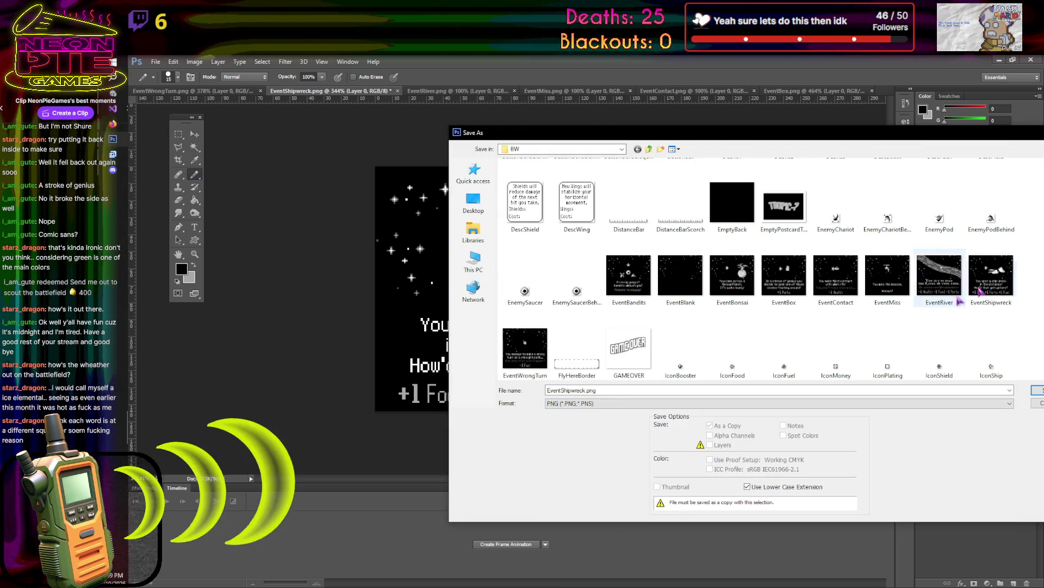
left_click(991, 274)
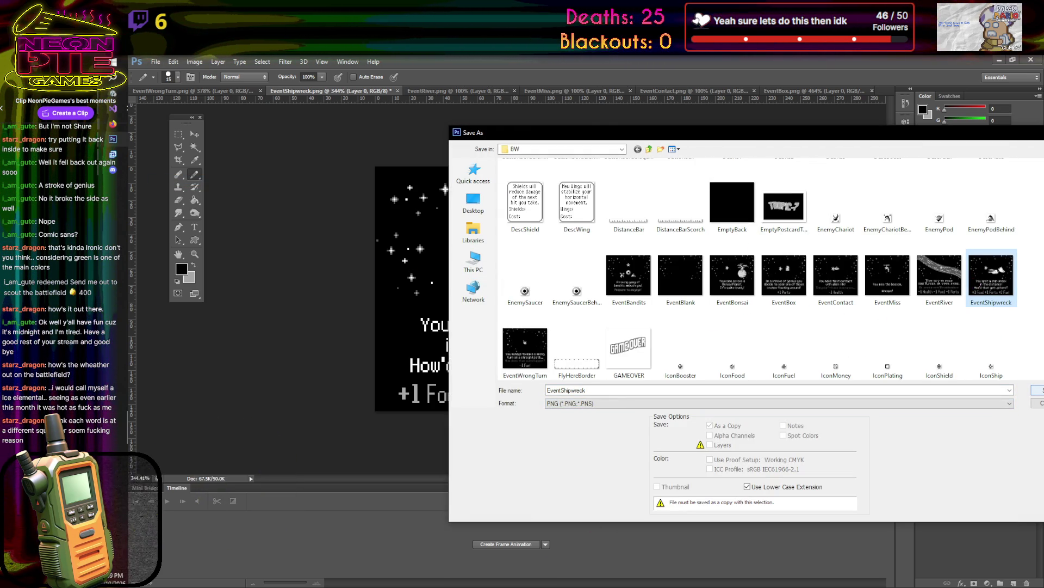
key("Return")
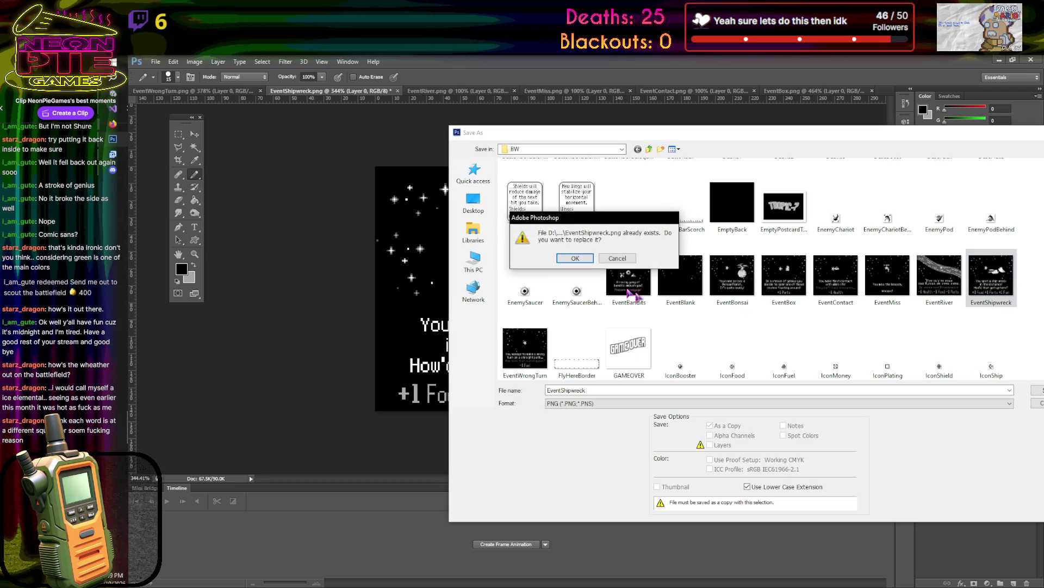
key("Return")
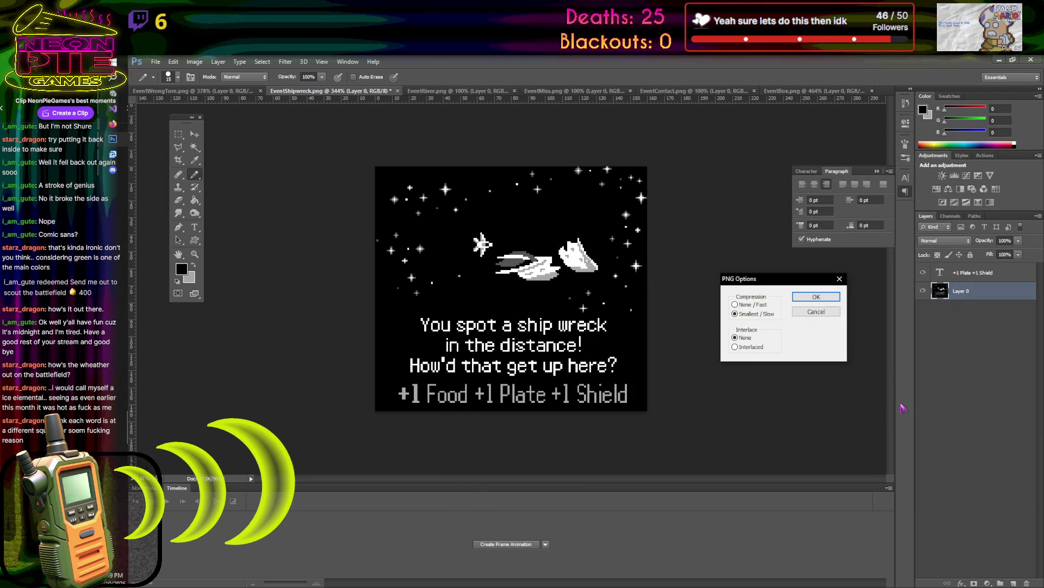
left_click(816, 296)
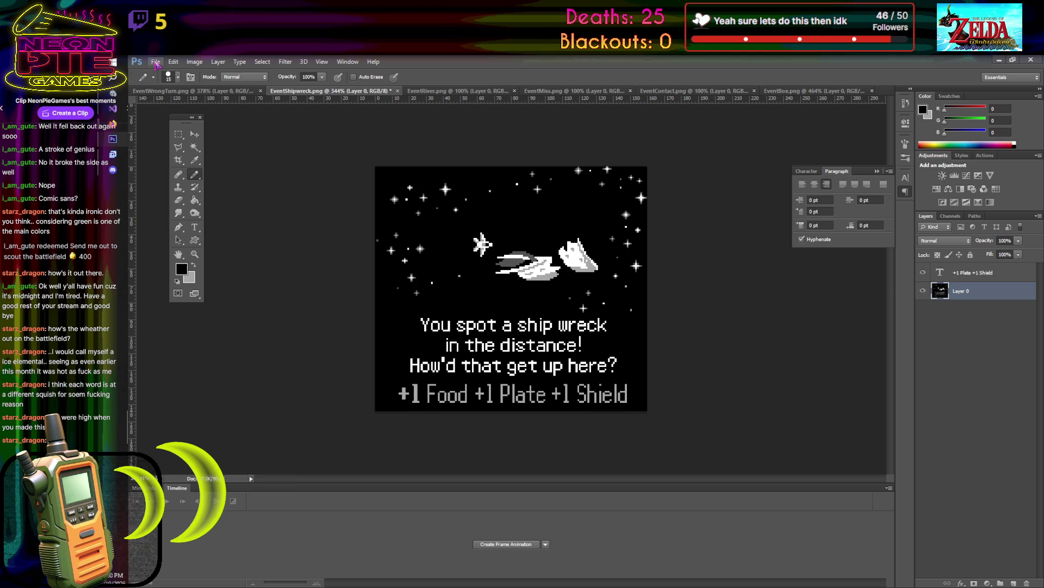
- Close the shipwreck card document without saving further changes
left_click(398, 90)
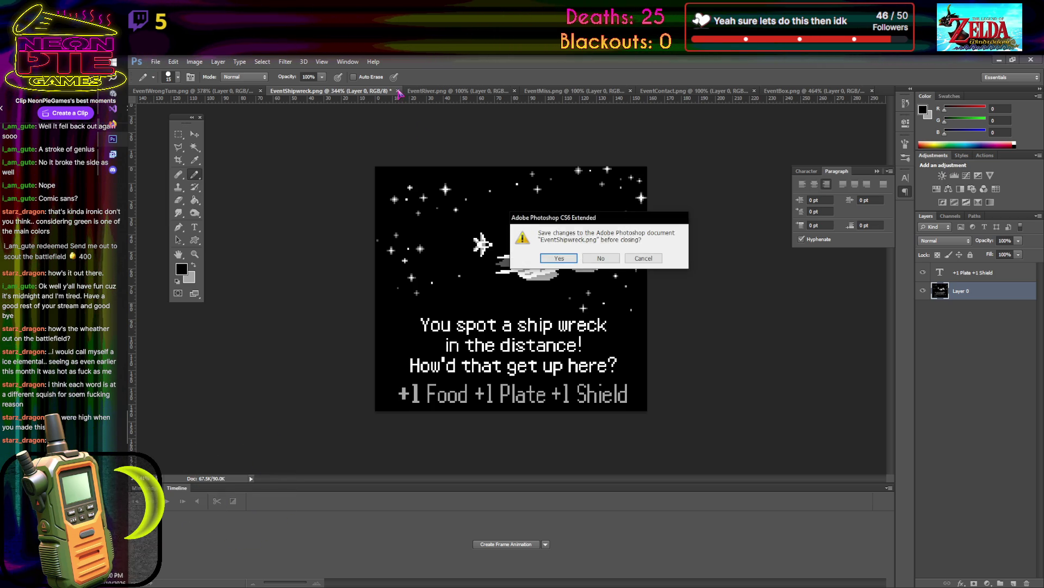
left_click(560, 259)
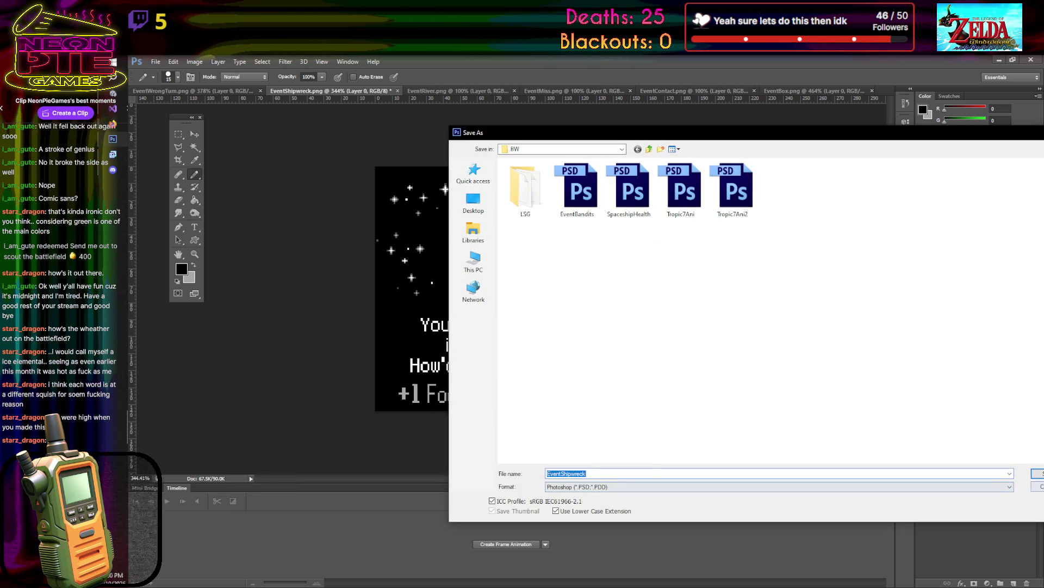
key("Escape")
left_click(398, 92)
key("n")
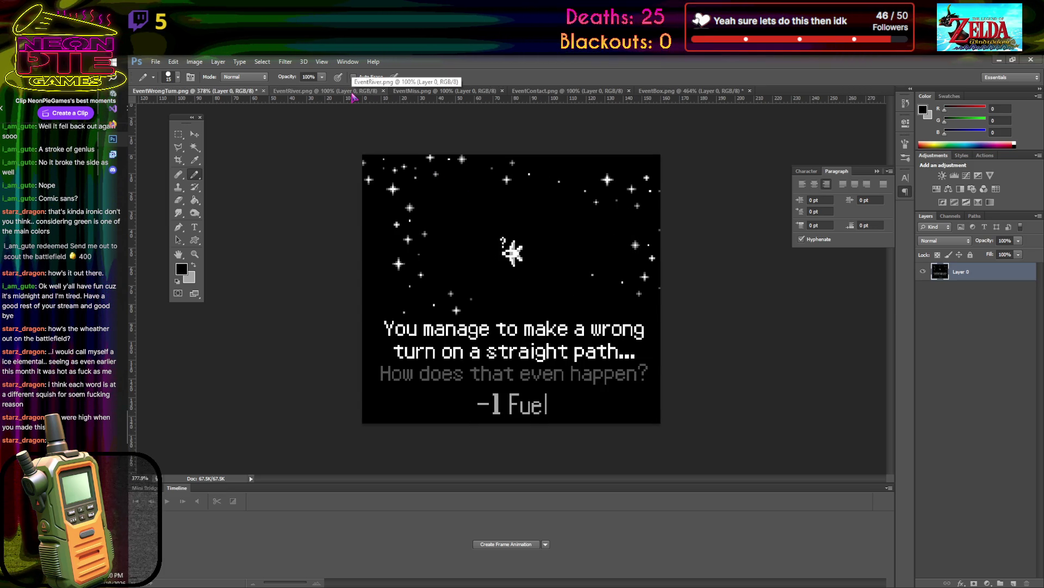
- Close the wrong-turn card without saving, keeping the river card open
left_click(353, 92)
left_click(262, 92)
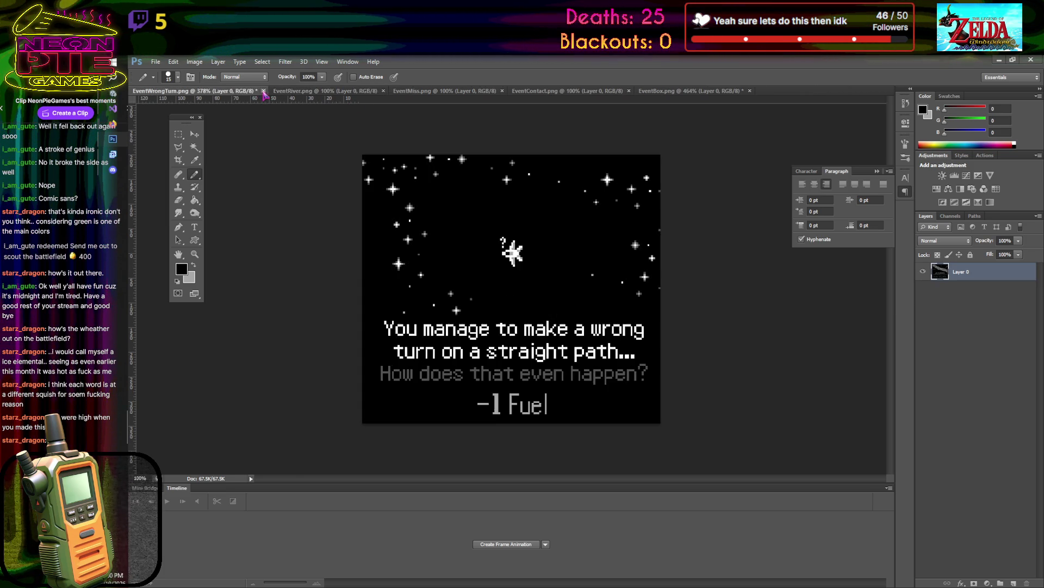
left_click(604, 257)
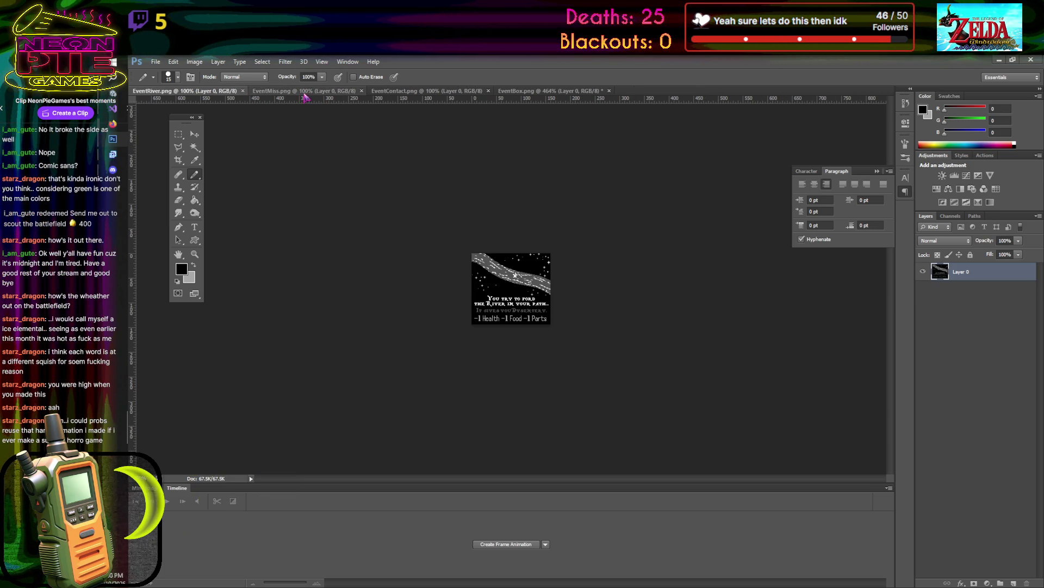
- Switch from Photoshop to the GameControl.cs script in Visual Studio
scroll(503, 282, "up", 5)
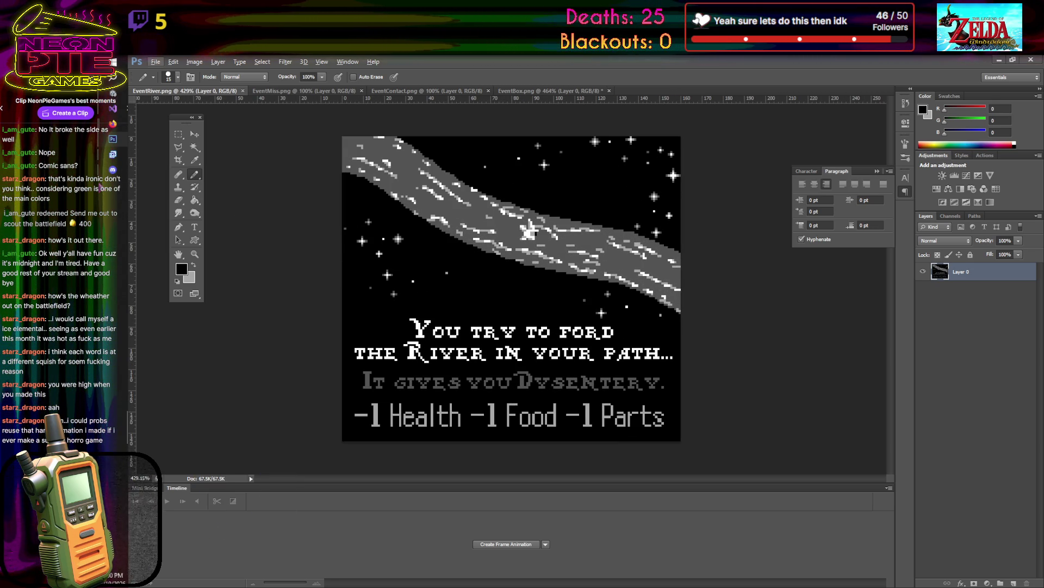
mouse_move(113, 172)
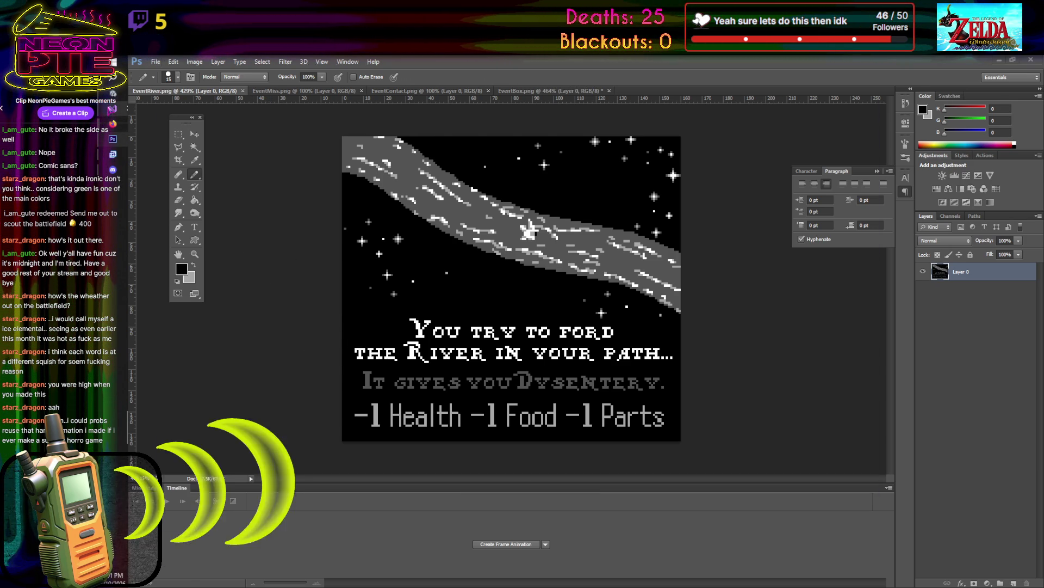
key("alt+Tab")
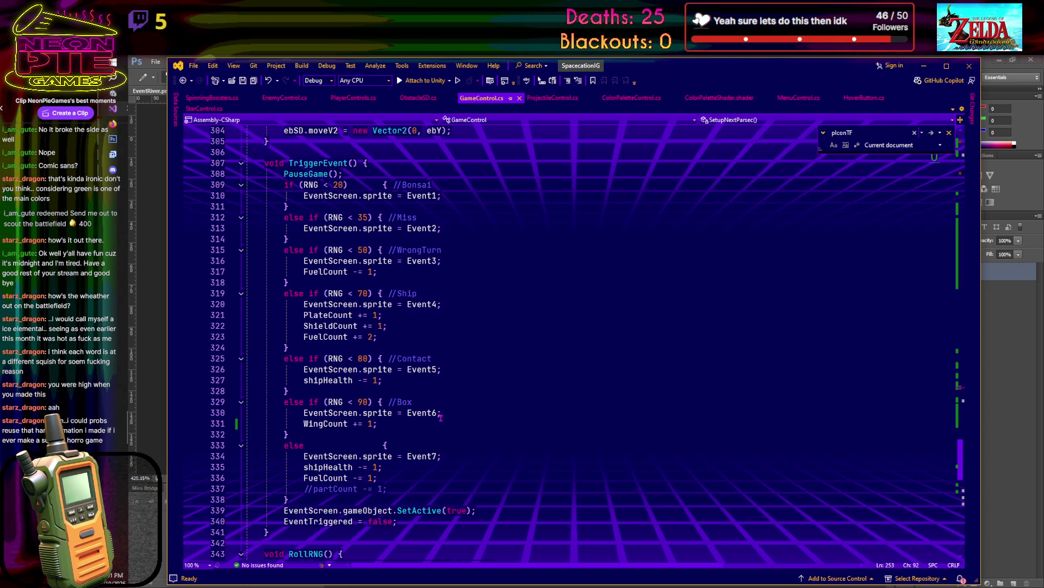
- Replace the commented-out partCount line in the final else branch with 'WingCount -= 1'
left_click(416, 445)
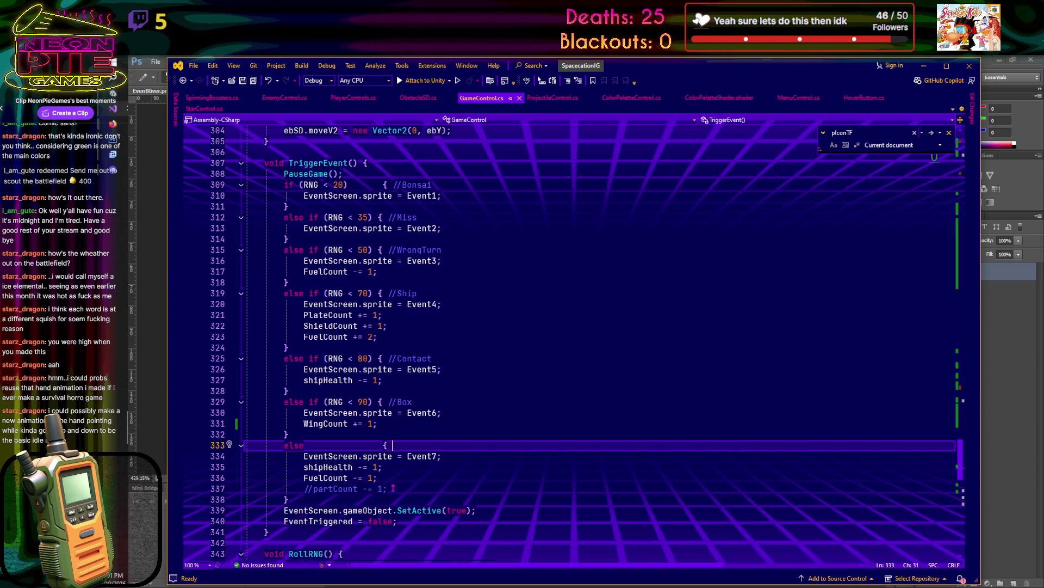
left_click(393, 488)
key("shift+Home")
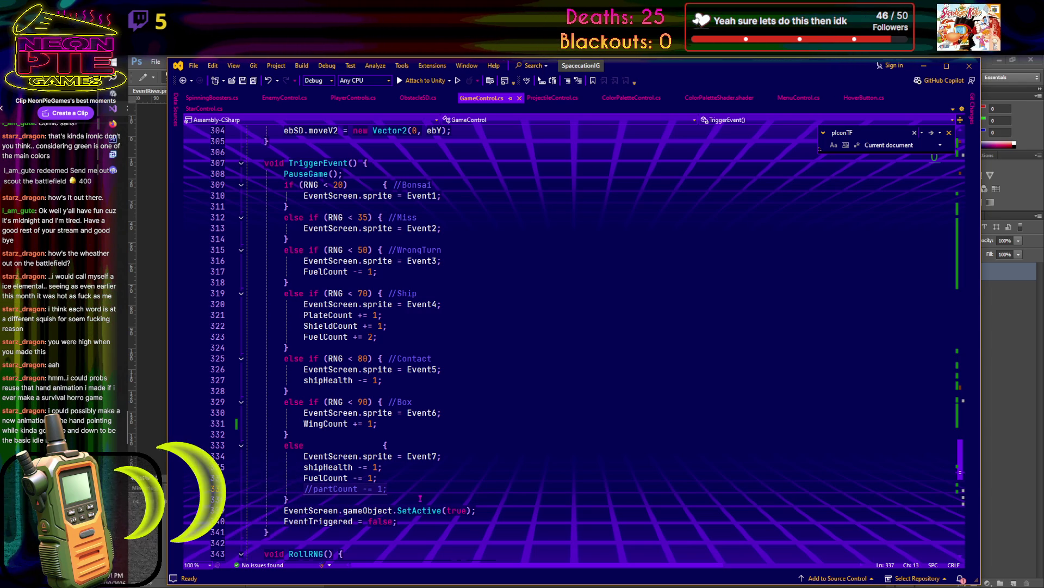
type("WingCount -= 1;")
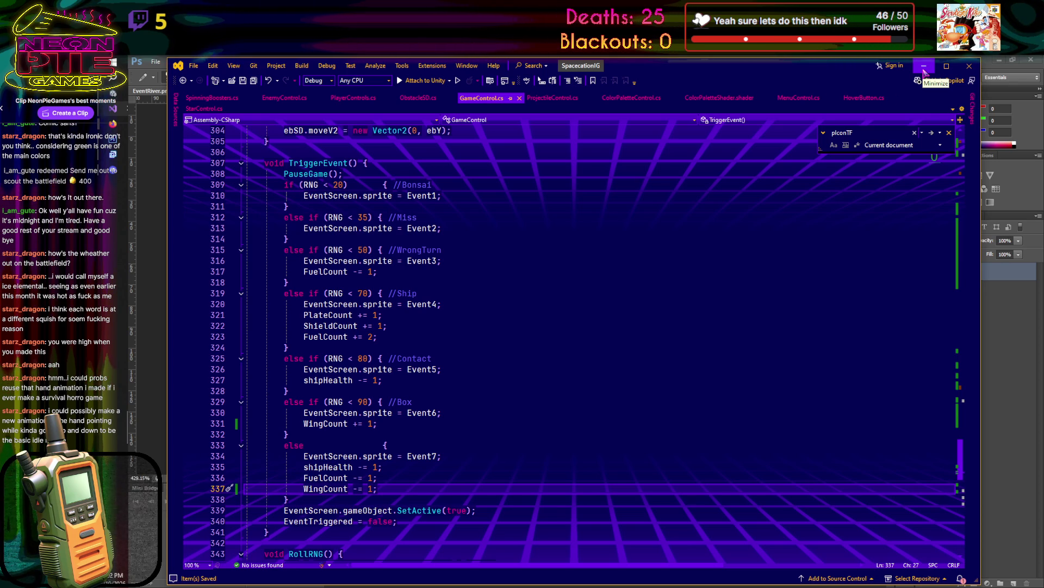
- Add a //River comment after the else brace, save the script, and minimize Visual Studio
left_click(421, 449)
type("//")
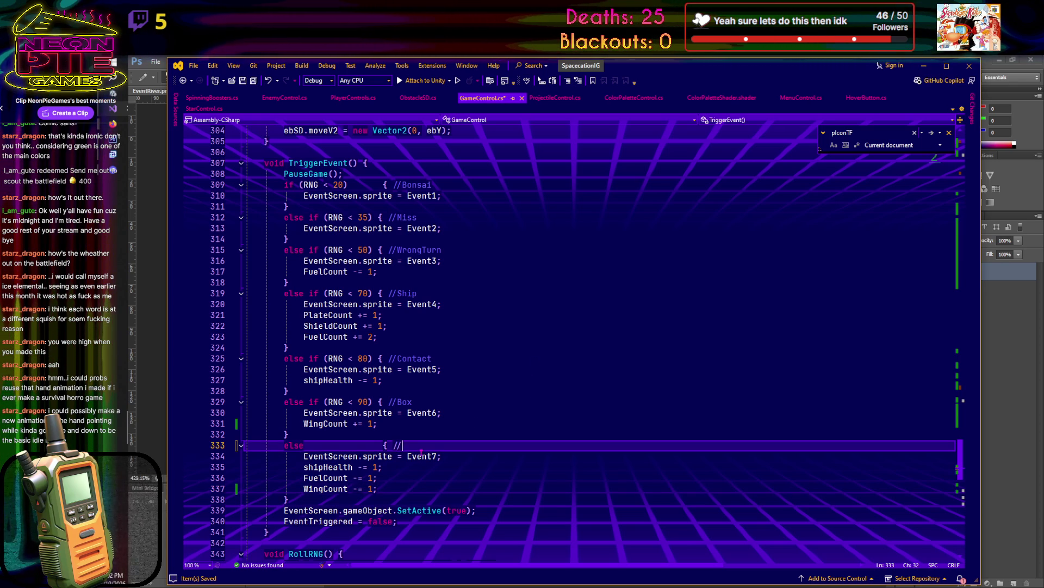
left_click(523, 416)
key("ctrl+s")
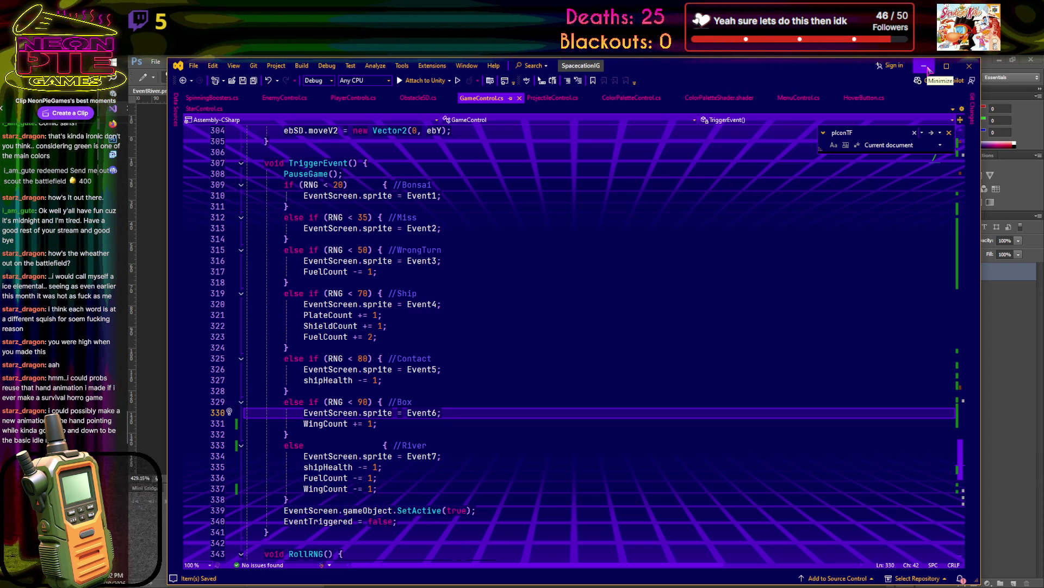
left_click(925, 66)
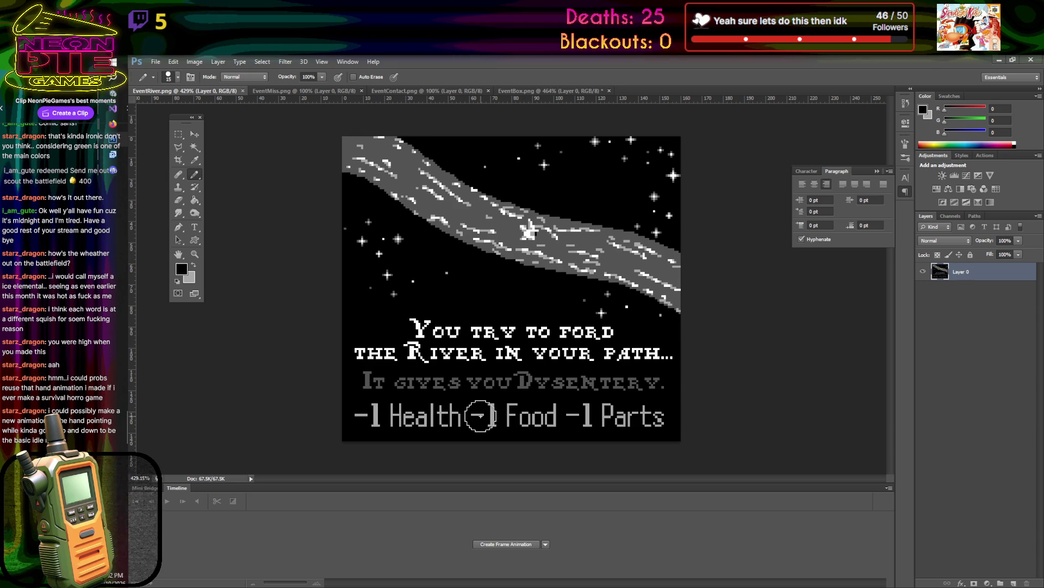
- Paint black over '-1 Food -1 Parts' and type '-1 Fuel -1 Wing' after '-1 Health'
left_click_drag(482, 415, 705, 415)
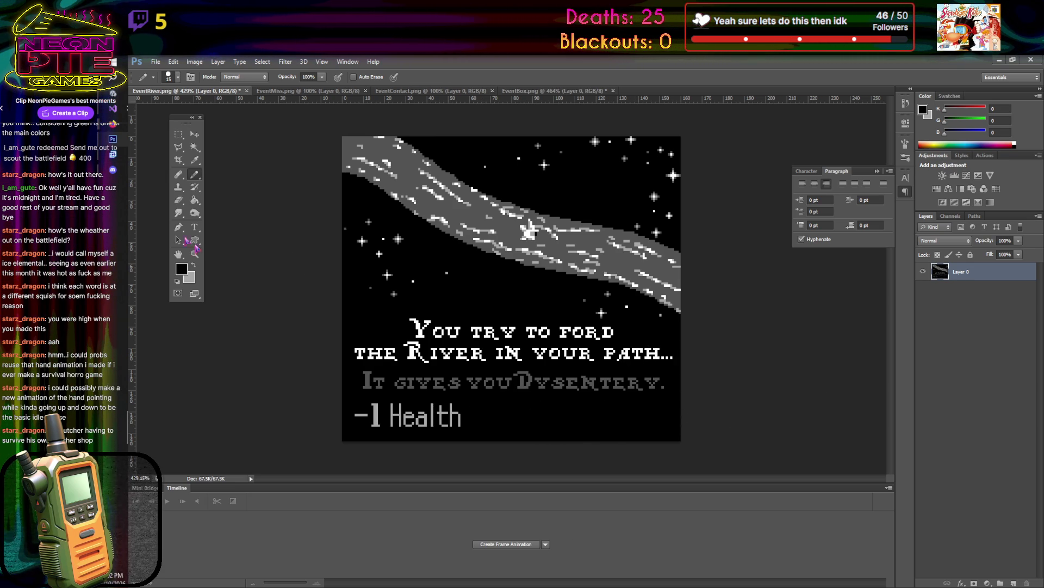
left_click(199, 230)
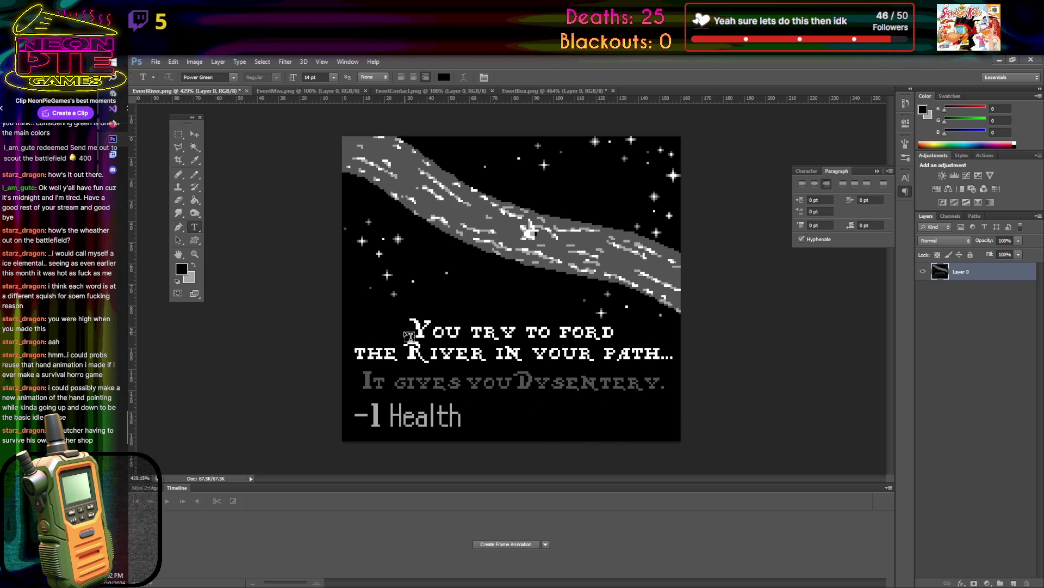
left_click(481, 421)
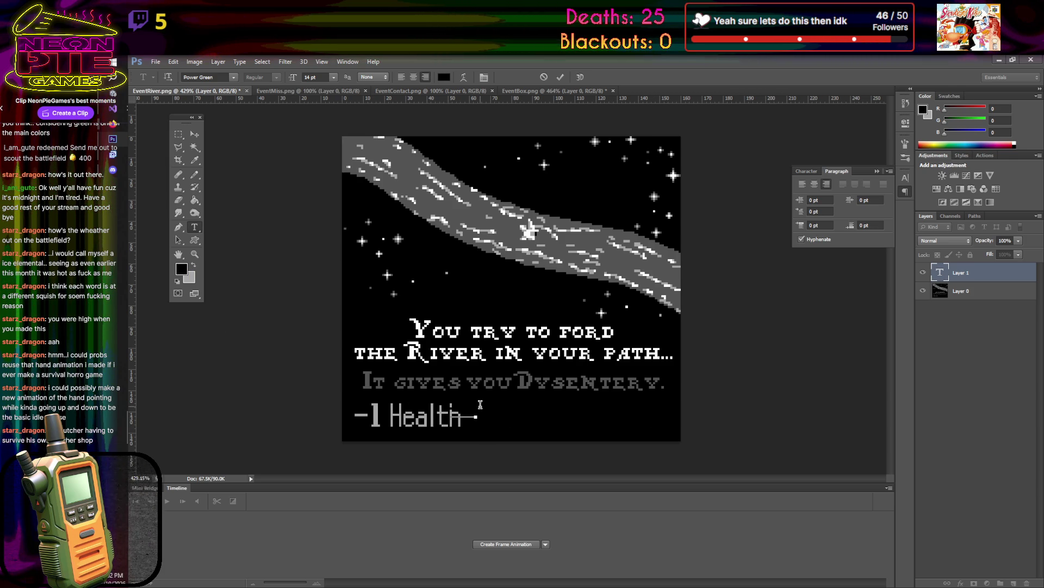
left_click_drag(480, 404, 450, 408)
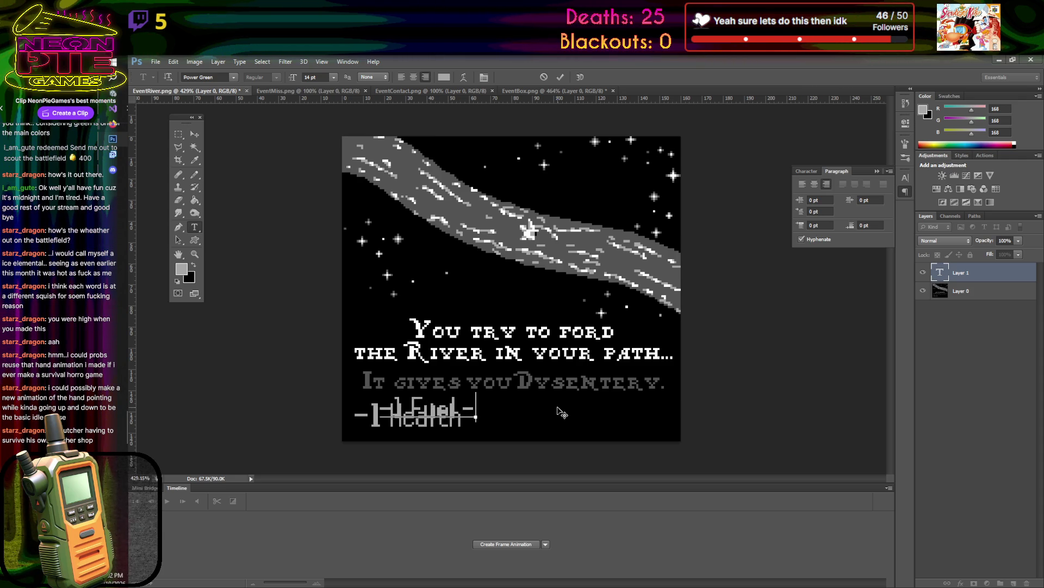
type("-1 Fuel")
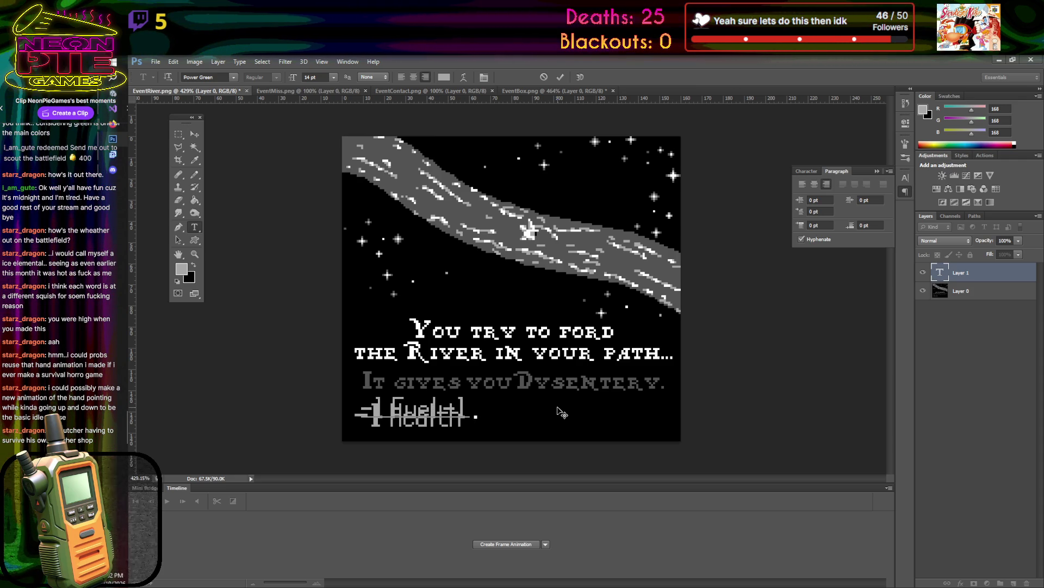
type("Wing")
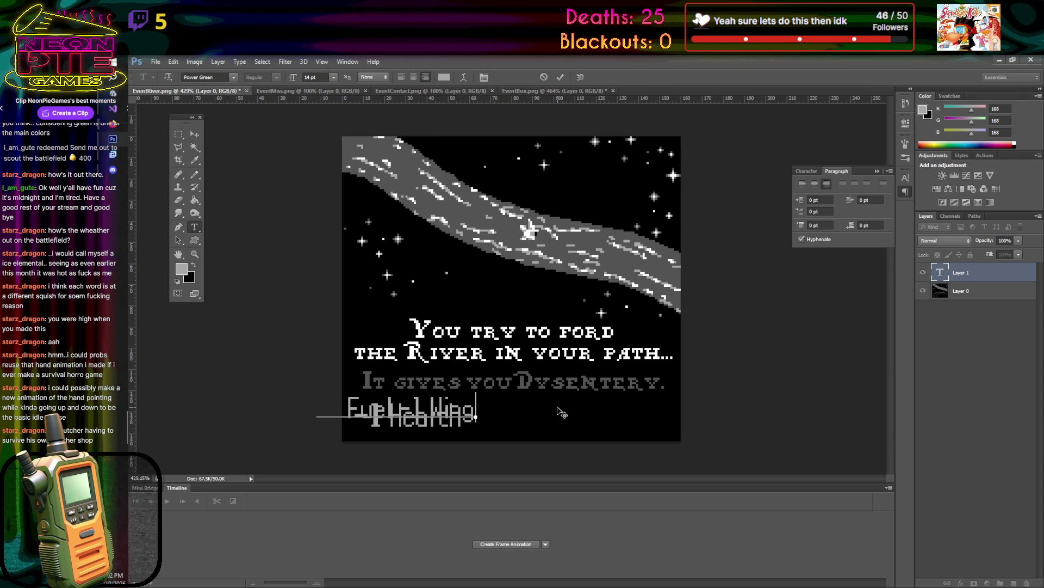
left_click(193, 145)
- Move the new text off '-1 Health' and set '-1 Fuel -1 Wing' to 16 pt
left_click_drag(435, 415, 594, 411)
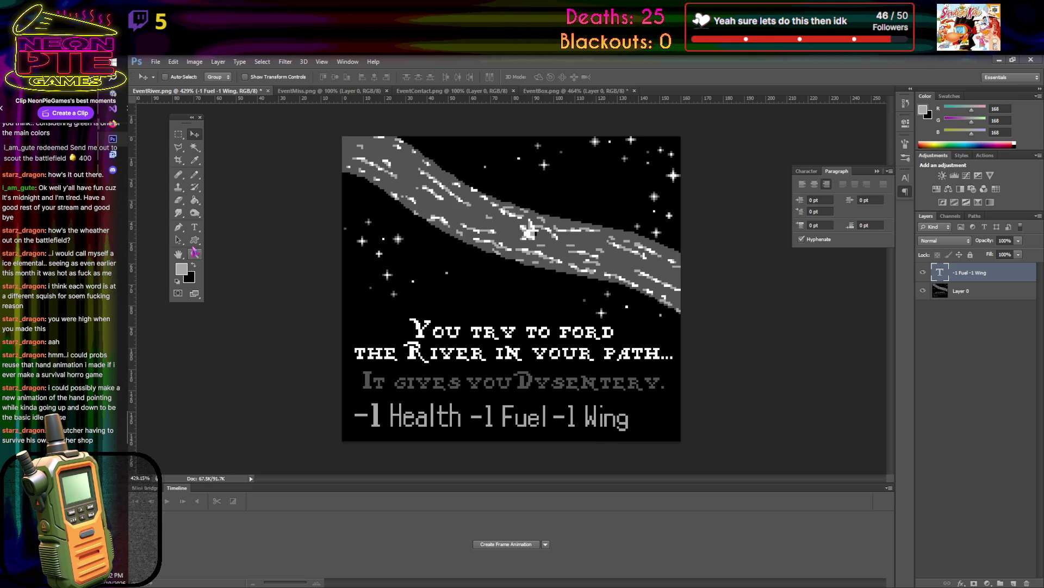
key("t")
left_click_drag(473, 415, 741, 419)
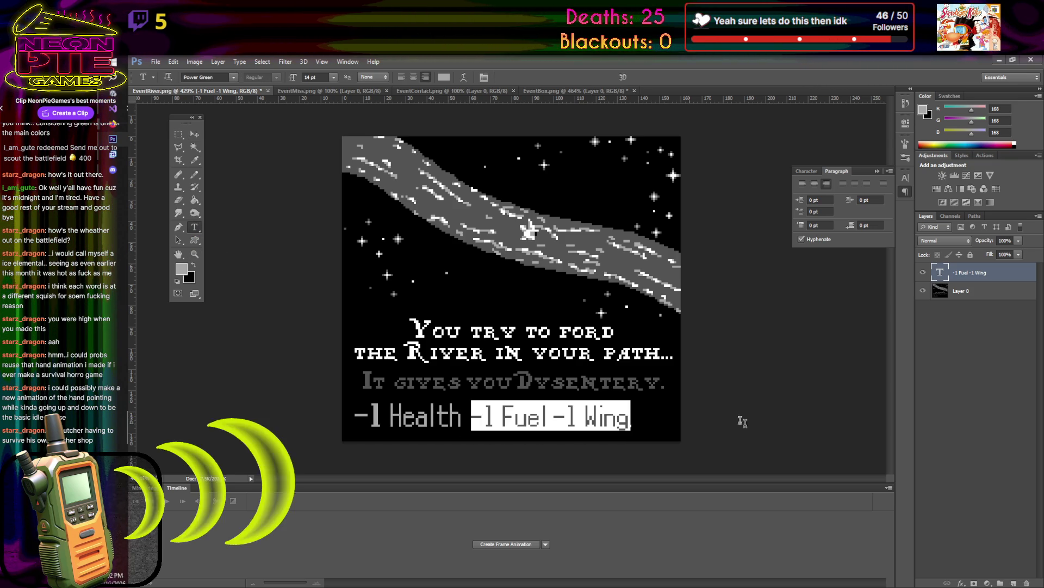
left_click(313, 78)
left_click(319, 78)
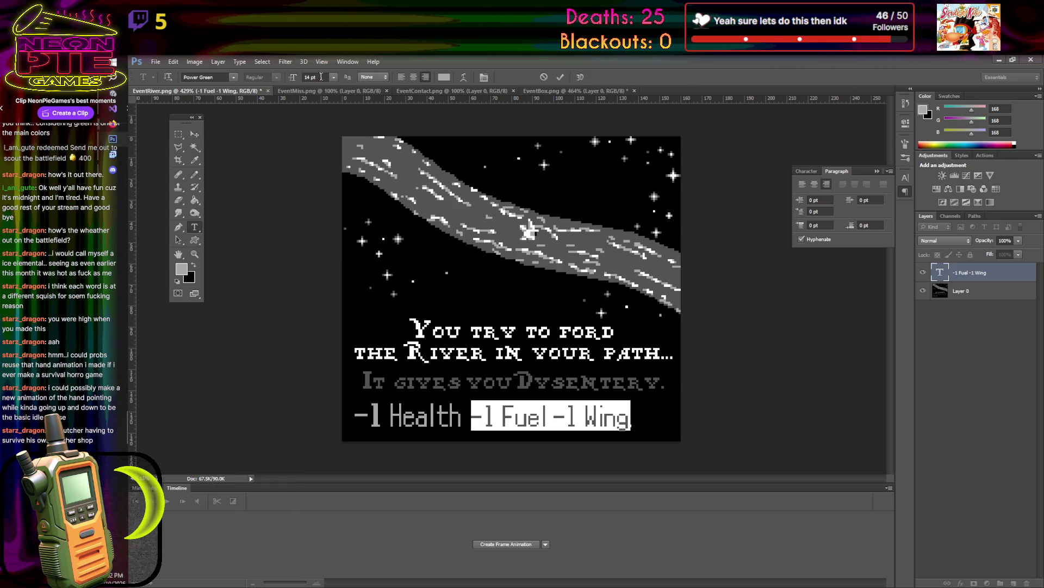
type("15")
key("Return")
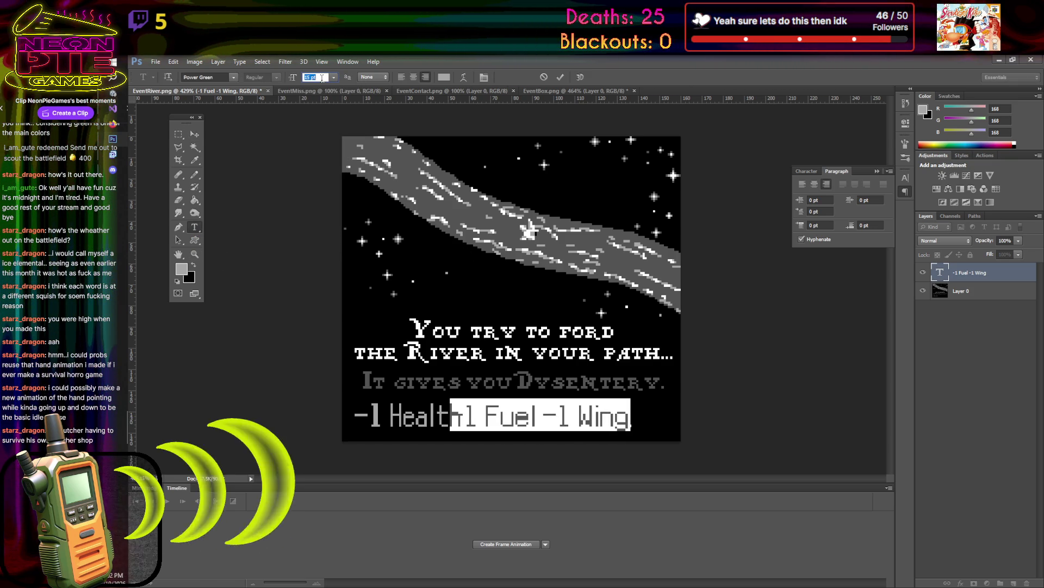
key("Up")
- Align '-1 Fuel -1 Wing' just after '-1 Health' on the bottom line
left_click(195, 134)
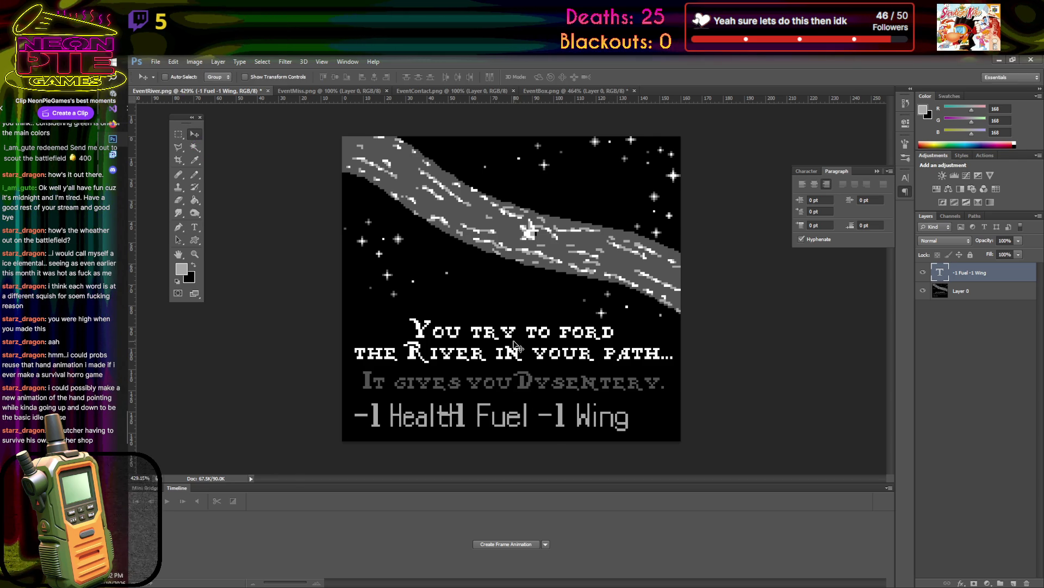
left_click_drag(532, 418, 566, 418)
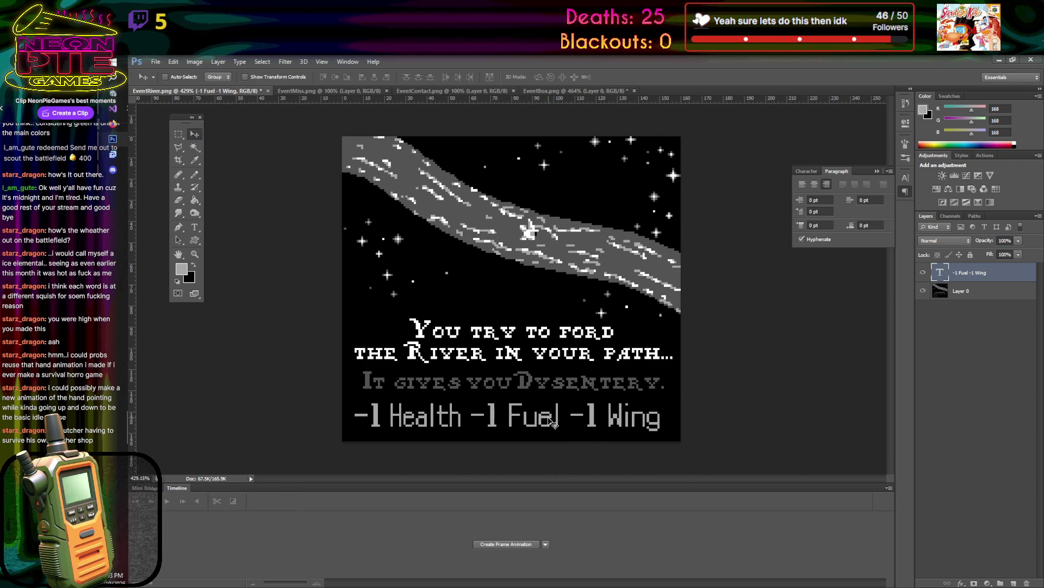
left_click_drag(551, 424, 548, 424)
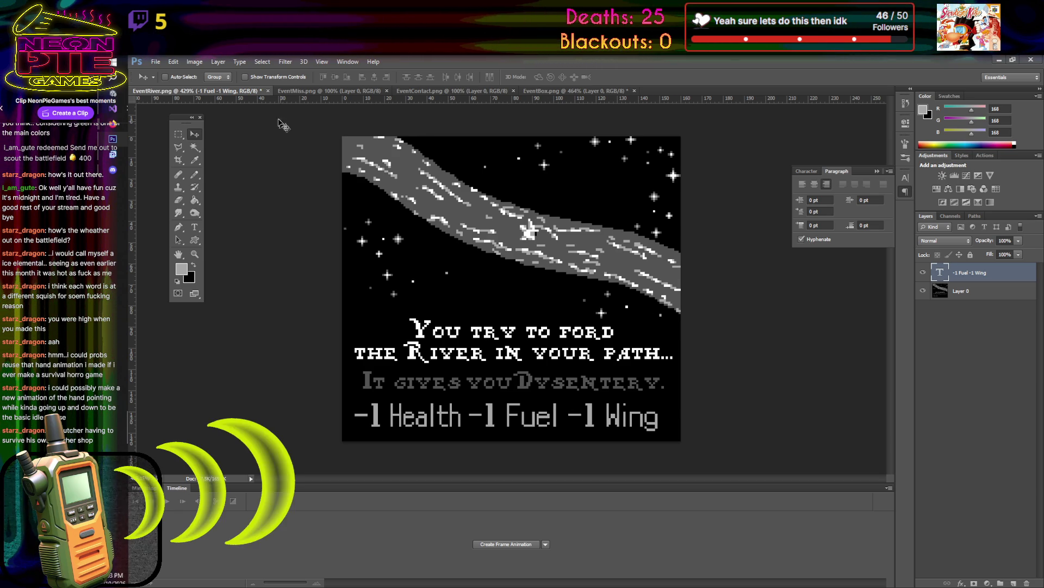
- Save the river card as a PNG replacing EventRiver.png, accepting the PNG options
left_click(156, 61)
left_click(185, 182)
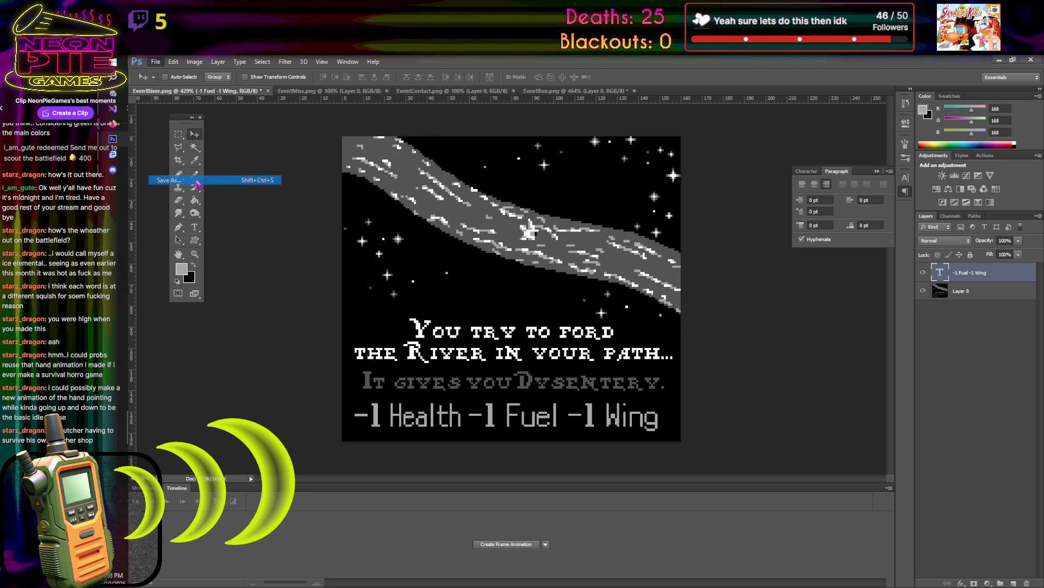
left_click(563, 403)
left_click(566, 525)
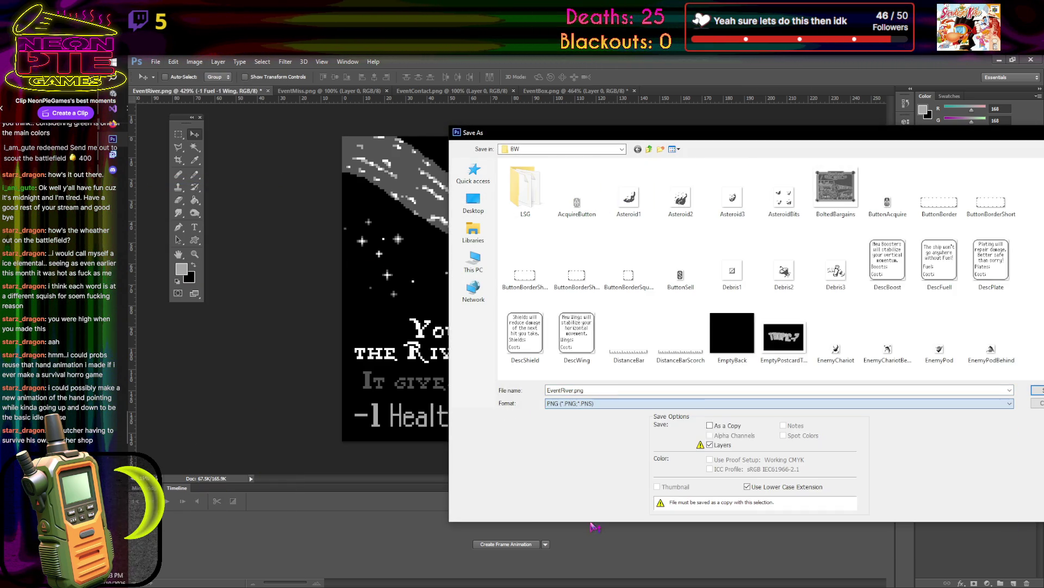
key("Return")
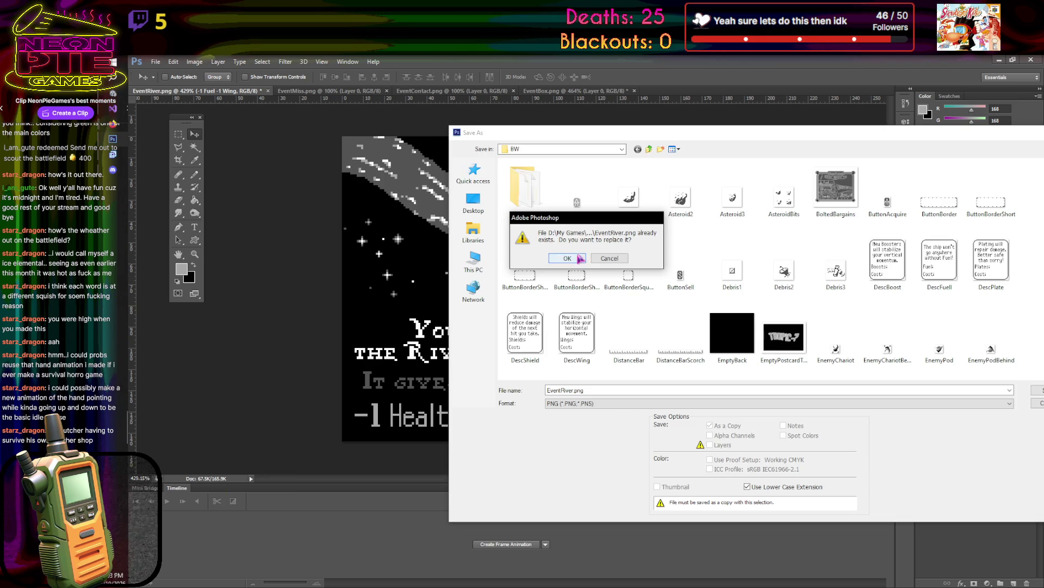
left_click(581, 259)
left_click(811, 308)
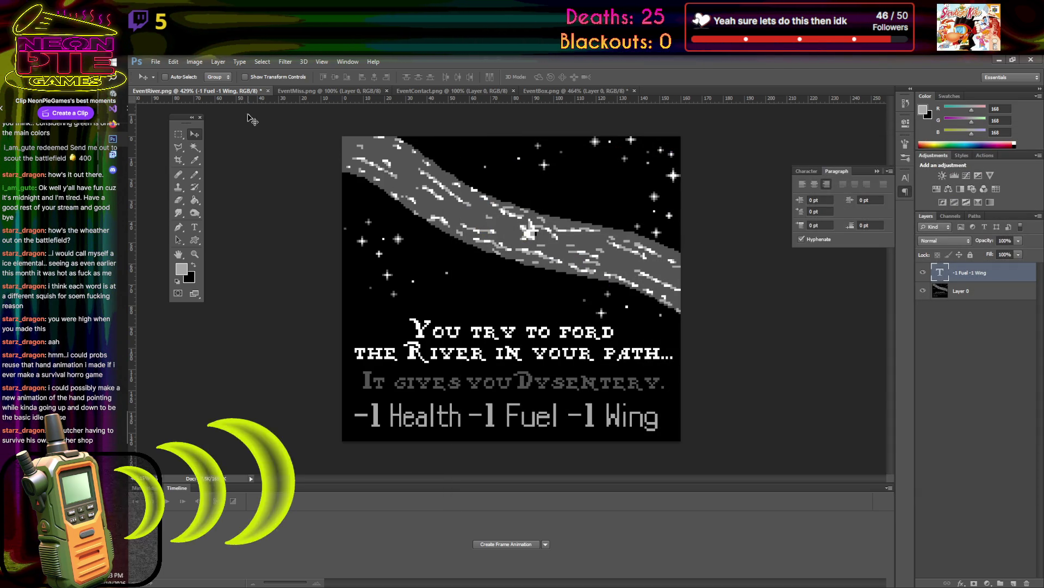
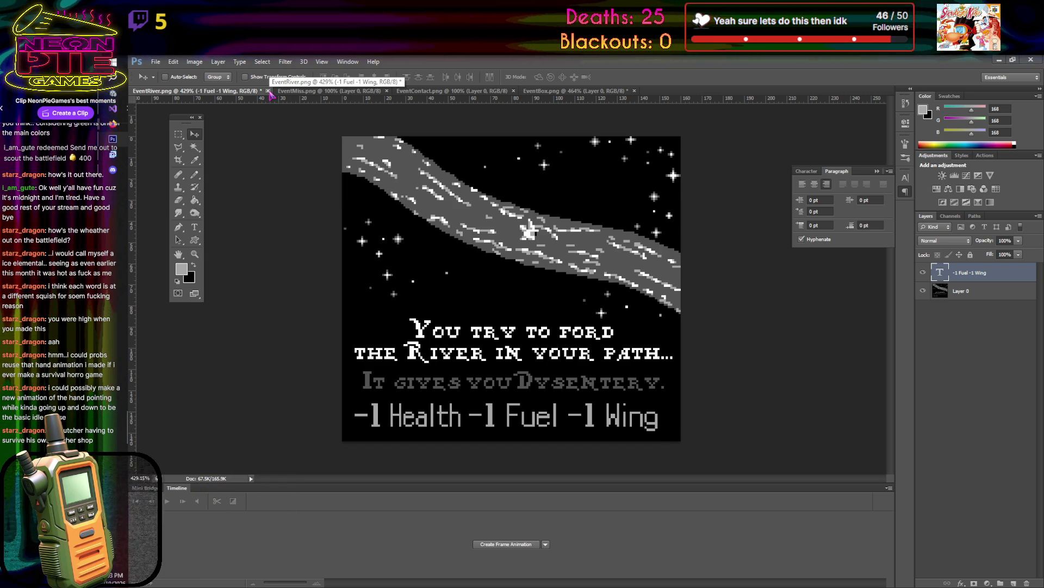
- Close EventRiver without saving and select its texture asset in Unity's Project panel
left_click(268, 91)
left_click(614, 260)
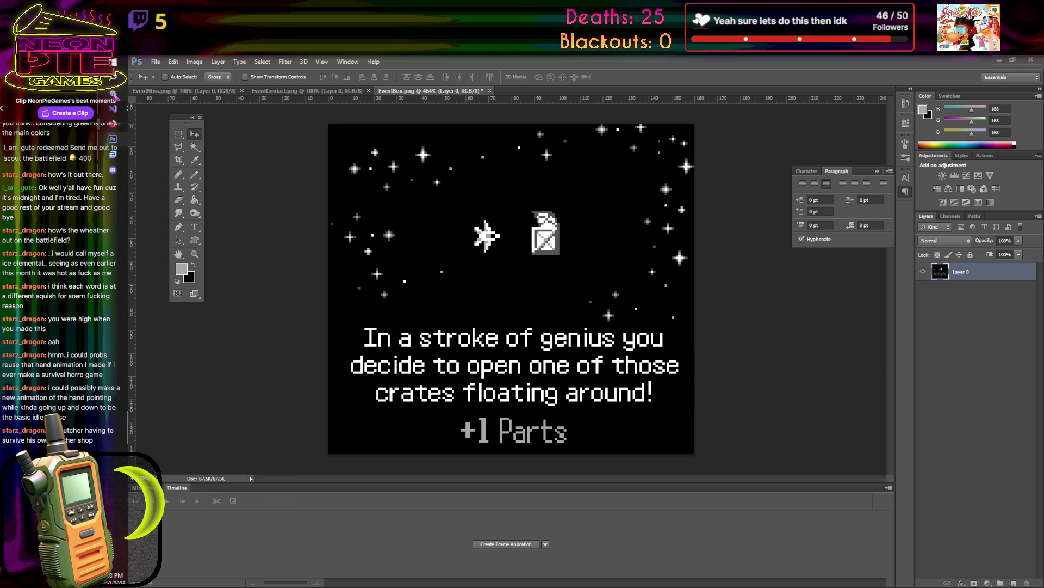
key("alt+Tab")
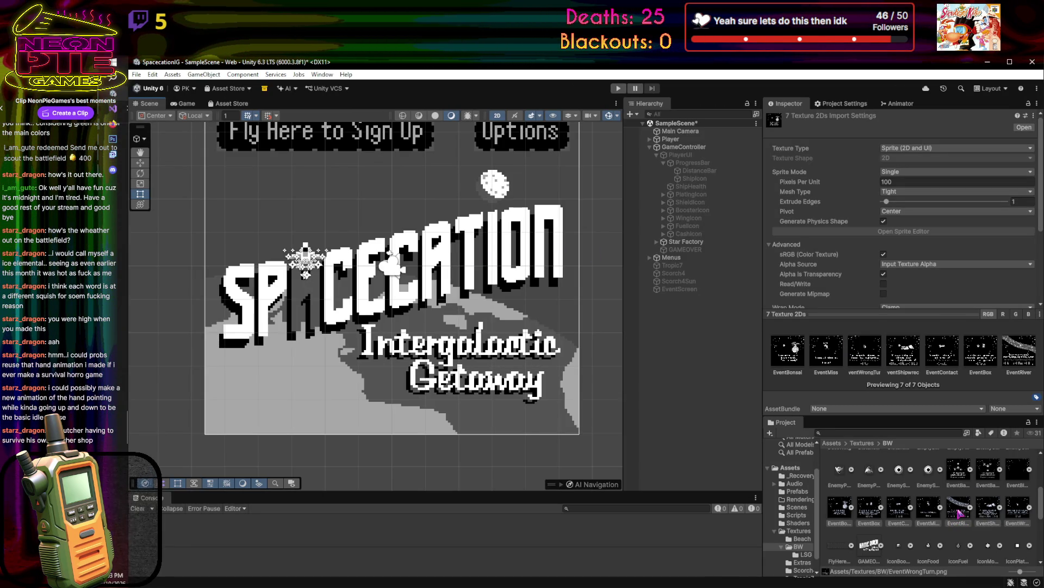
left_click(958, 512)
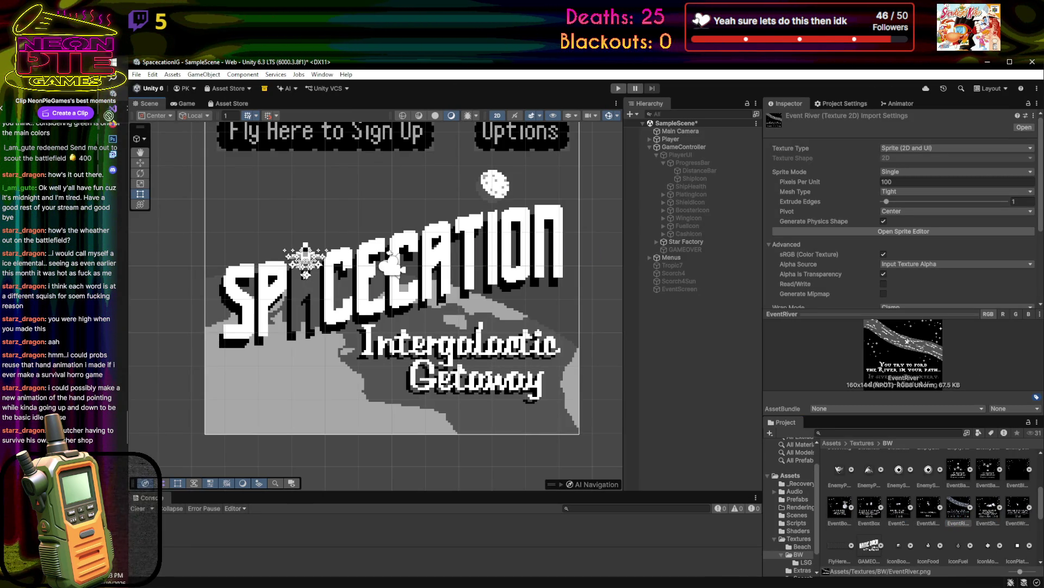
key("alt+Tab")
key("alt+Tab")
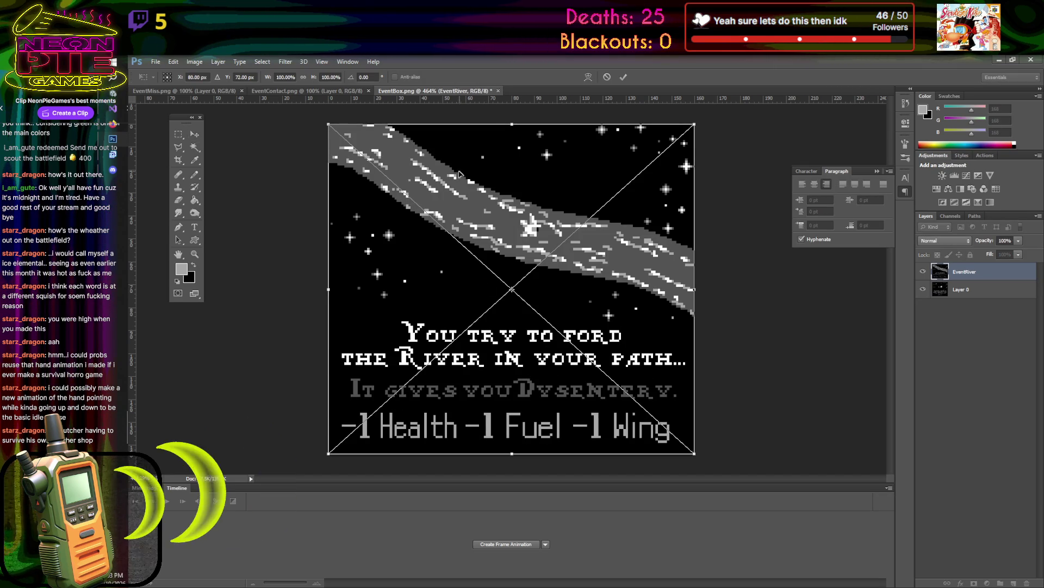
left_click(607, 77)
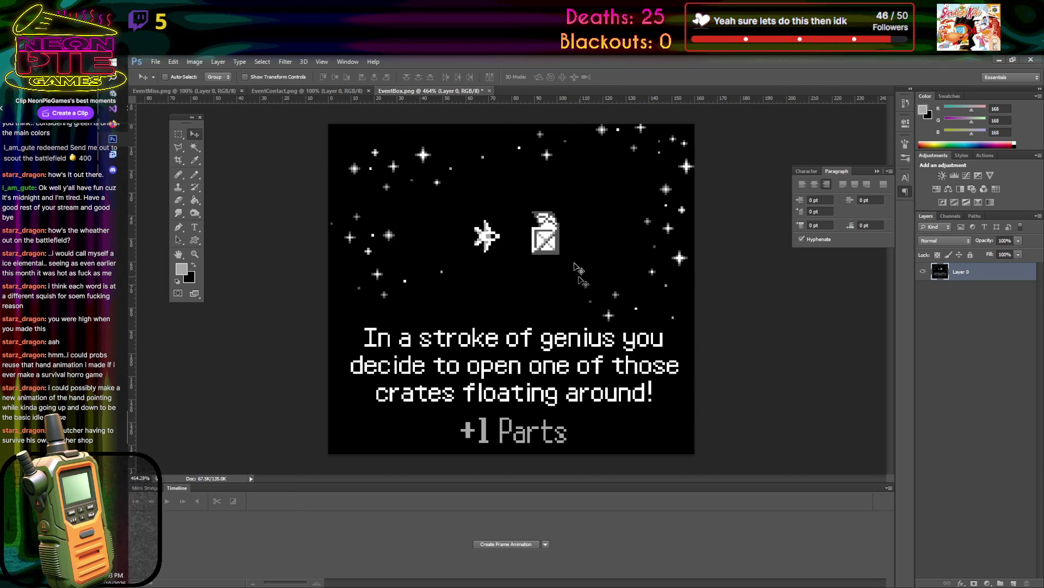
- Drop the EventRiver image onto the EventBox canvas, then close EventBox without saving
key("ctrl+w")
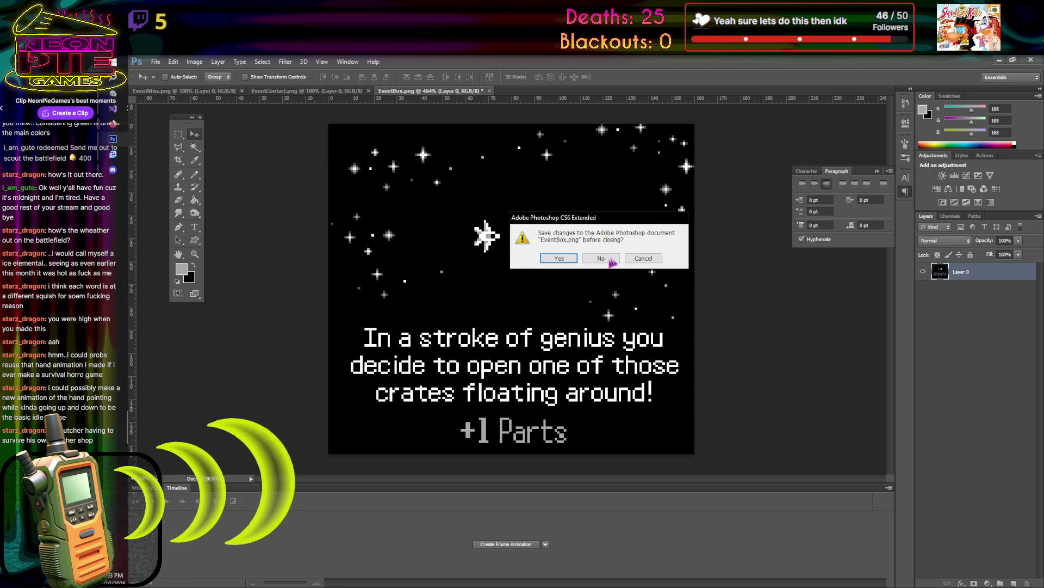
left_click(604, 260)
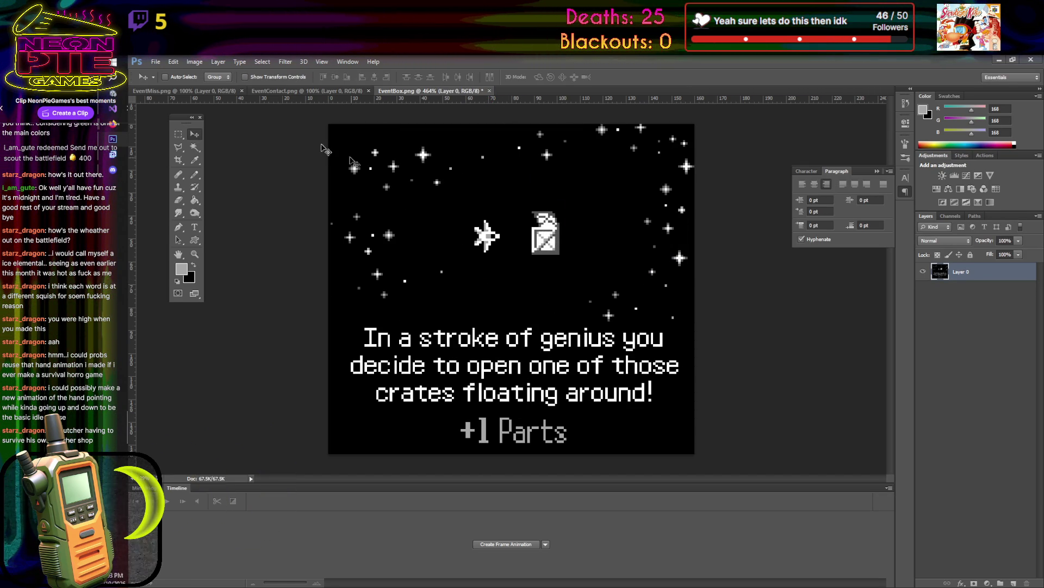
left_click(112, 108)
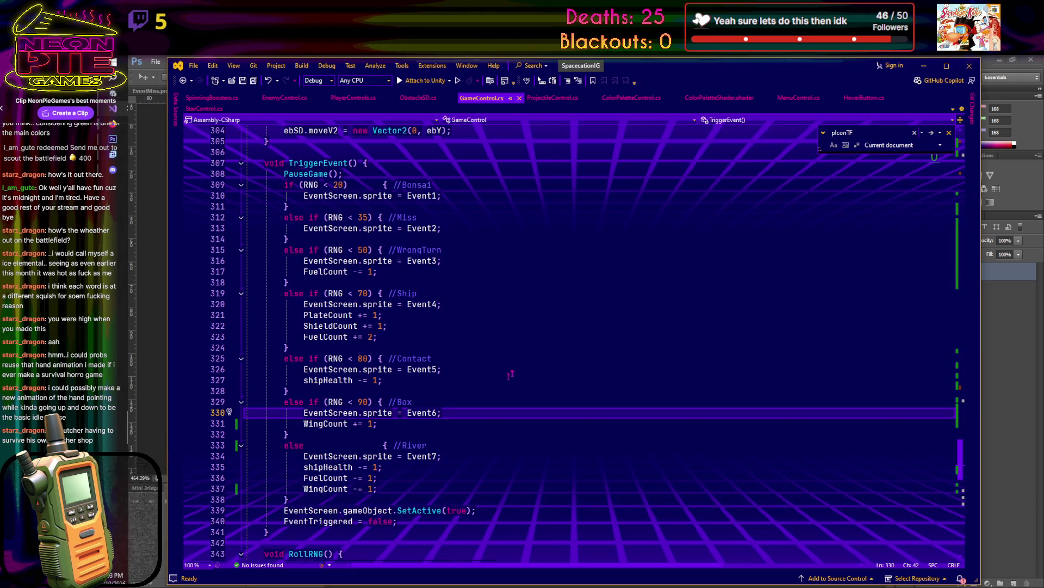
left_click(923, 66)
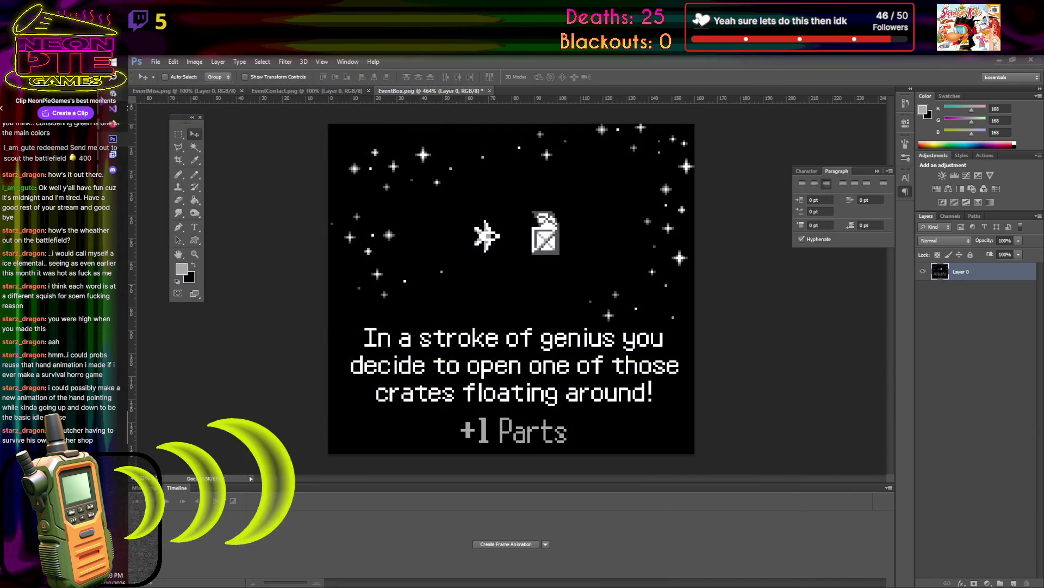
left_click(1000, 59)
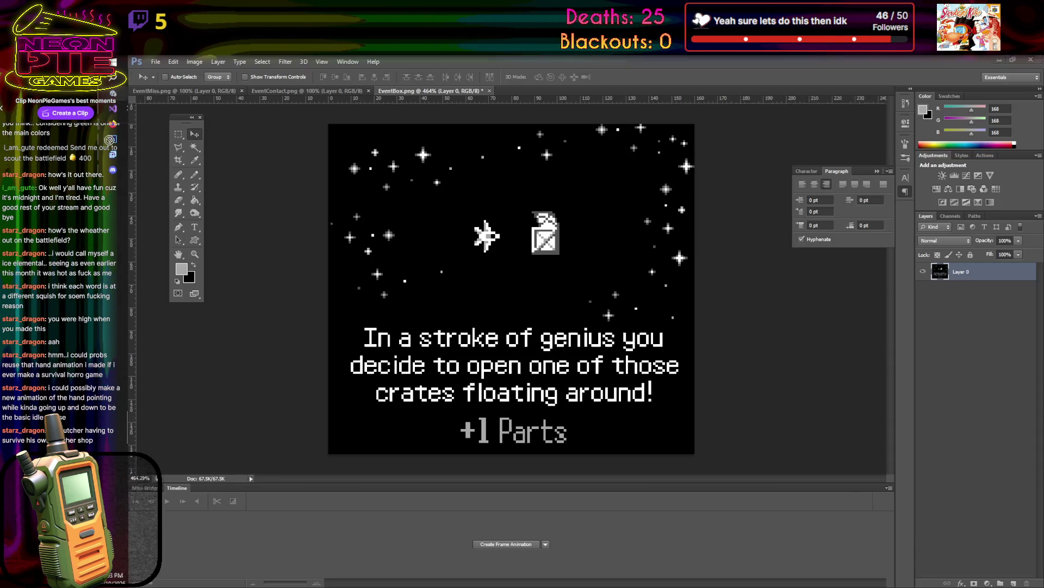
left_click(113, 139)
left_click_drag(515, 277, 497, 286)
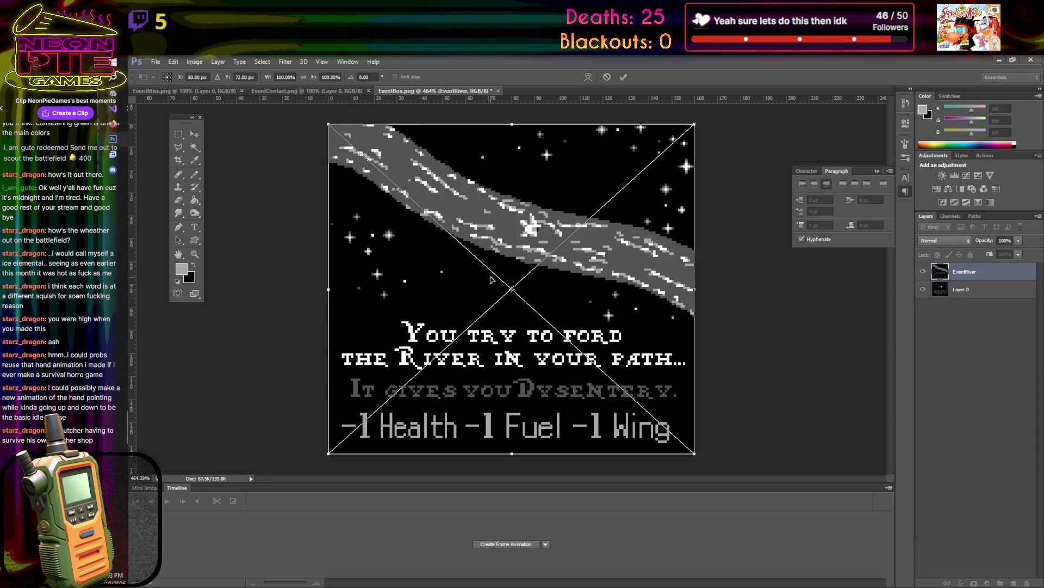
left_click(624, 77)
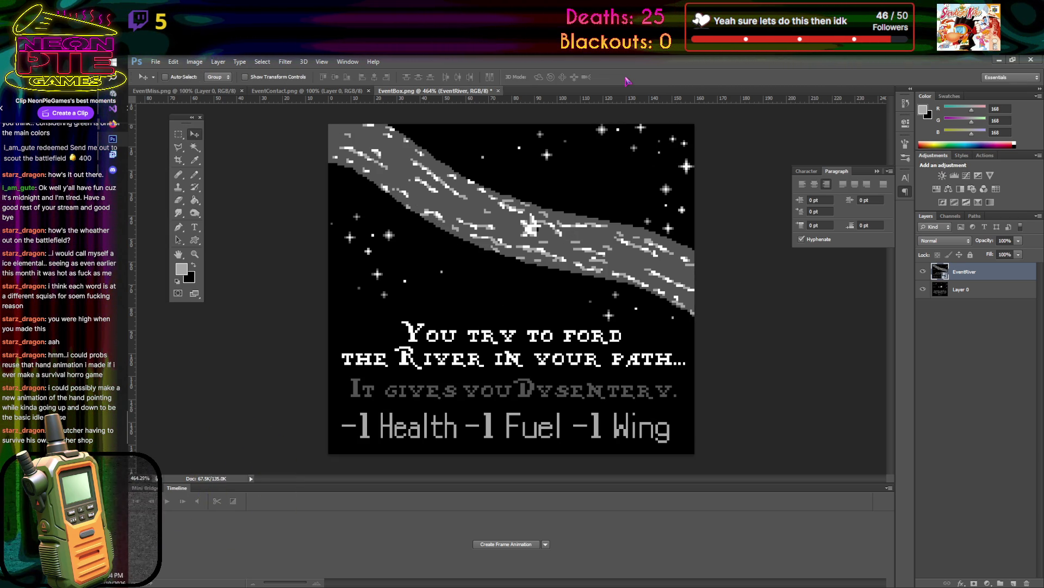
left_click(498, 90)
left_click(603, 259)
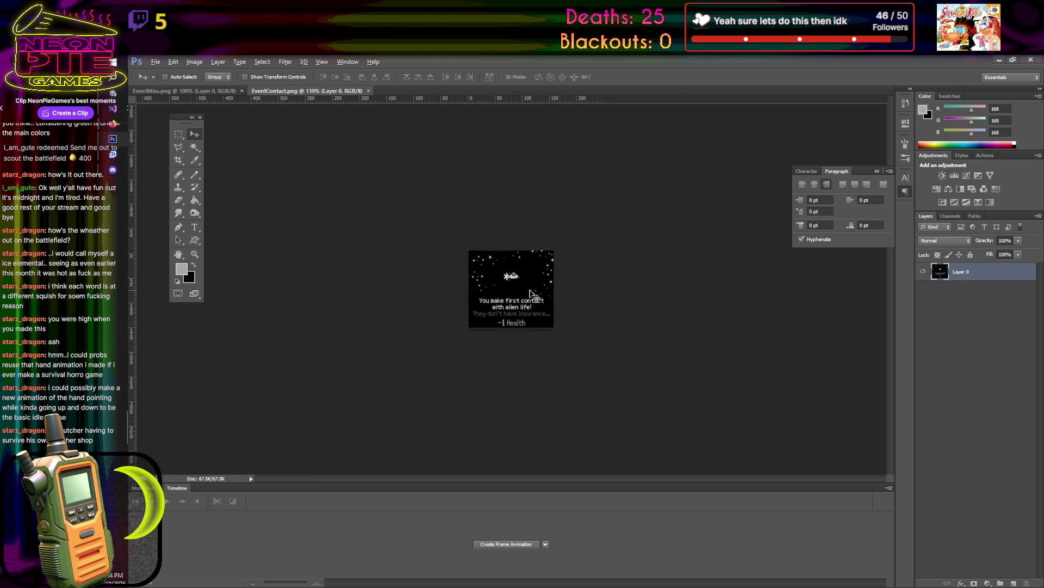
- Close the EventContact card
scroll(531, 294, "up", 5)
scroll(351, 131, "down", 2)
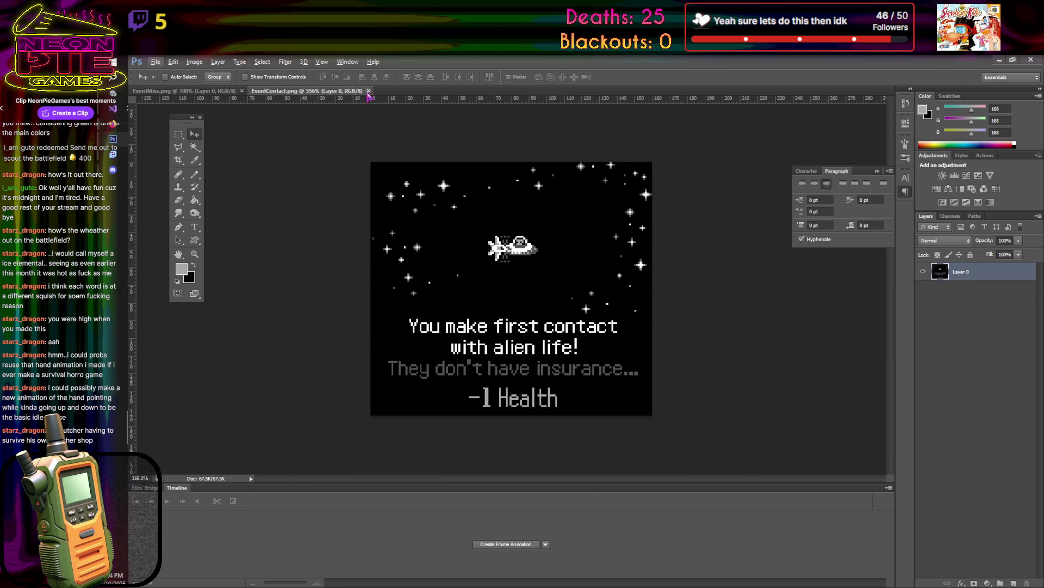
left_click(369, 91)
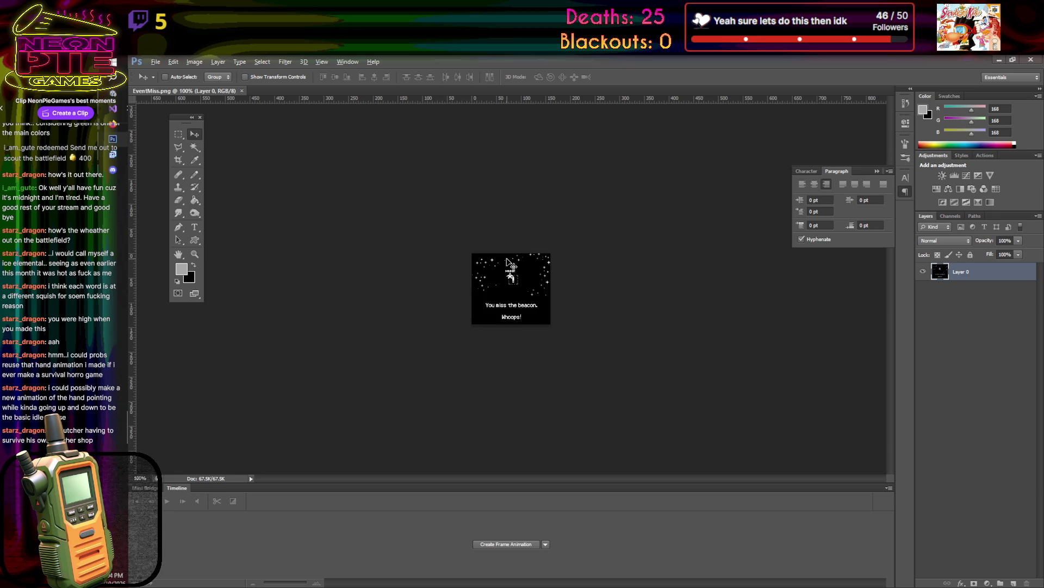
scroll(507, 260, "up", 5)
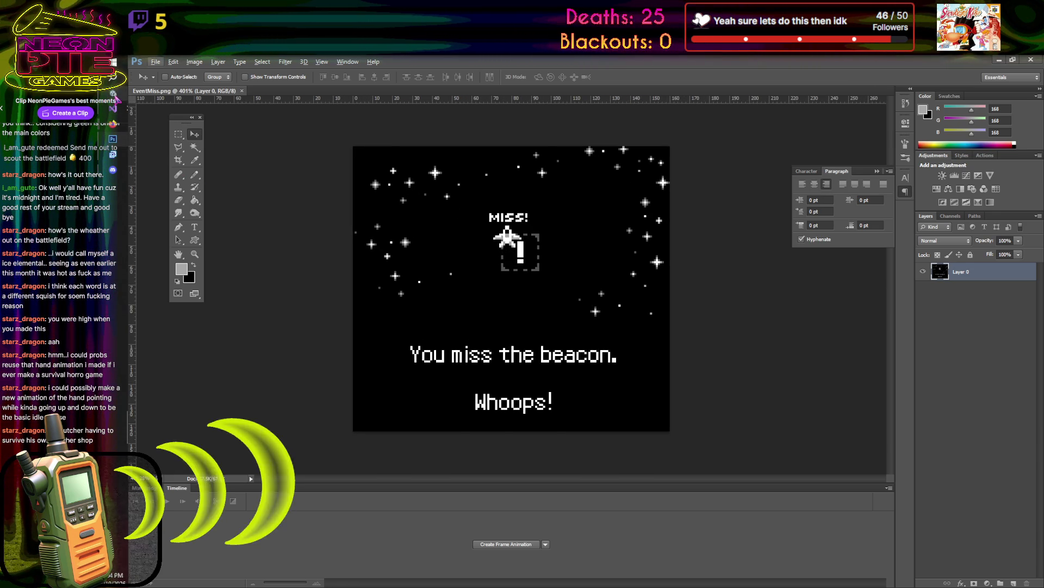
- Cancel a stray EventBox placement into EventMiss and close the EventMiss card
key("alt+Tab")
left_click(868, 509)
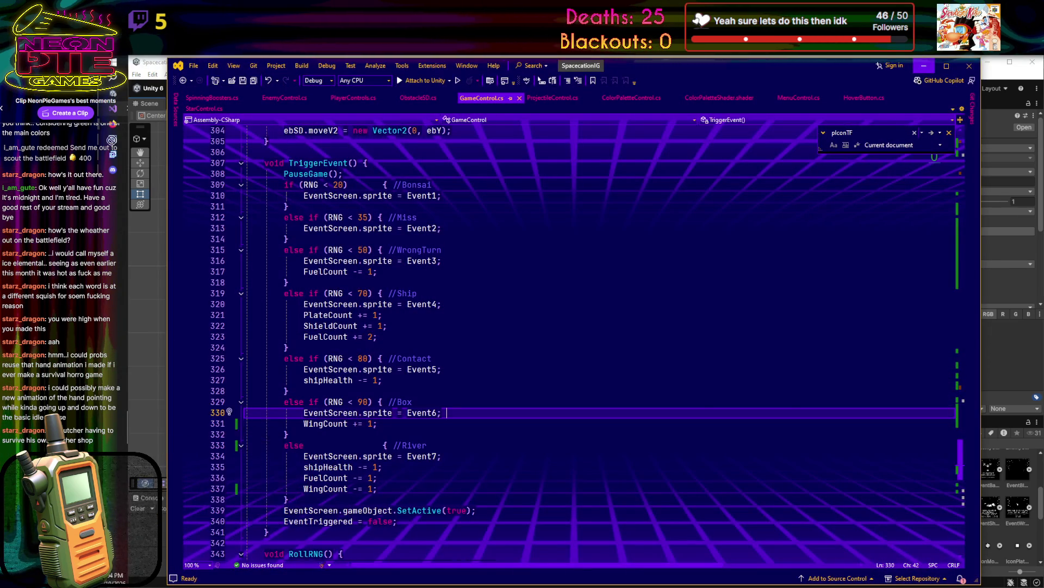
key("alt+Tab")
left_click_drag(526, 279, 427, 203)
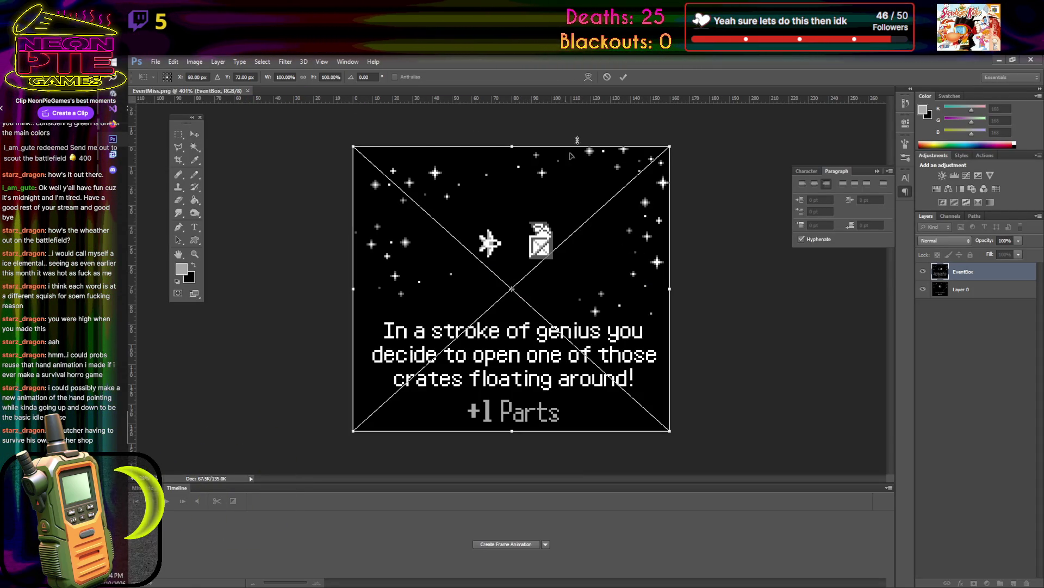
left_click(606, 78)
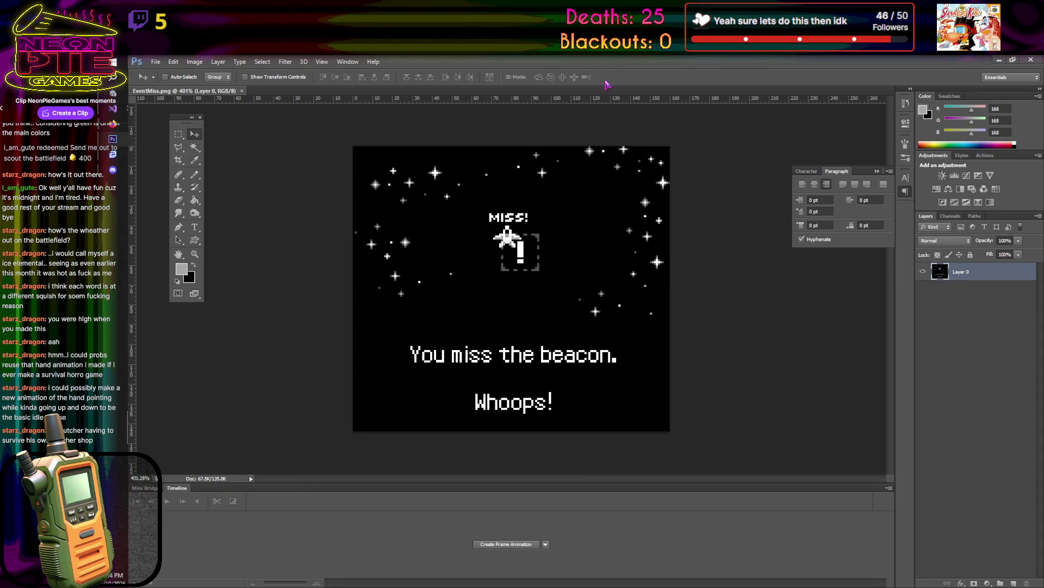
left_click(241, 91)
- Open EventBox.png from Unity's Project panel as its own Photoshop document
mouse_move(112, 92)
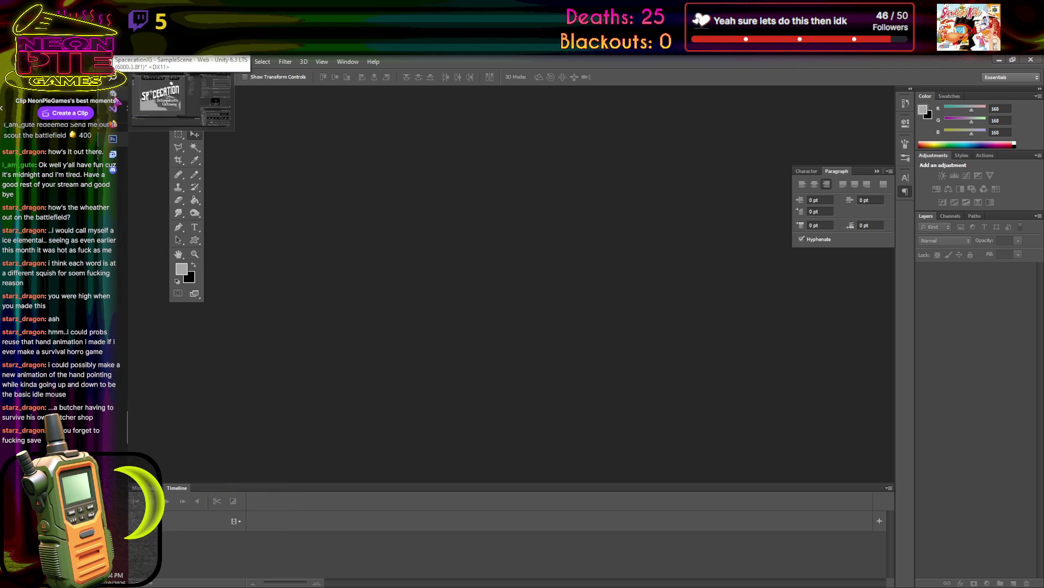
left_click(112, 93)
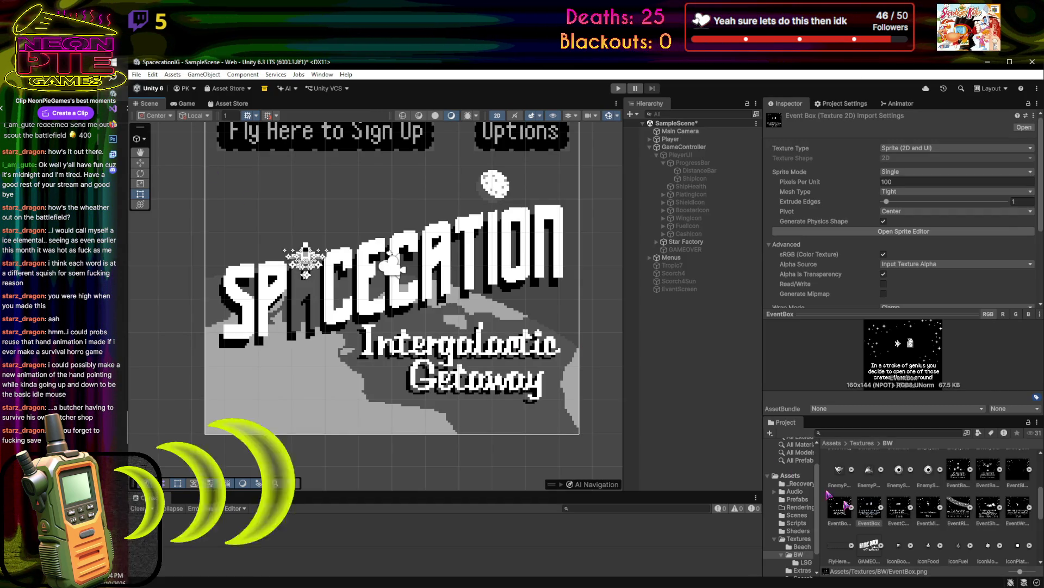
mouse_move(649, 437)
left_mouse_down()
mouse_move(327, 245)
mouse_move(112, 139)
left_mouse_up()
left_click_drag(395, 148, 462, 215)
scroll(530, 278, "up", 5)
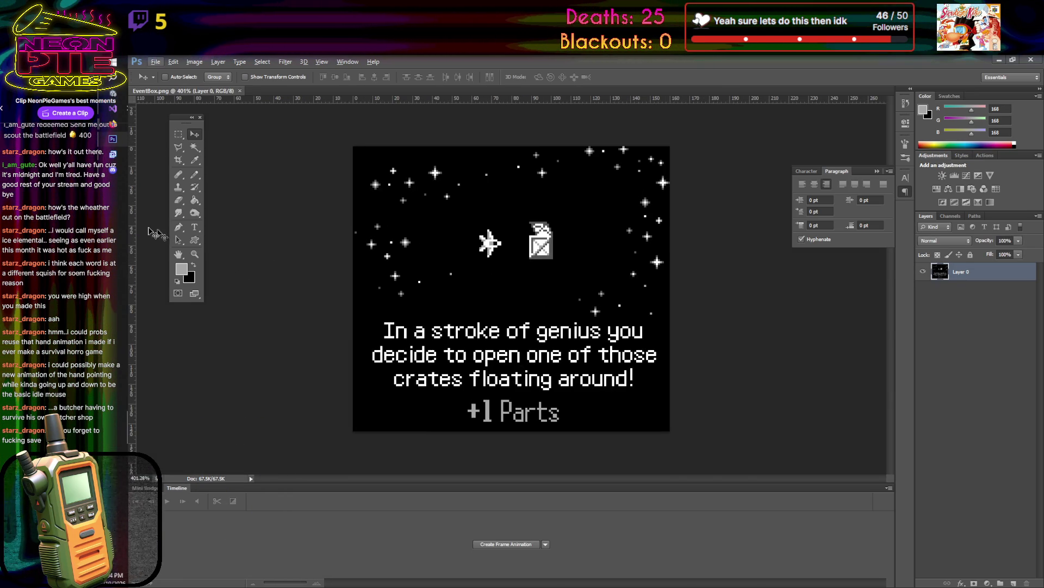
- Place 'Wing' text over 'Parts' so the crate card reads '+1 Wing'
key("t")
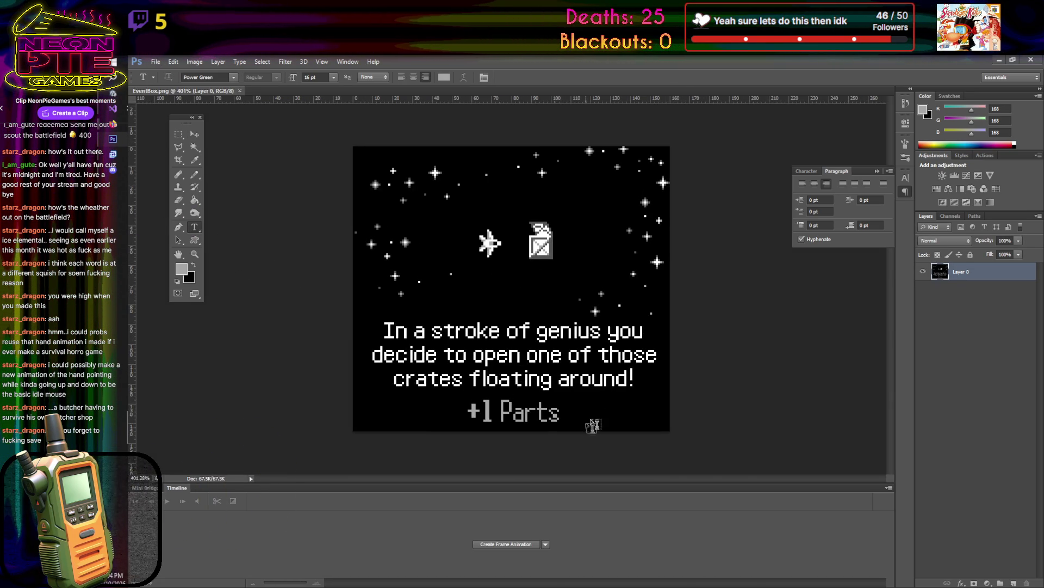
left_click(596, 417)
type("Wing")
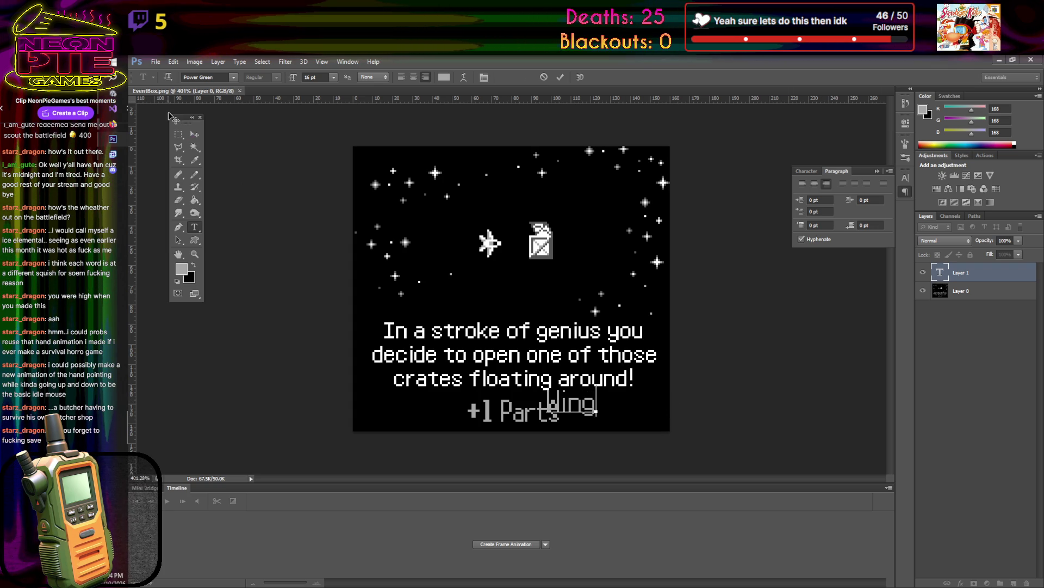
left_click(195, 134)
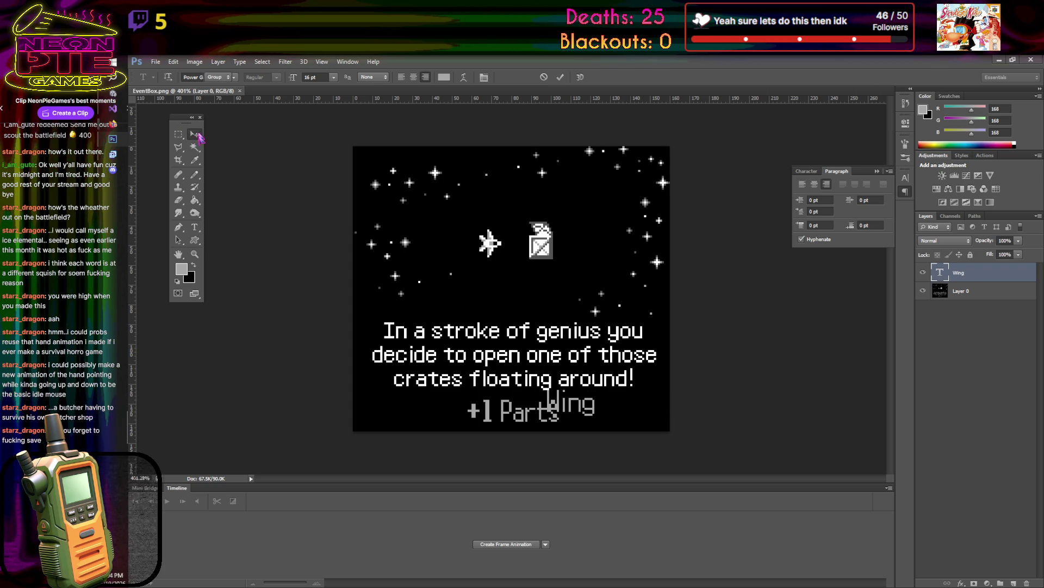
left_click_drag(566, 413, 533, 420)
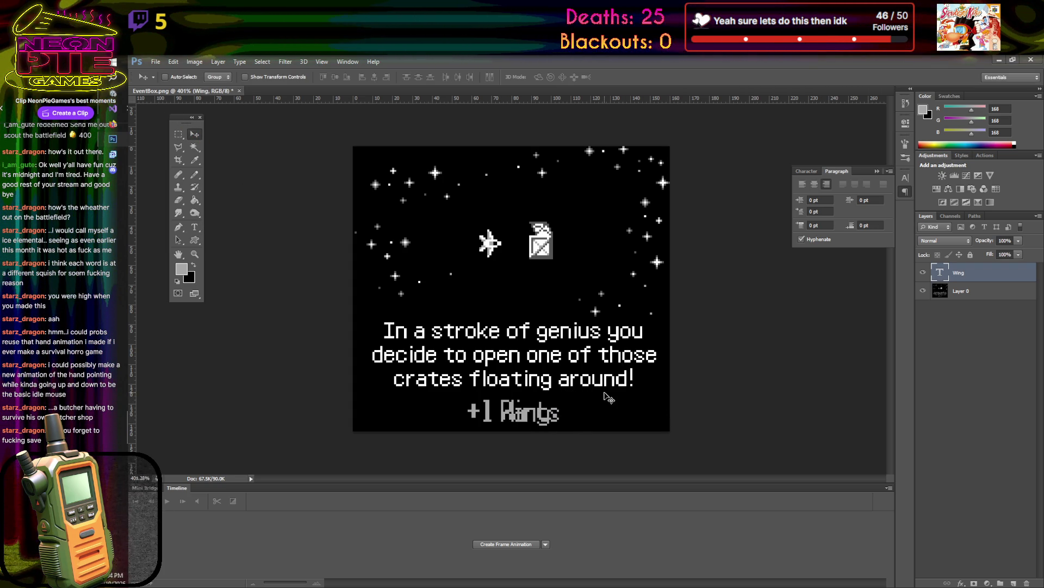
- Pencil out the leftover 's' in black on the background layer
left_click(983, 295)
left_click(192, 175)
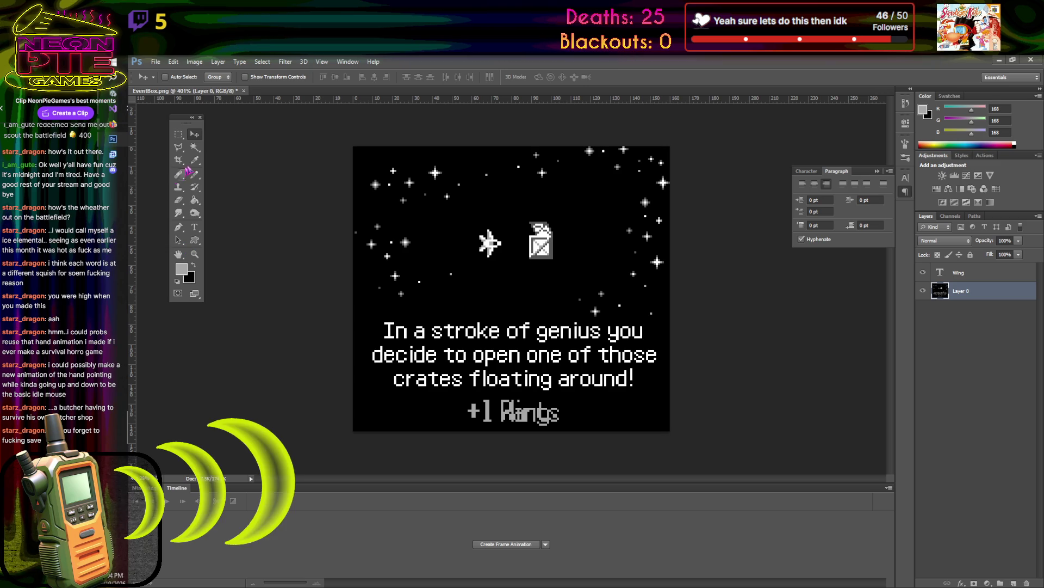
left_click(193, 265)
scroll(490, 403, "up", 5)
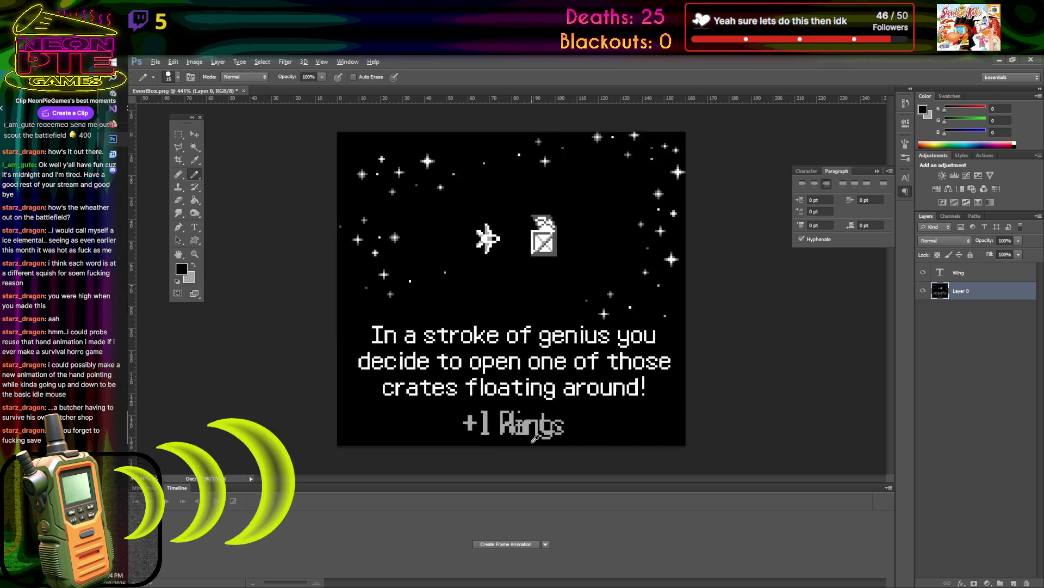
left_click_drag(595, 405, 548, 408)
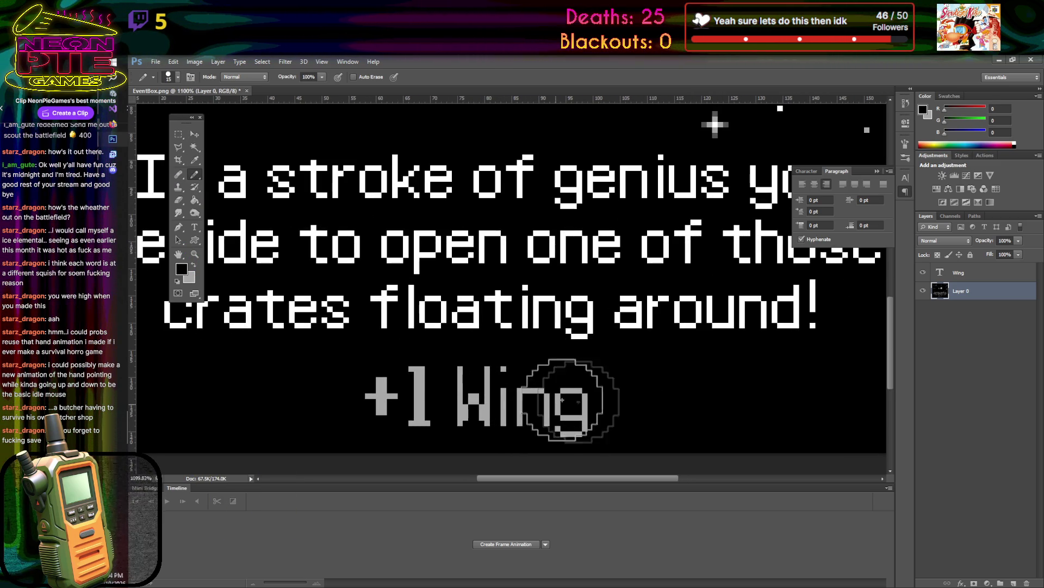
scroll(653, 380, "down", 5)
scroll(680, 348, "down", 2)
scroll(659, 348, "up", 1)
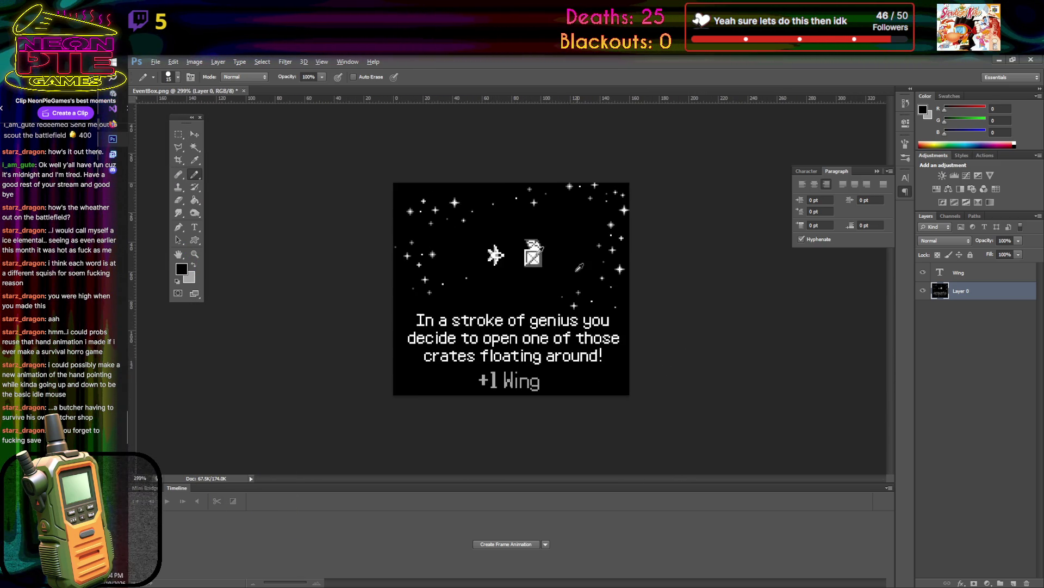
- Save the card as a PNG over EventBox.png with default PNG options, then close it
left_click(156, 62)
left_click(185, 181)
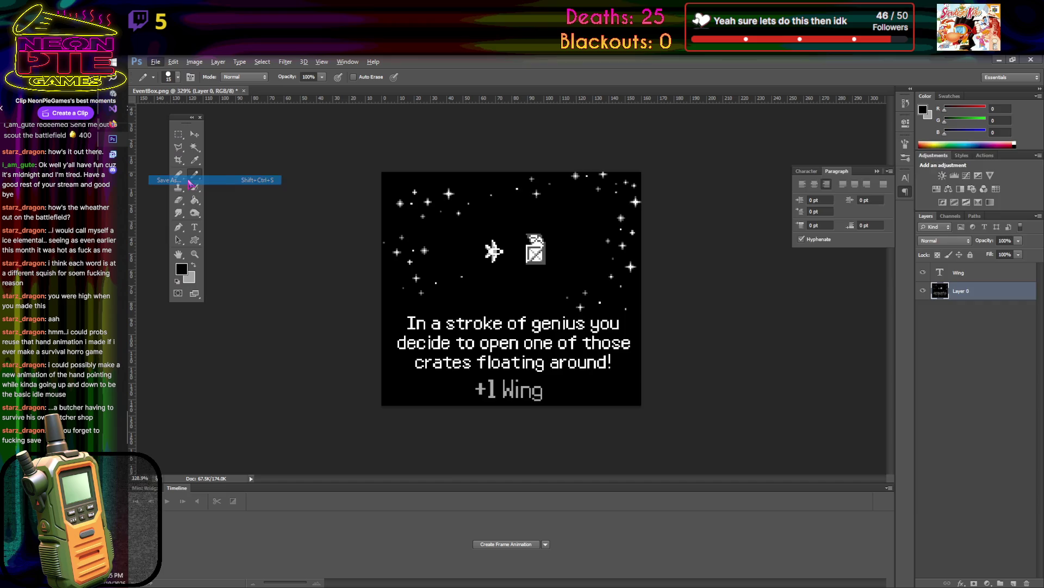
left_click(577, 404)
left_click(598, 521)
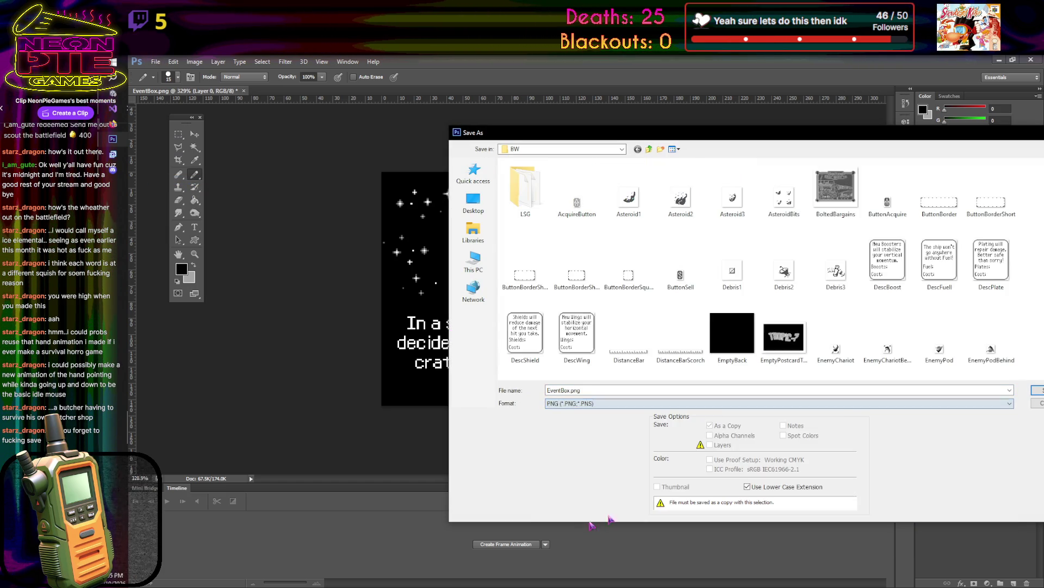
key("Return")
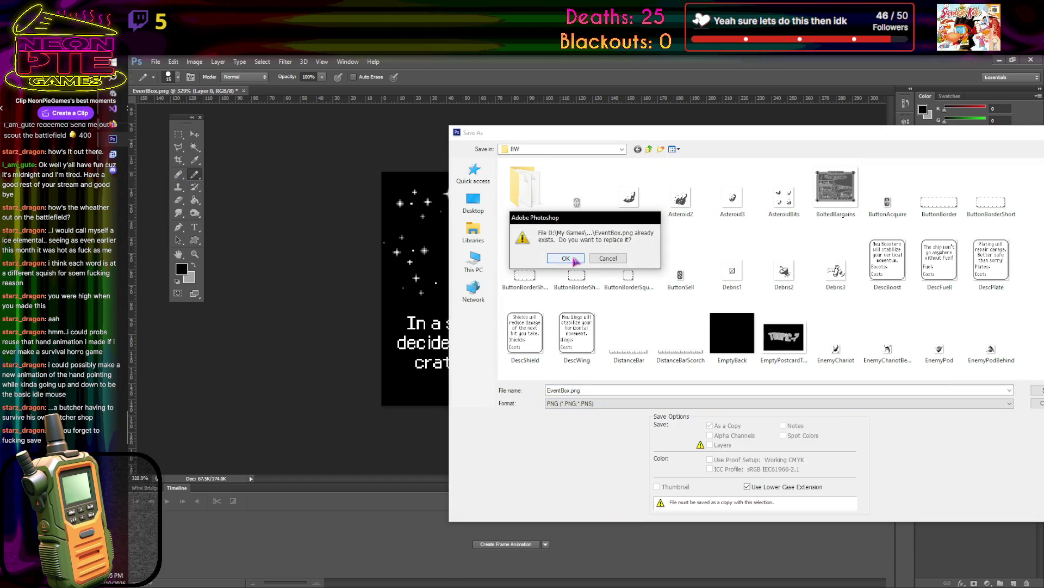
left_click(565, 258)
left_click(812, 296)
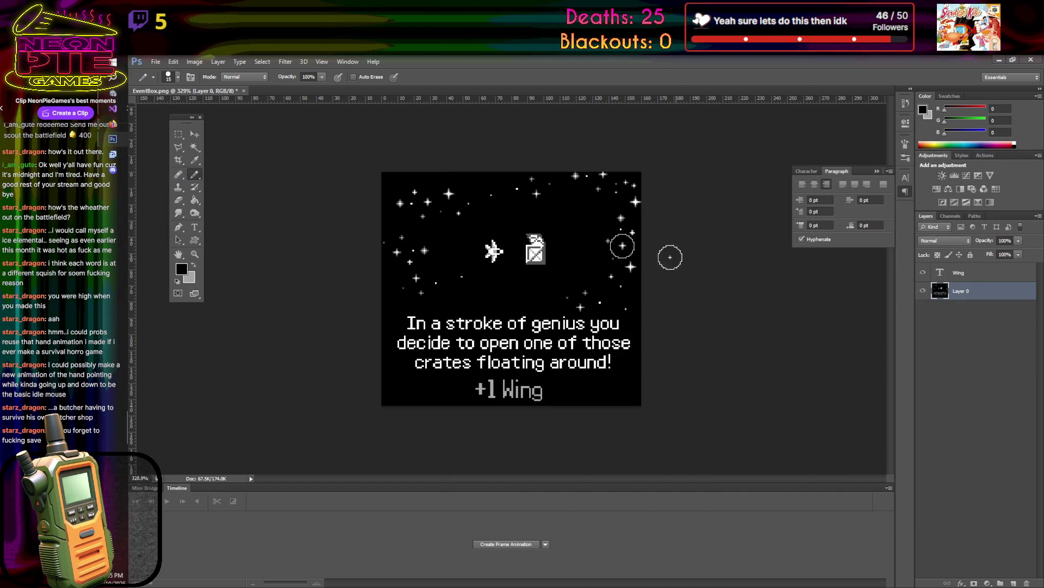
left_click(245, 91)
- Dismiss the EventBox save prompt and preview the EventBonsai, EventBox and EventContact textures in Unity
key("n")
key("alt+Tab")
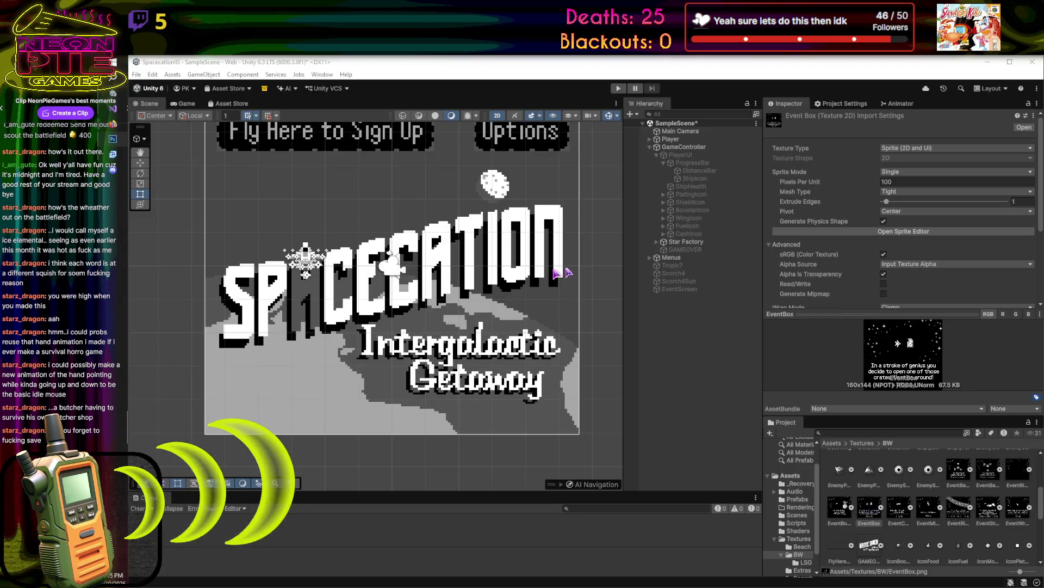
left_click(841, 512)
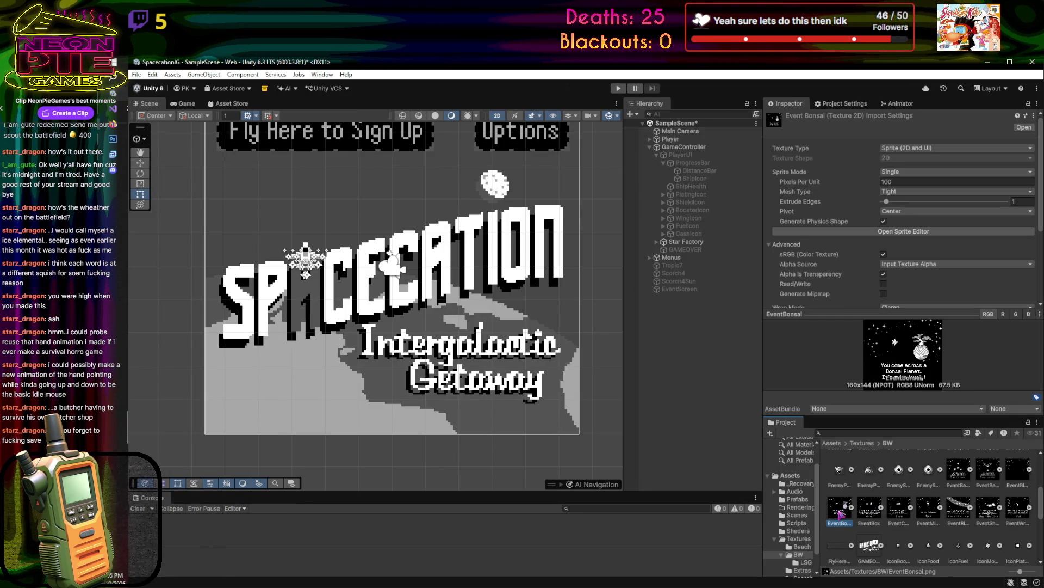
left_click(866, 512)
left_click(900, 512)
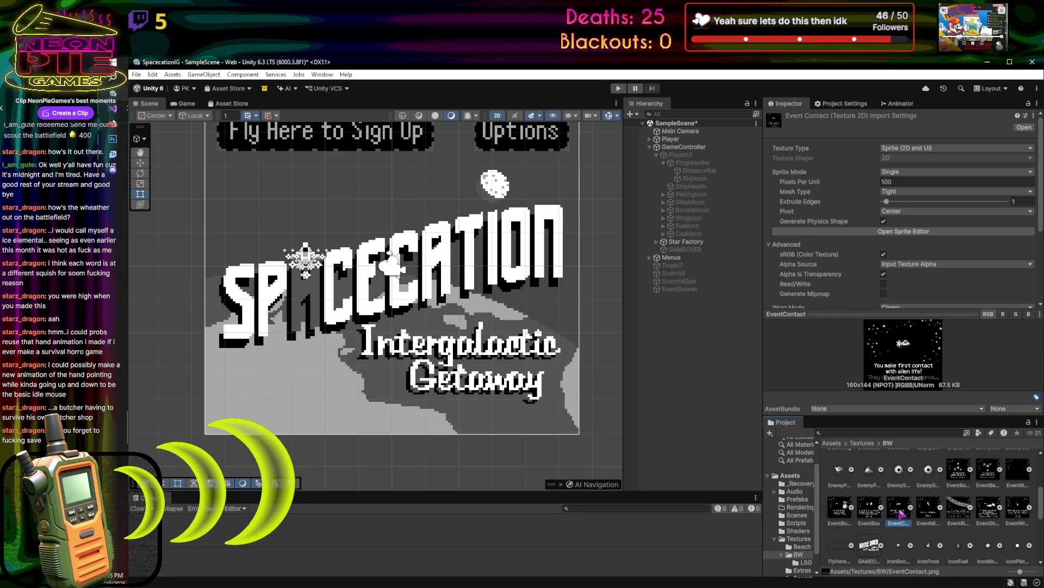
- Preview EventMiss, EventRiver and EventShipwreck, glance at GameControl.cs, and return to Photoshop
left_click(931, 511)
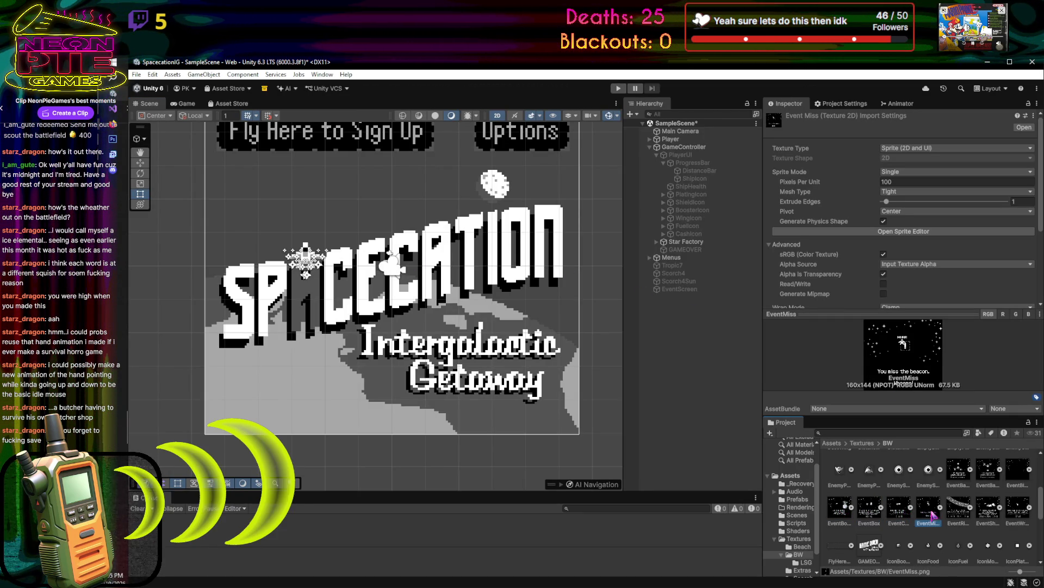
left_click(961, 510)
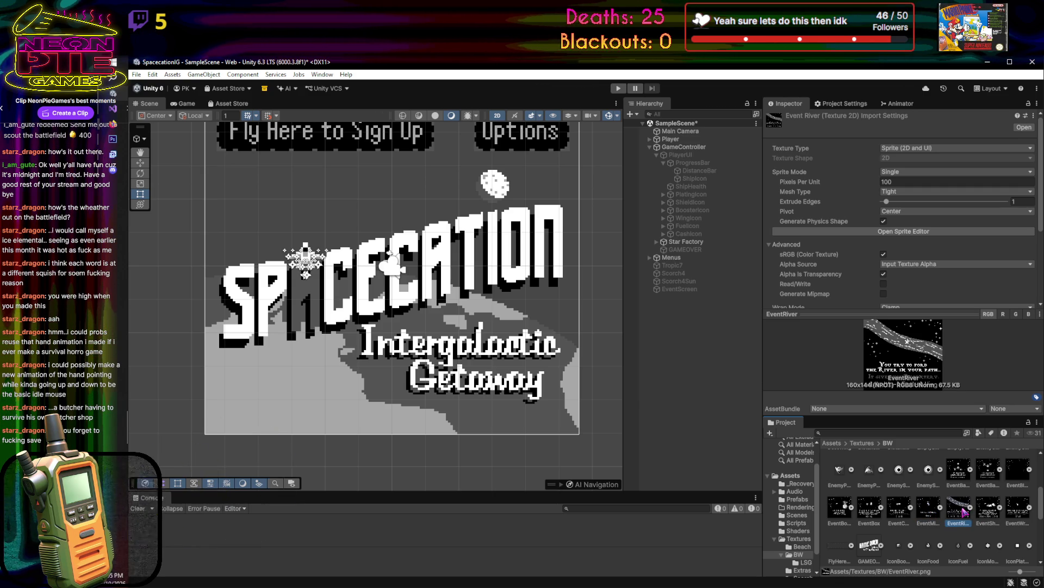
left_click(993, 511)
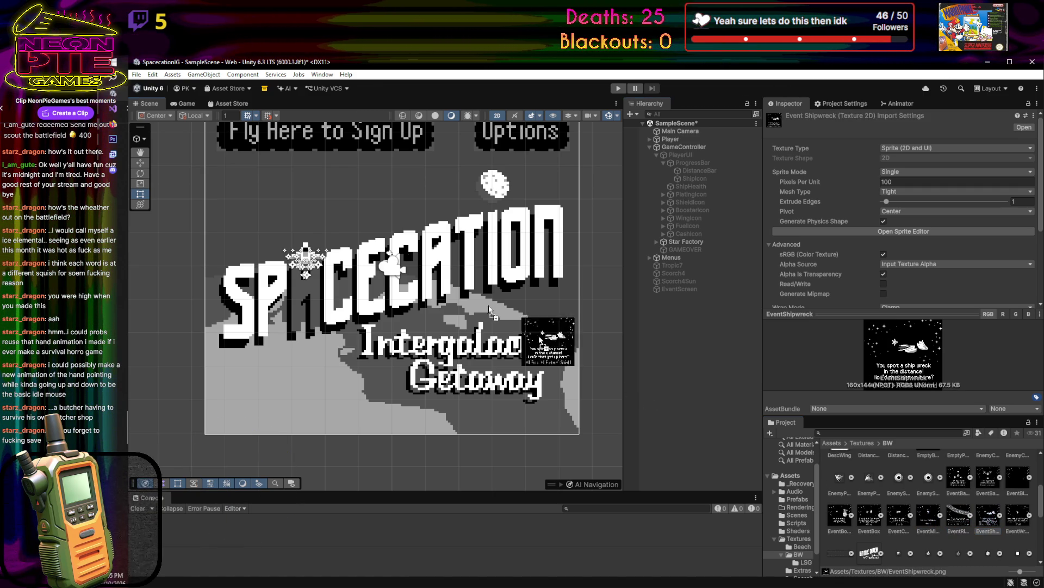
key("alt+Tab")
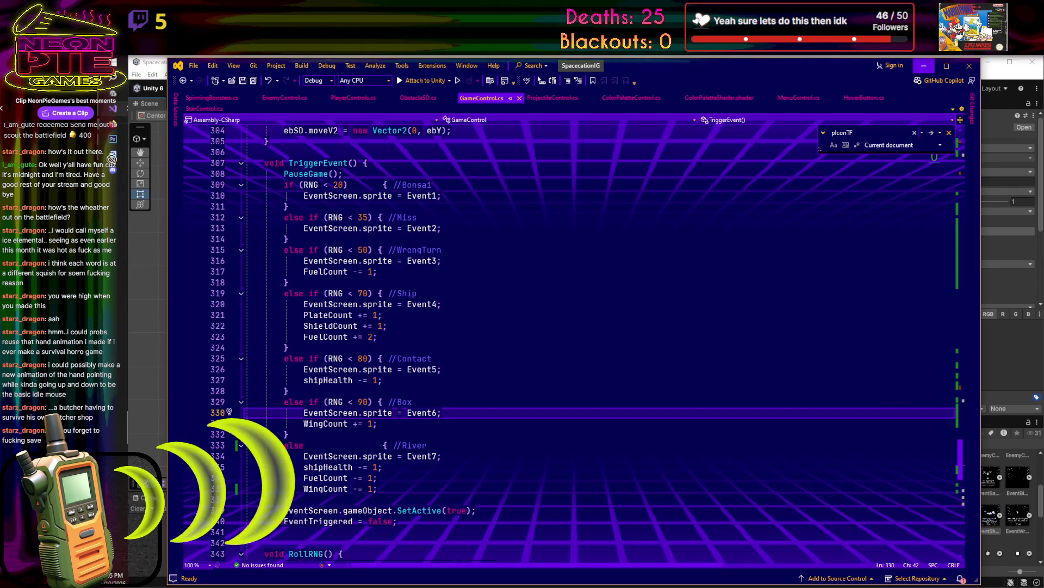
key("alt+Tab")
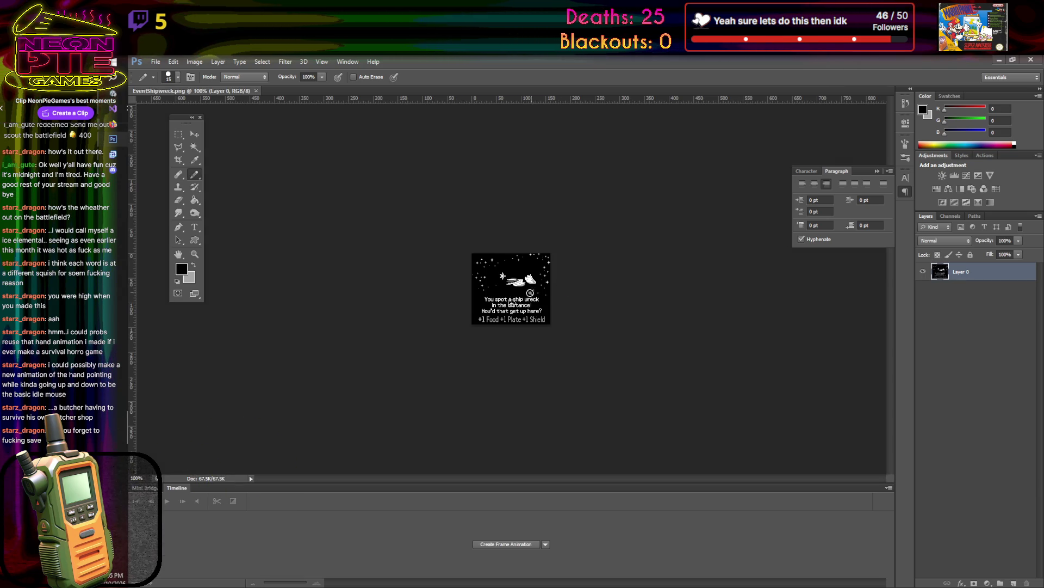
- Paint out the '+1 Plate +1 Shield' text on the shipwreck card
scroll(519, 346, "up", 5)
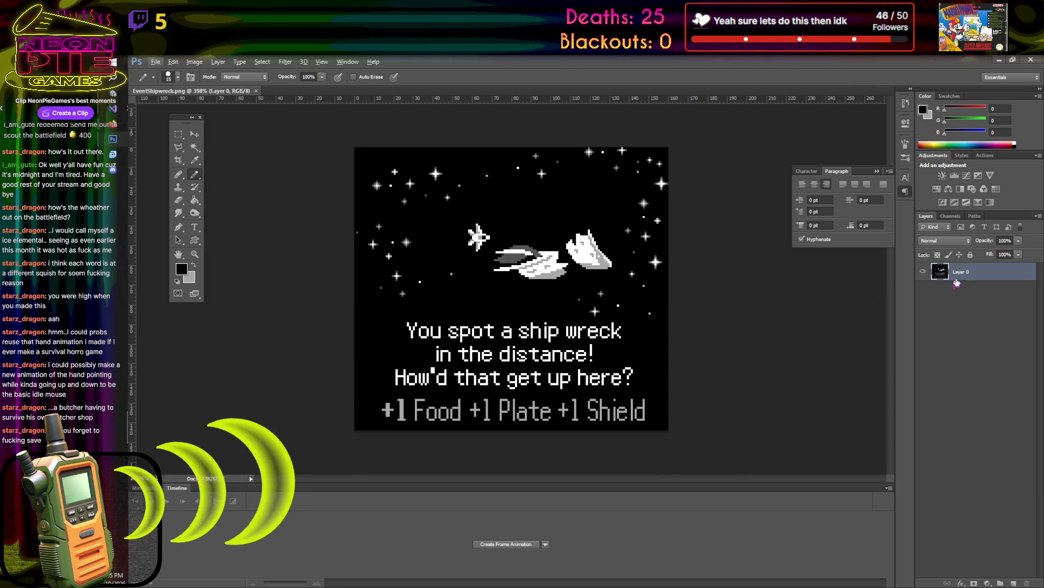
scroll(538, 419, "up", 2)
left_click_drag(493, 439, 669, 433)
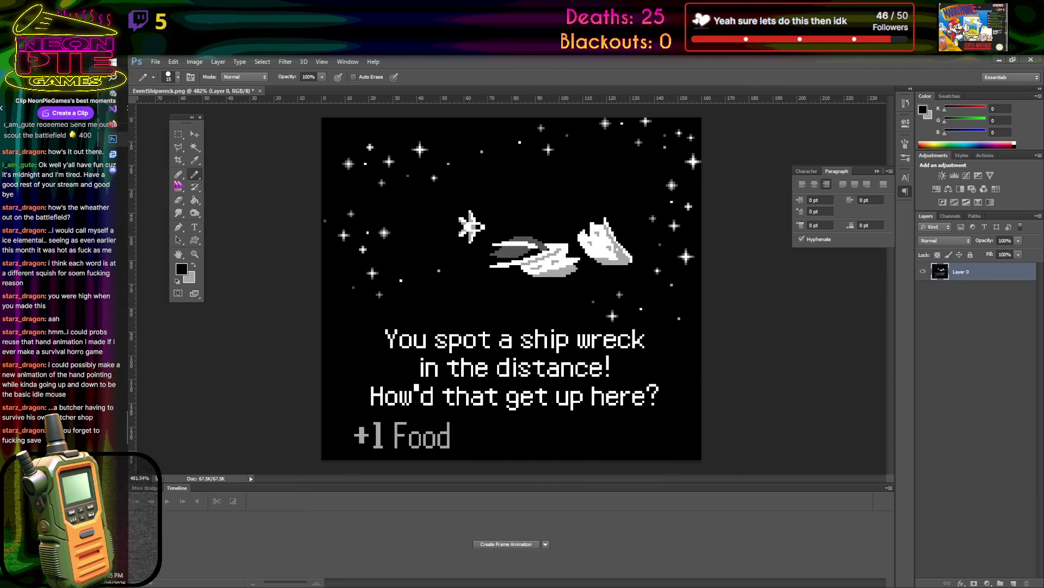
- Add a light grey '+1 Fuel +1 Wing' stat line in place on the card
key("t")
left_click(482, 451)
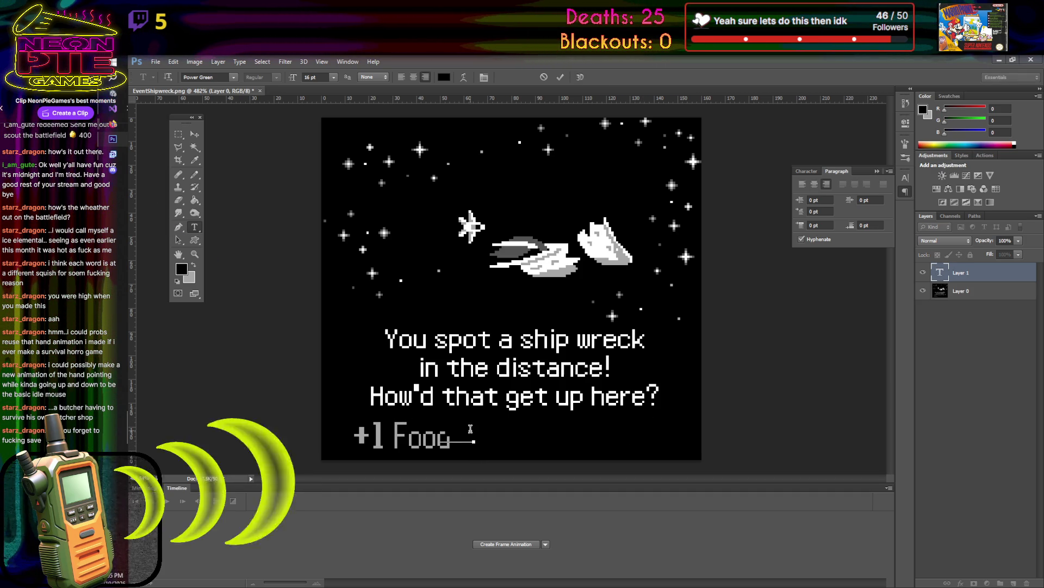
key("ctrl+a")
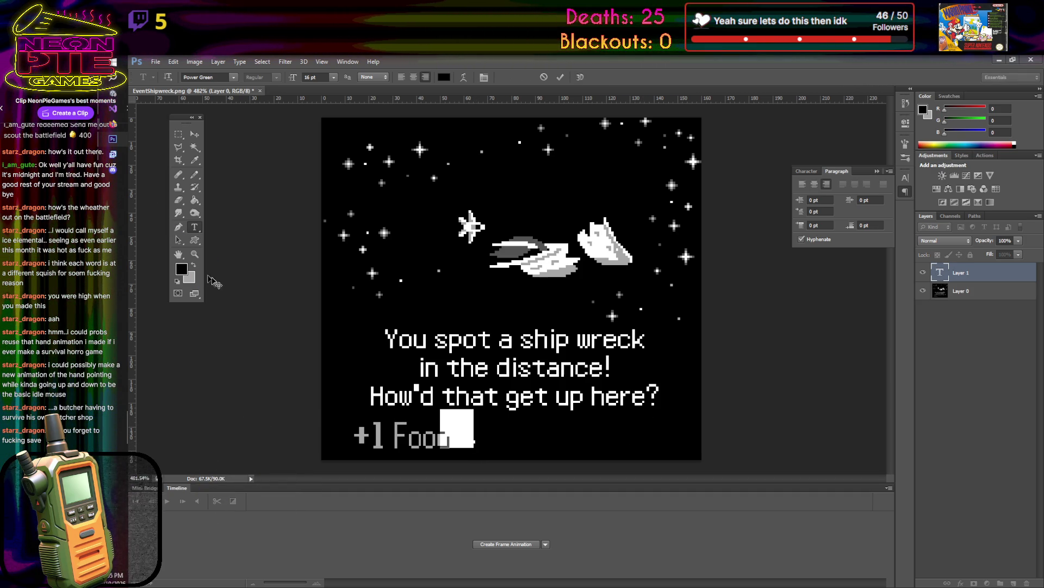
left_click(192, 266)
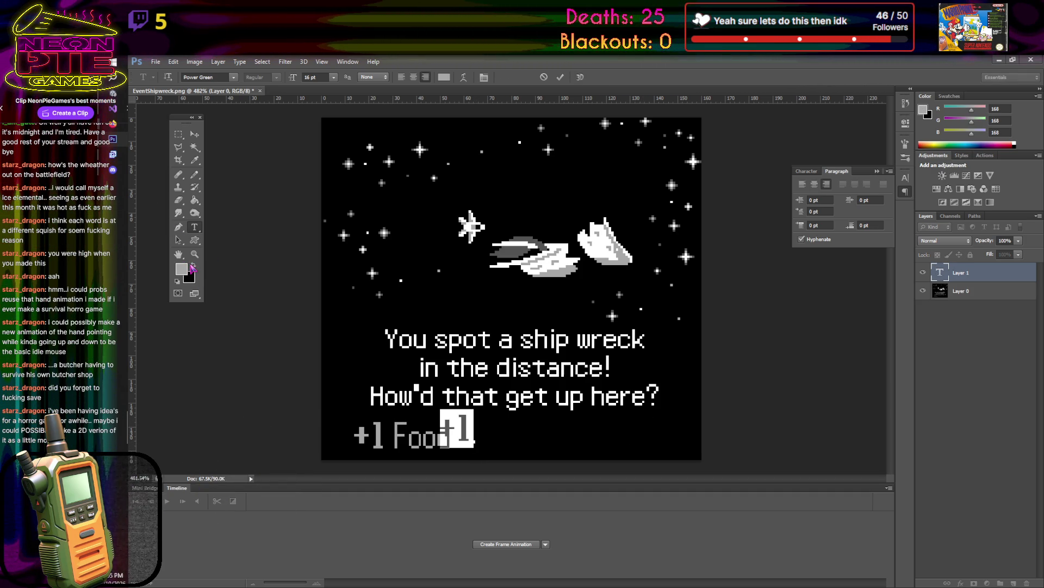
left_click(467, 428)
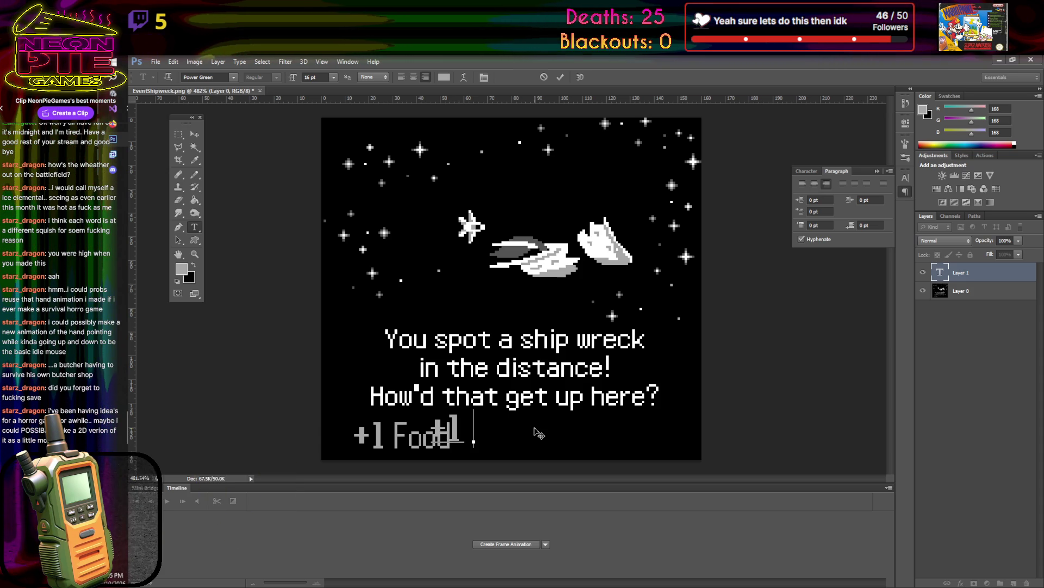
type("Food +")
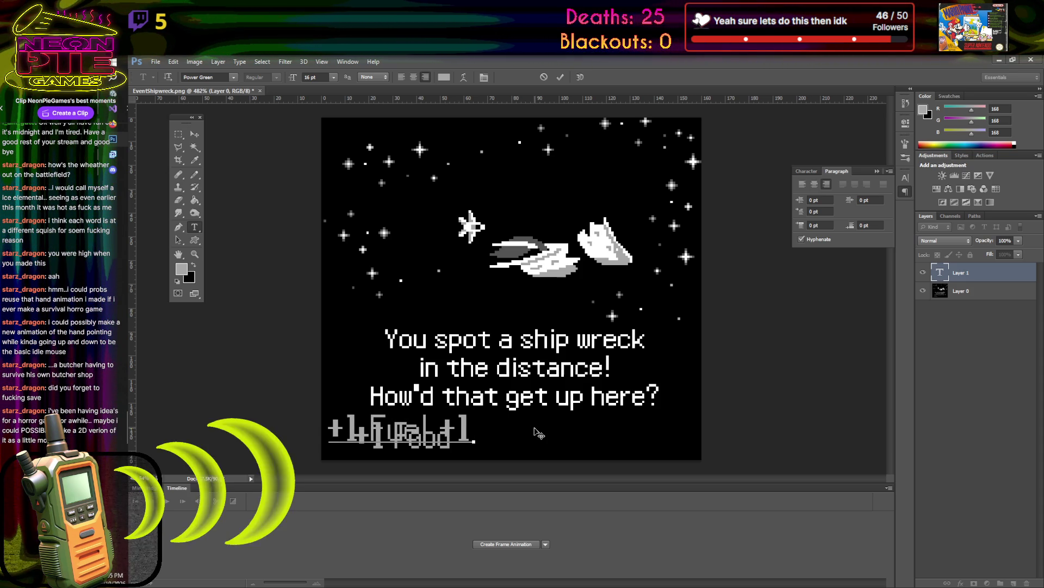
type("1 W")
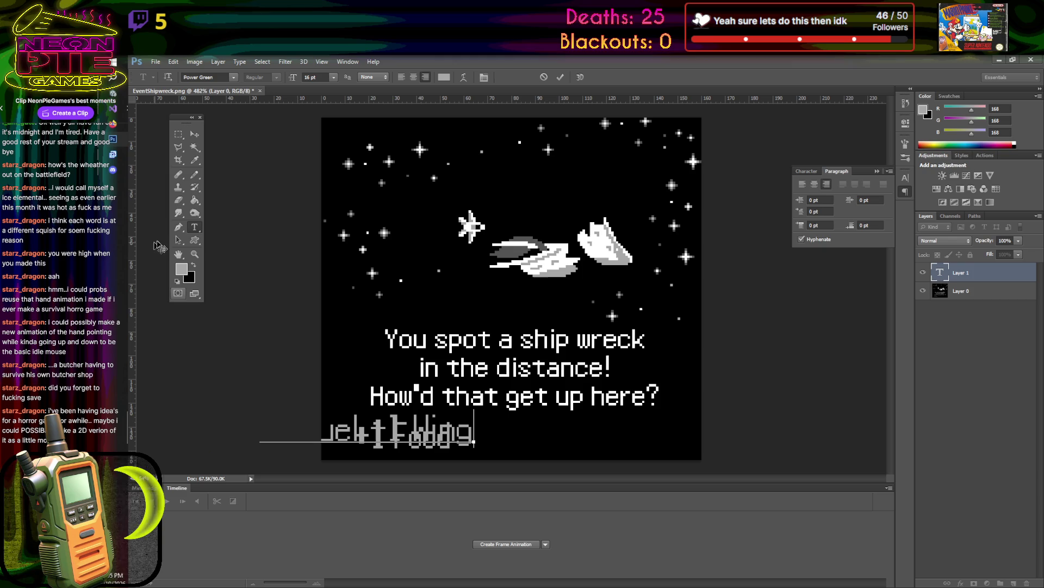
left_click(194, 133)
left_click_drag(384, 436, 602, 443)
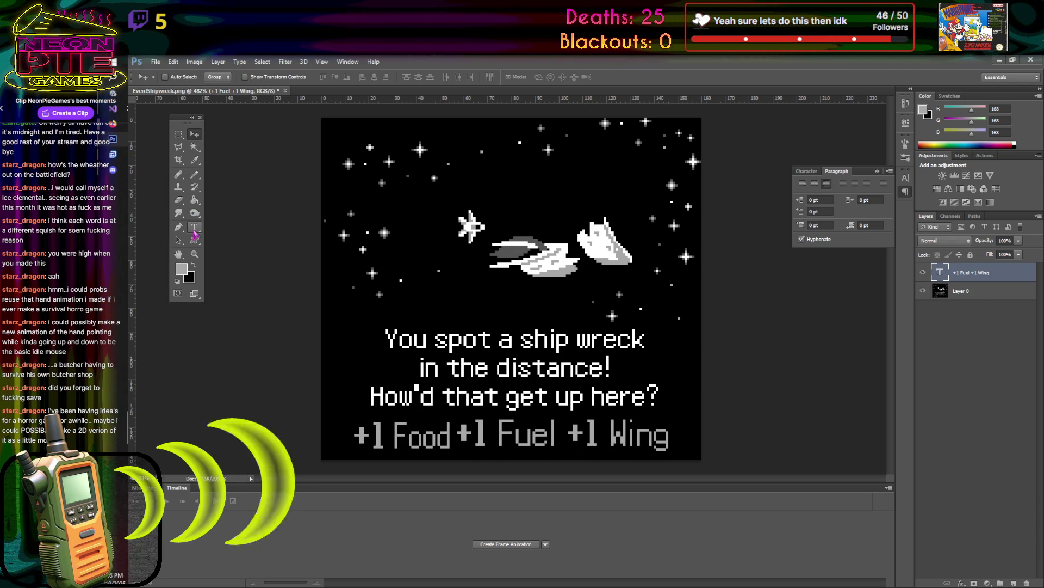
- Pencil out the leftover '+1 Food' in black, then check the Ship case in GameControl.cs
left_click(193, 266)
left_click(194, 227)
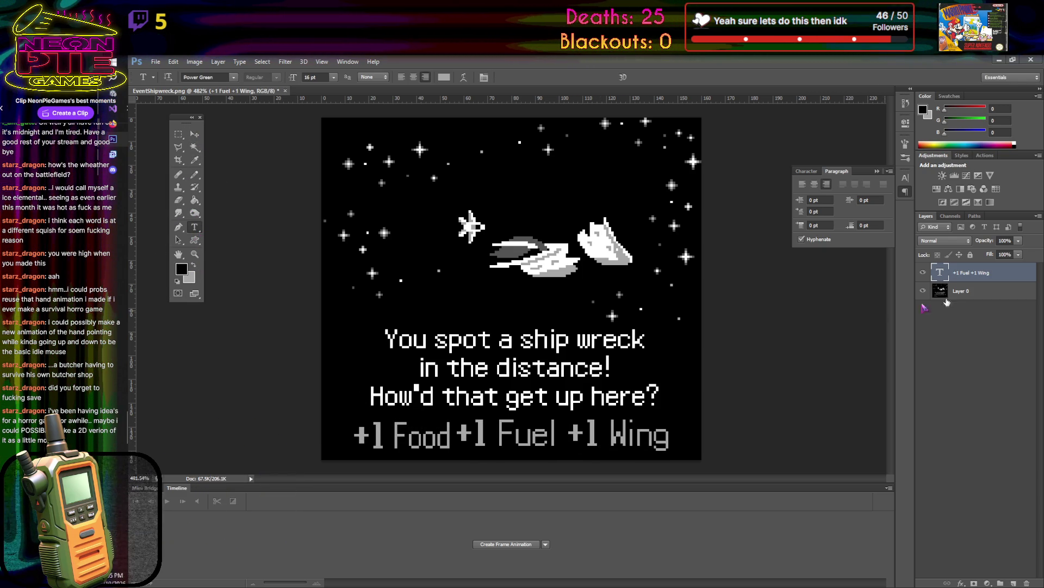
left_click(977, 291)
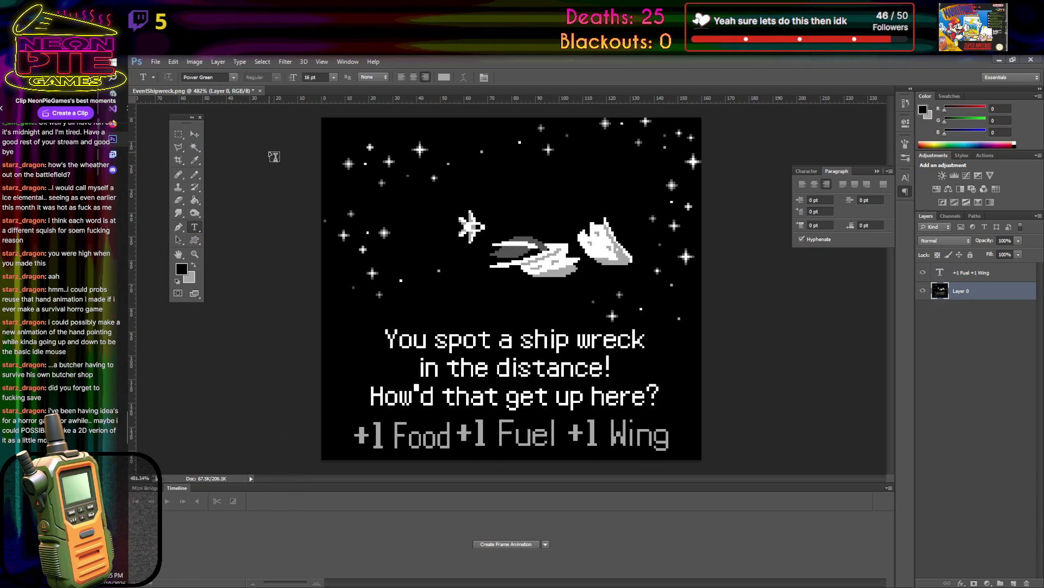
left_click(195, 174)
left_click_drag(464, 435, 328, 438)
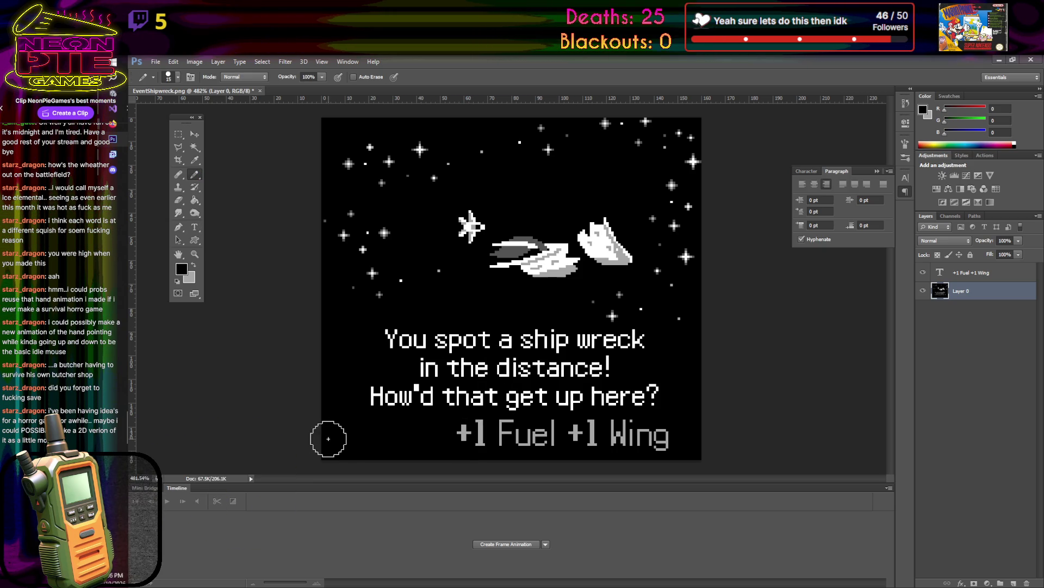
key("alt+Tab")
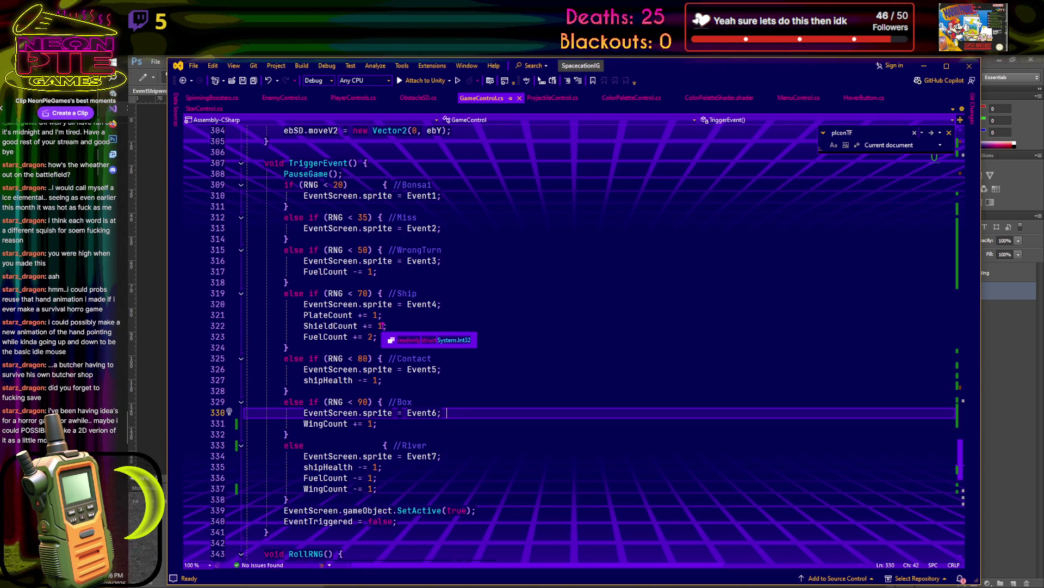
- Retype the stat line as '+2 Fuel +1 Plate +1 Shield' and nudge it right to fit
left_click(155, 177)
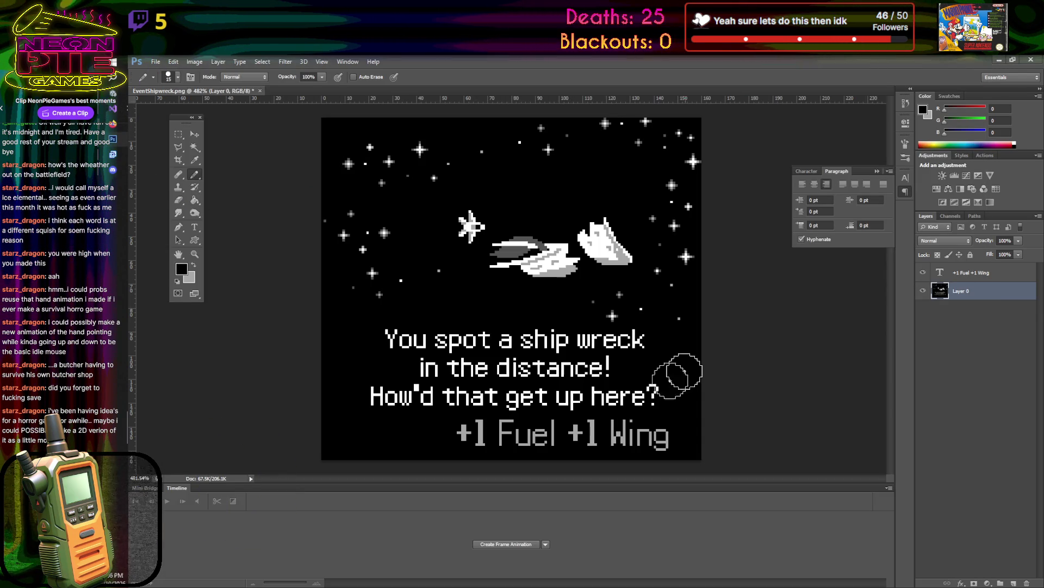
left_click(194, 227)
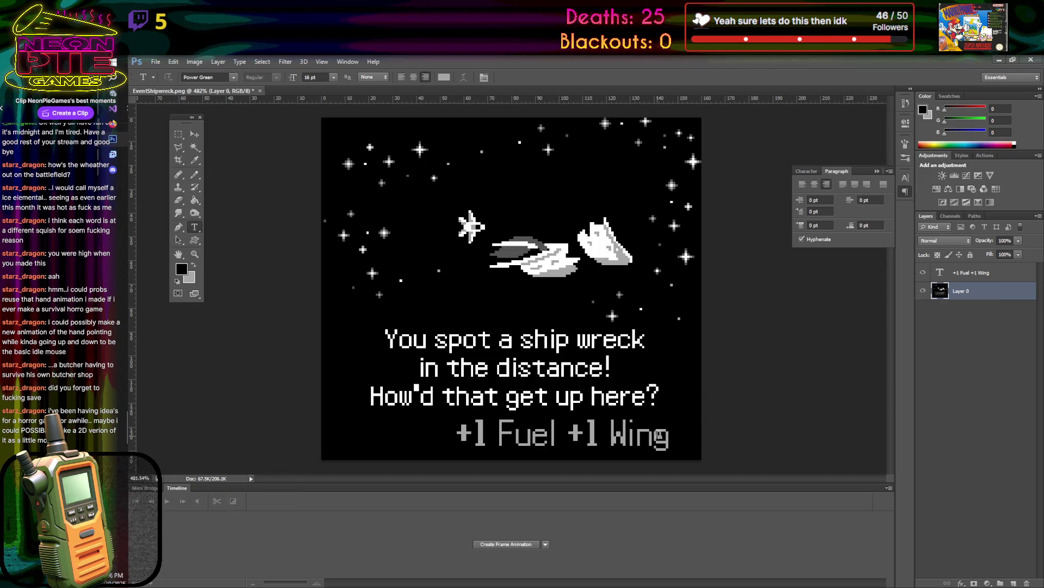
left_click_drag(667, 435, 443, 418)
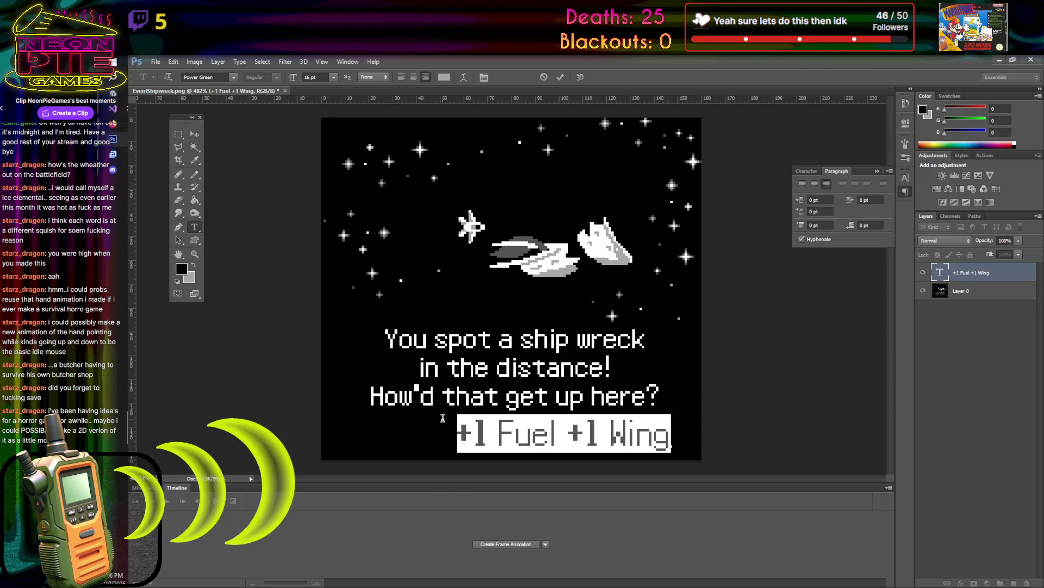
type("+2 Fuel ")
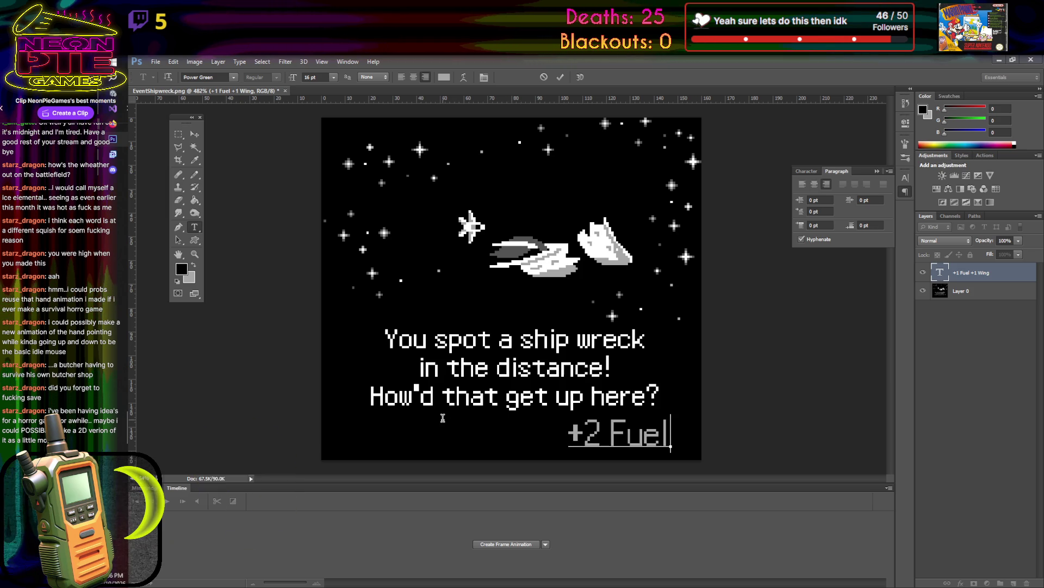
type("+1 Pl")
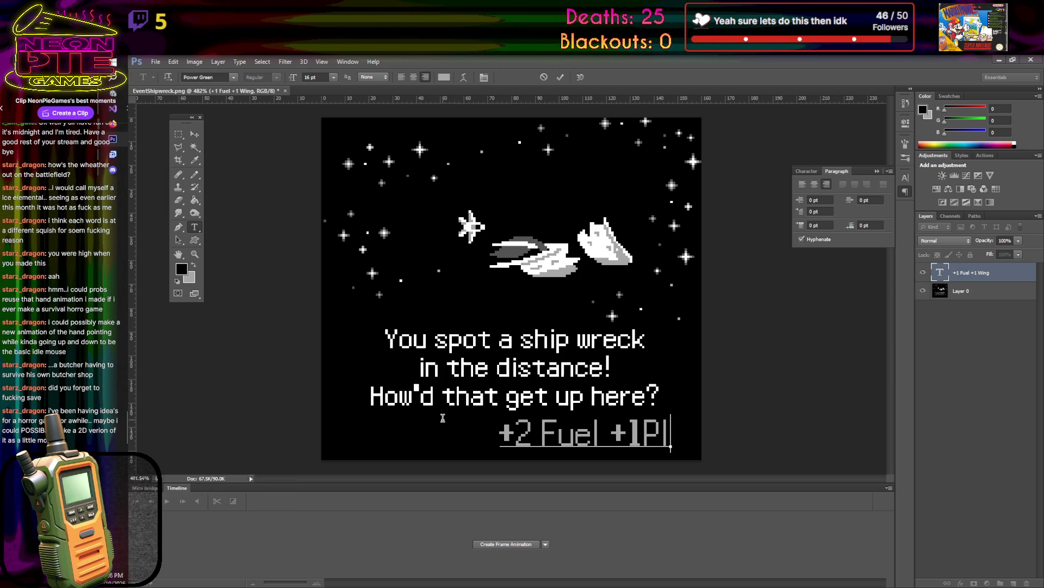
type("ate")
left_click(595, 440)
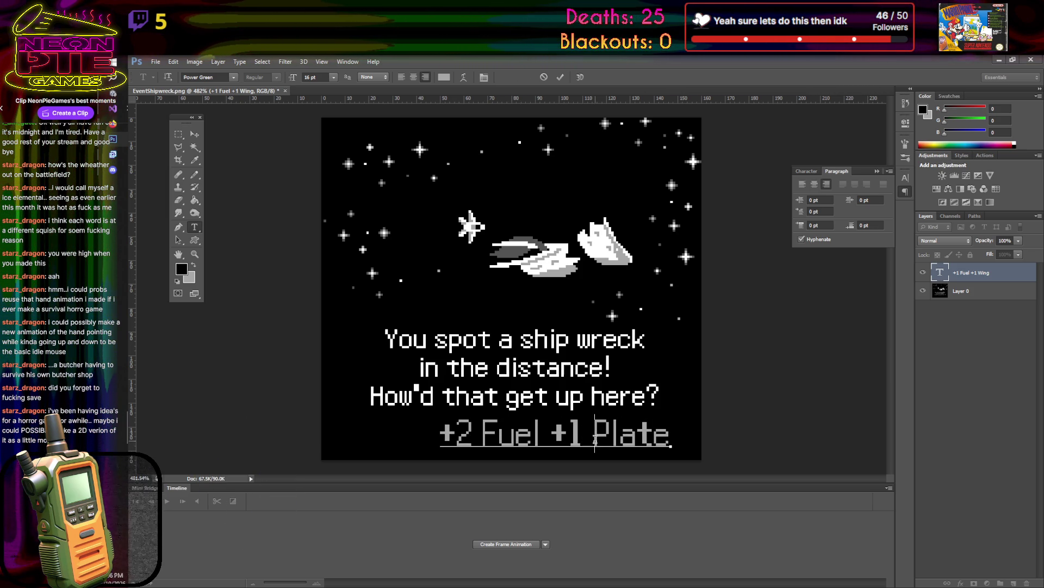
left_click(672, 442)
type("+1")
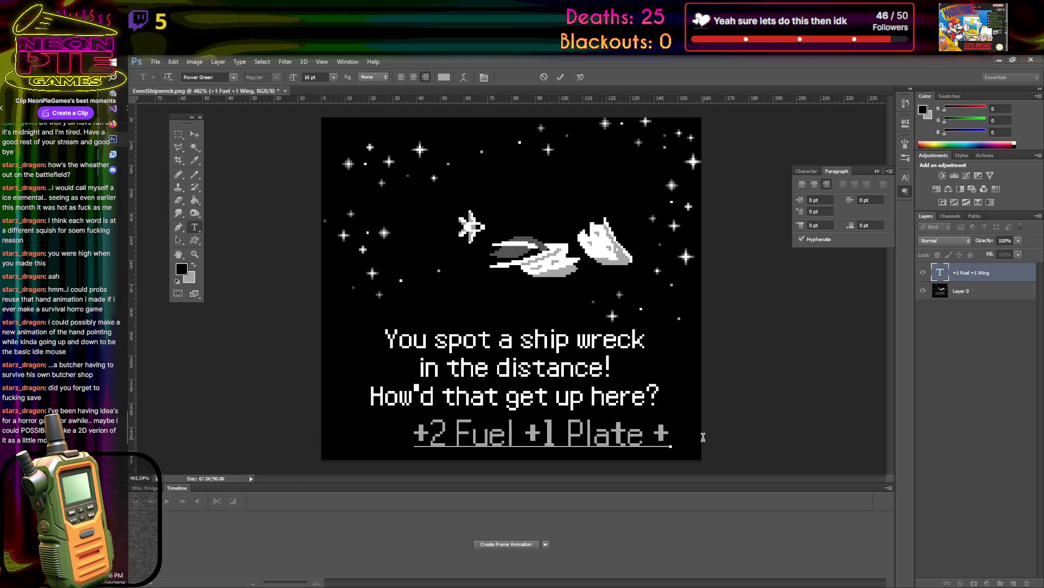
type(" Shield")
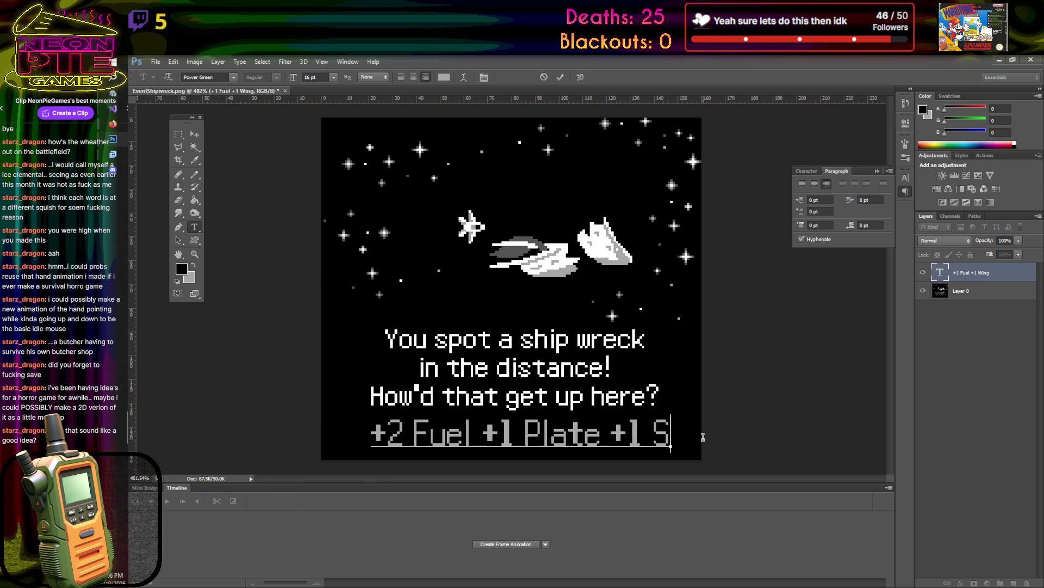
left_click(194, 133)
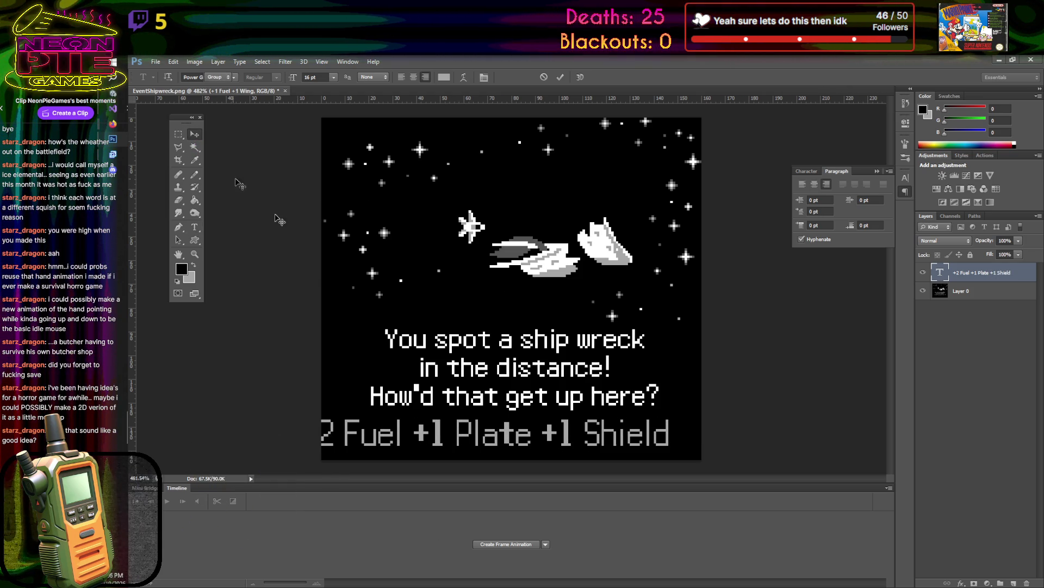
left_click_drag(536, 431, 564, 434)
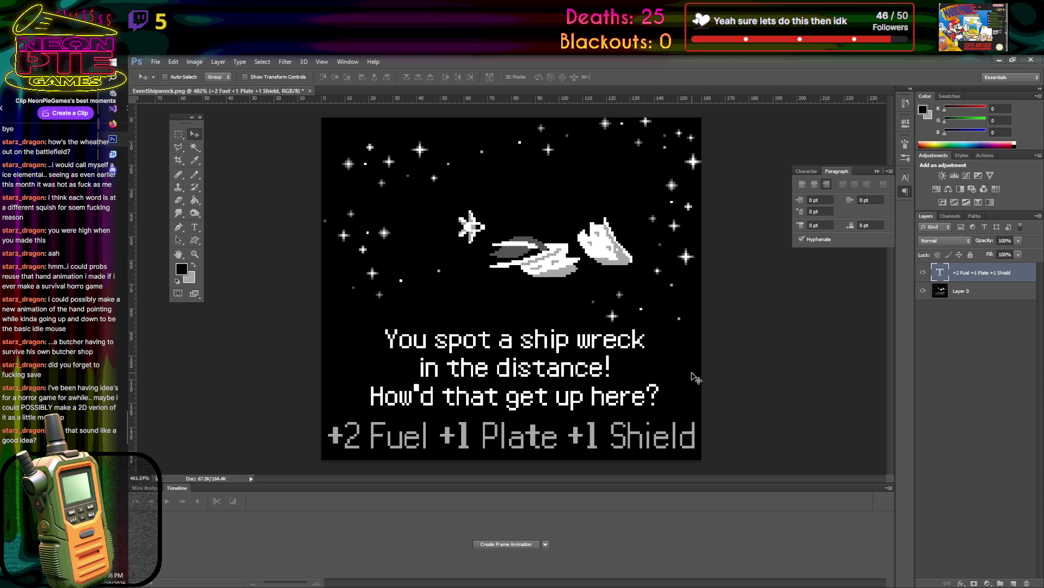
left_click(155, 62)
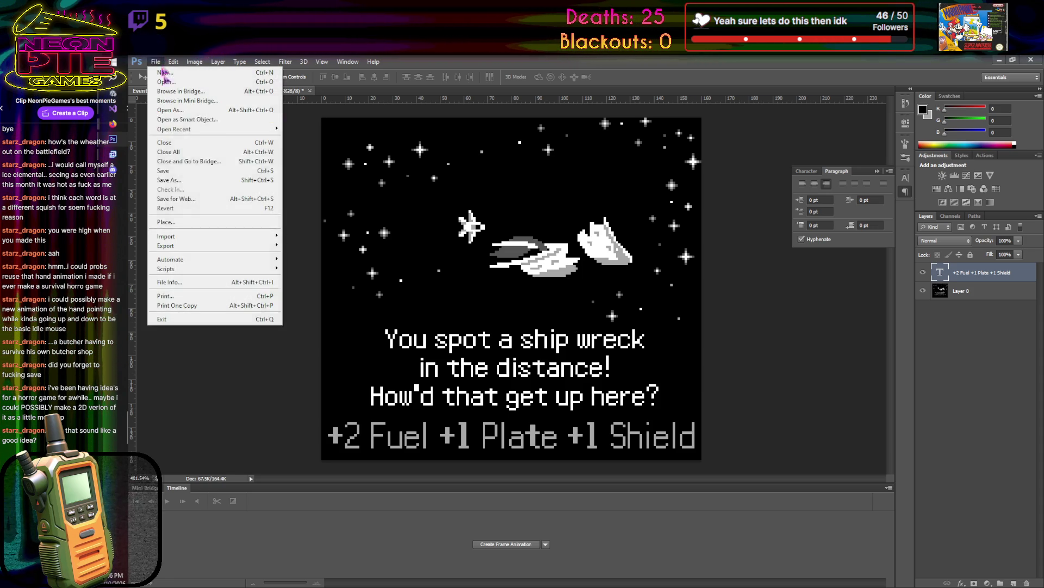
- Save the shipwreck card as PNG over EventShipwreck.png, accepting the default PNG options
left_click(174, 180)
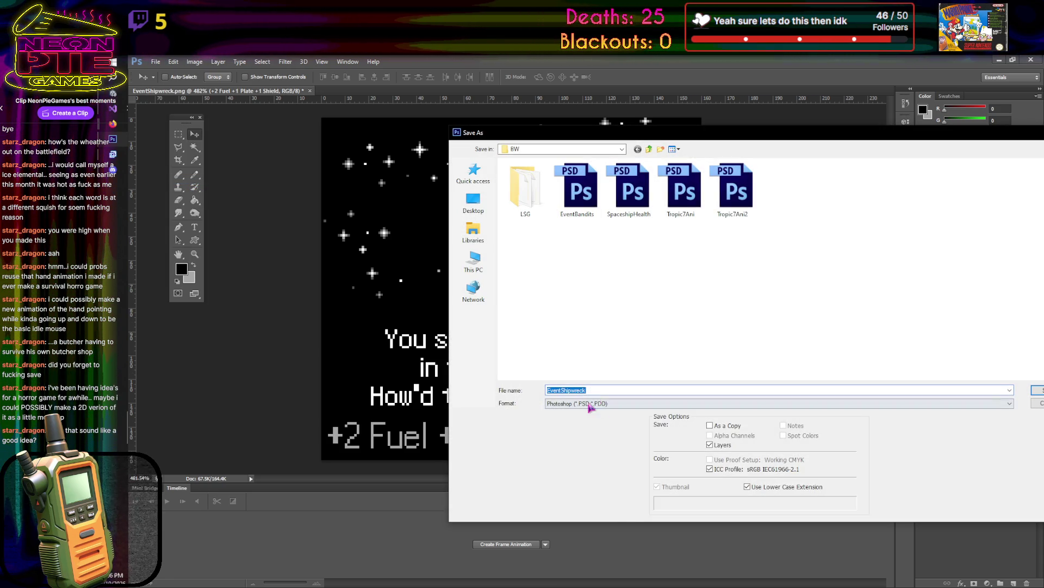
left_click(590, 407)
left_click(593, 525)
left_click(1037, 390)
left_click(589, 257)
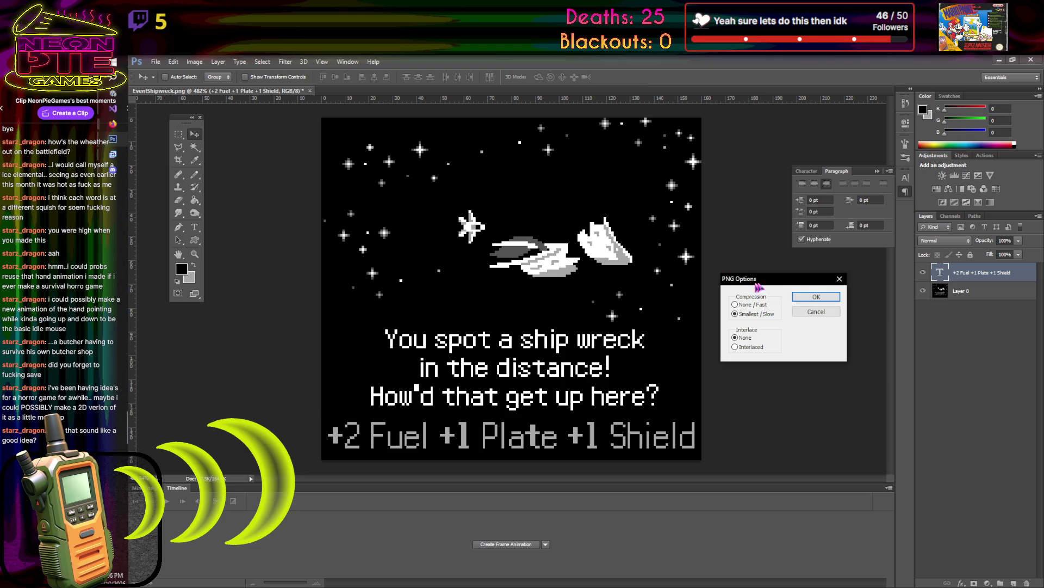
left_click(809, 299)
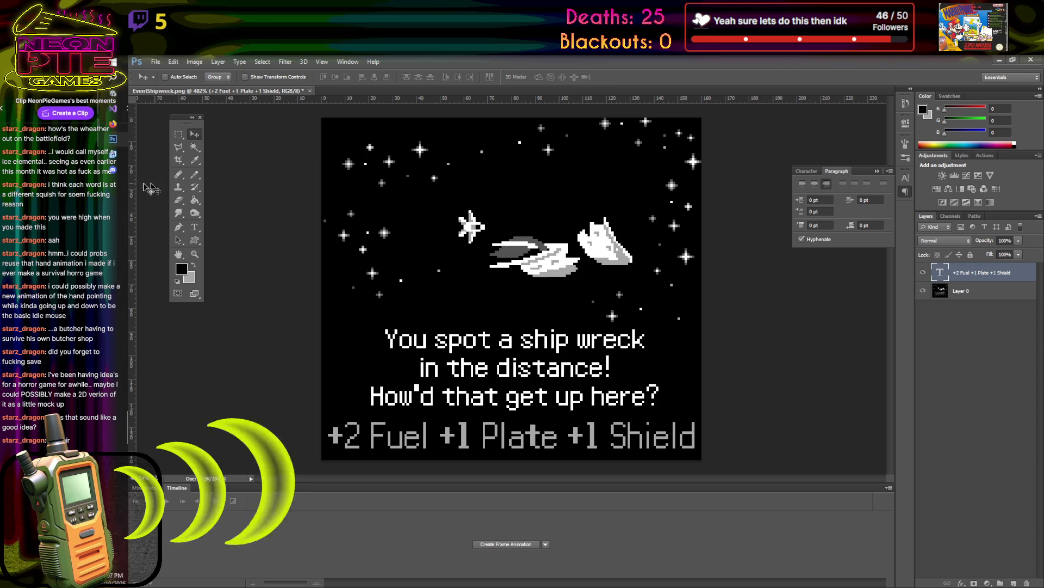
- Turn off 2D in Unity's Scene view and orbit to the Tropic-7 and Scorch-4 menu boards
key("alt+Tab")
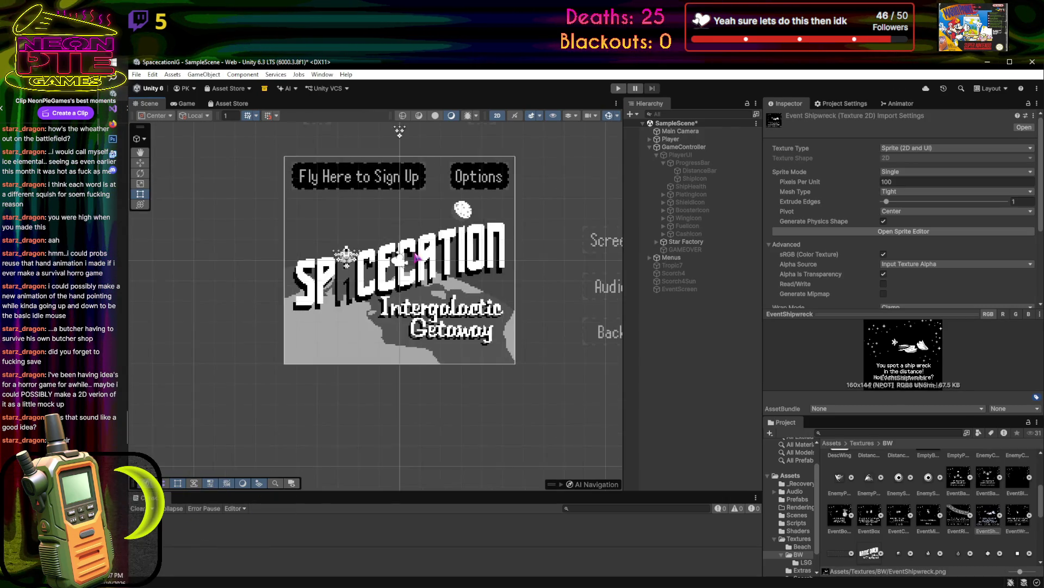
mouse_move(486, 248)
left_mouse_down()
mouse_move(486, 277)
mouse_move(485, 264)
left_mouse_up()
key("t")
key("w")
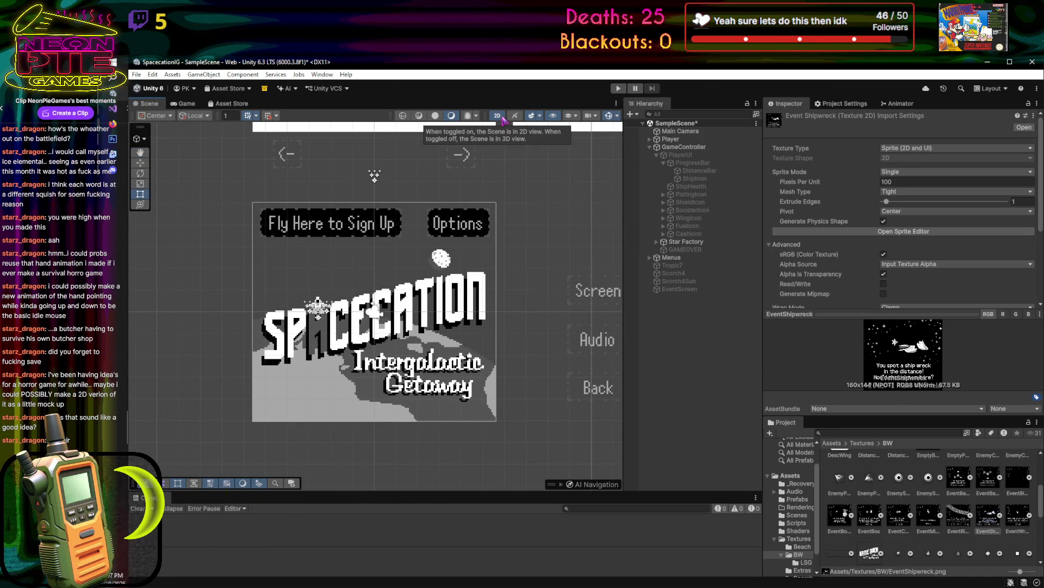
left_click(498, 116)
mouse_move(250, 315)
left_mouse_down()
mouse_move(354, 315)
mouse_move(450, 261)
mouse_move(381, 294)
mouse_move(430, 283)
mouse_move(403, 291)
mouse_move(414, 287)
mouse_move(408, 305)
mouse_move(404, 258)
left_mouse_up()
scroll(414, 287, "down", 3)
scroll(405, 257, "up", 5)
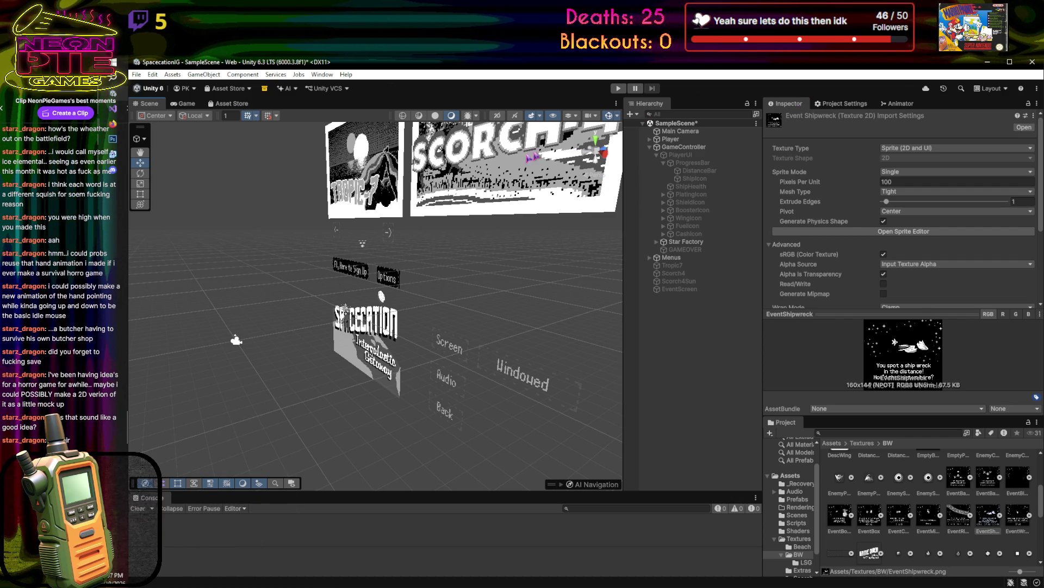
mouse_move(425, 261)
left_mouse_down()
mouse_move(435, 283)
mouse_move(381, 305)
mouse_move(494, 329)
mouse_move(305, 321)
mouse_move(325, 312)
mouse_move(434, 118)
left_mouse_up()
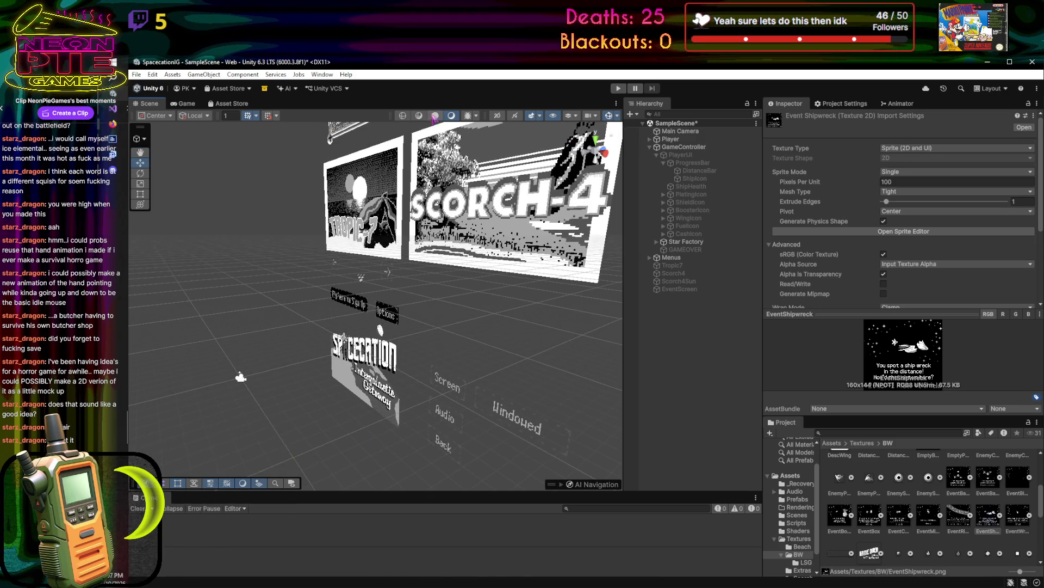
- Return the Scene view to 2D centred on the title screen and preview EventWrongTurn
left_click(497, 115)
scroll(497, 307, "up", 5)
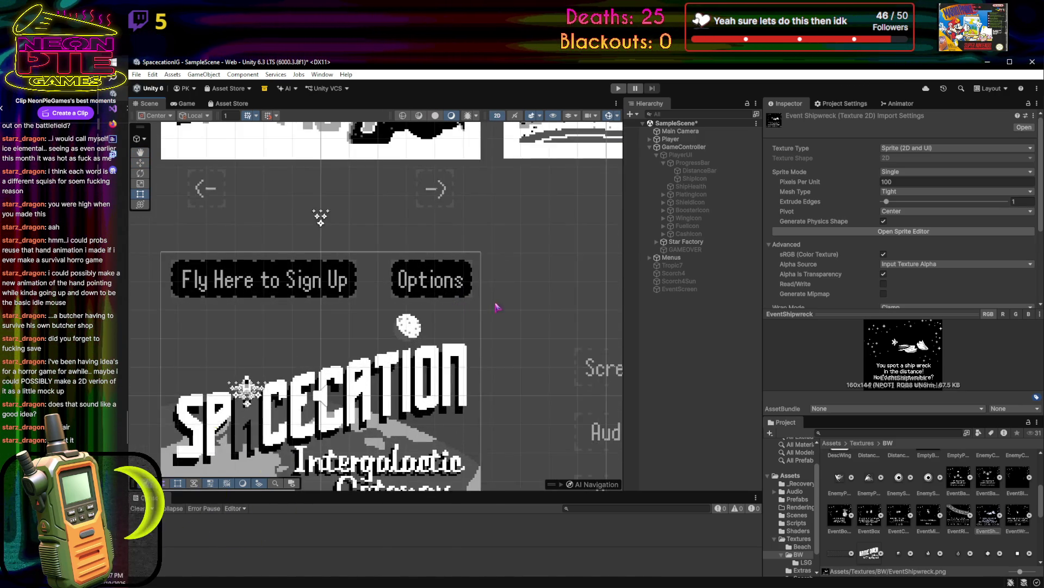
left_click_drag(497, 307, 523, 182)
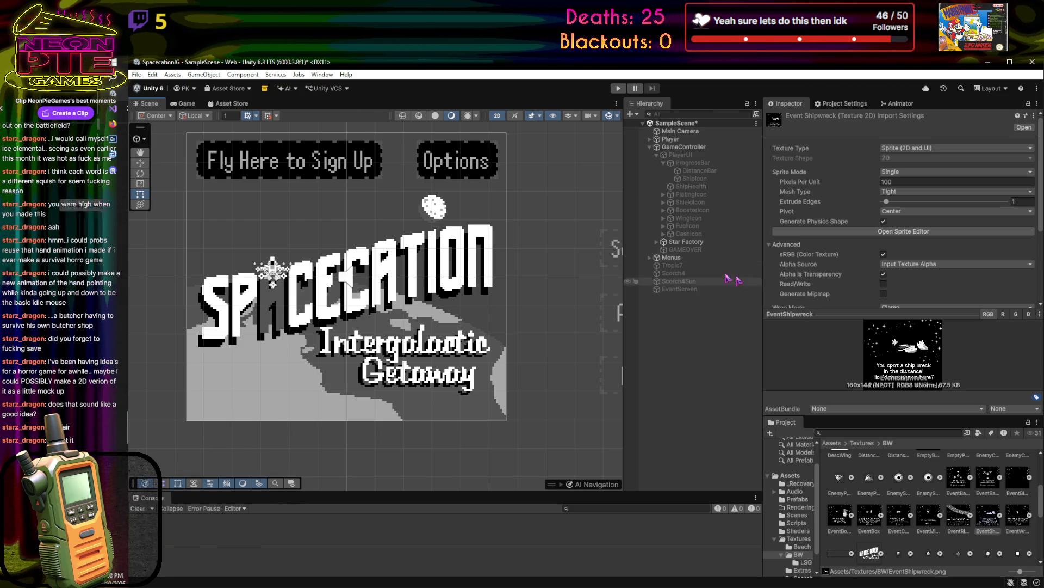
left_click(1021, 521)
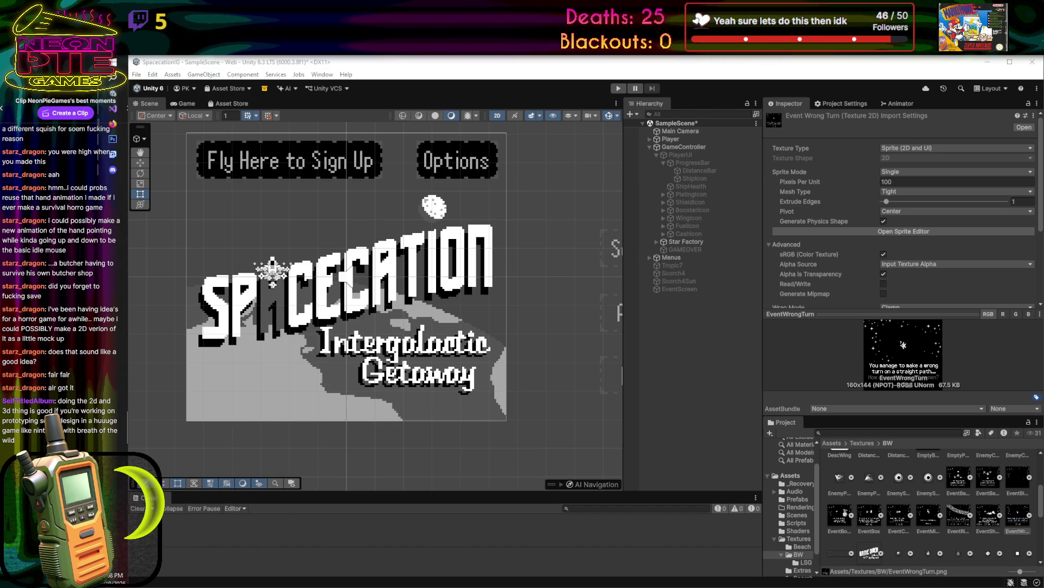
- Preview EventShipwreck, EventRiver, EventMiss, EventContact, EventBox and EventBonsal textures, then clear the selection
key("alt+Tab")
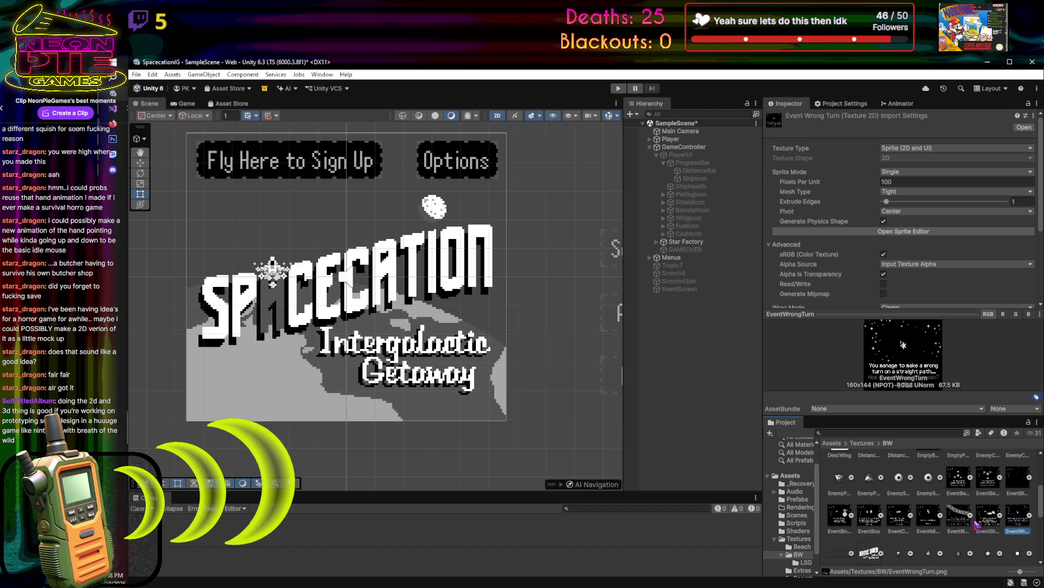
left_click(978, 524)
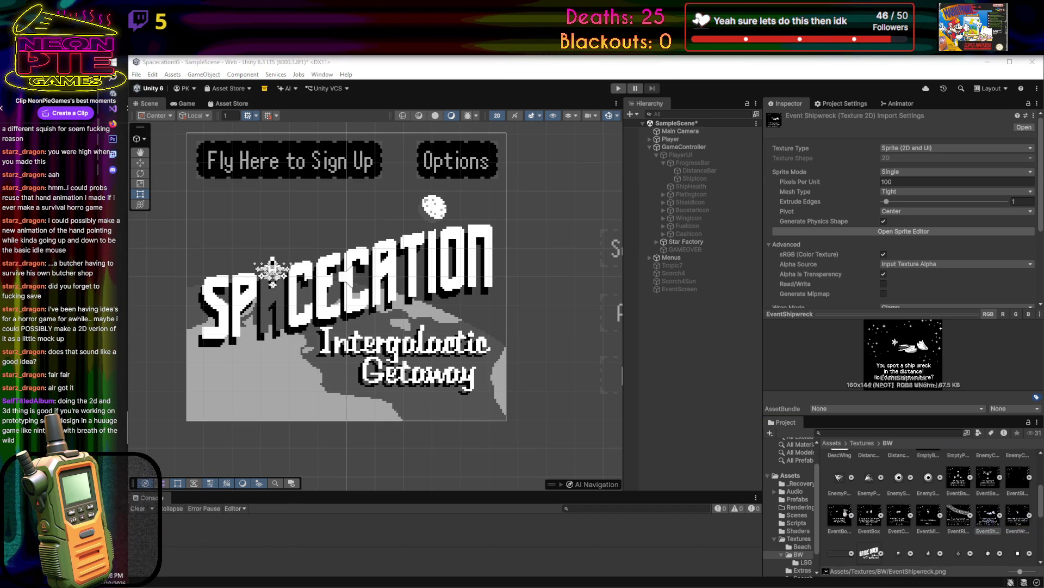
left_click(992, 510)
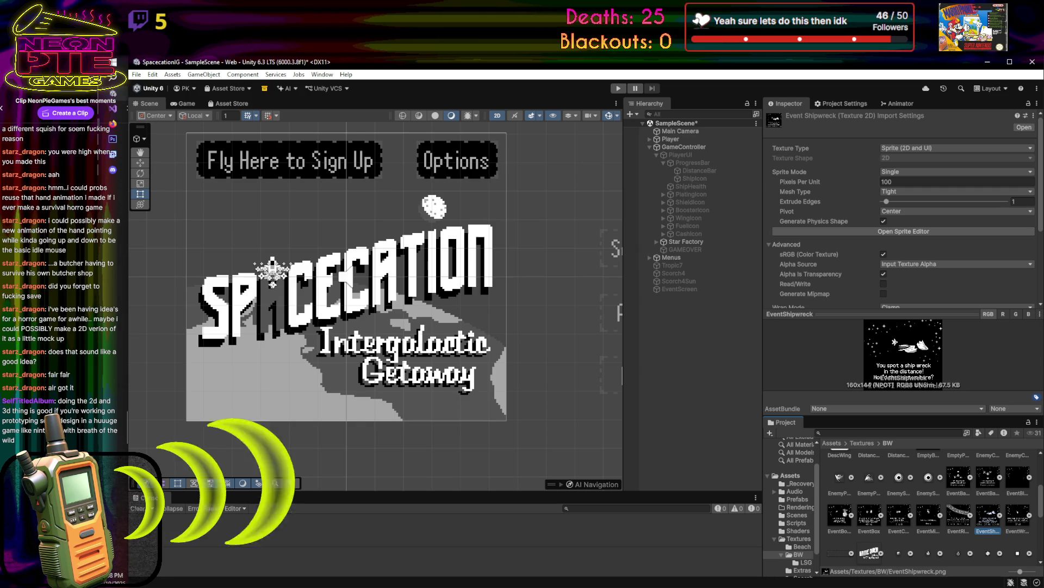
left_click(958, 514)
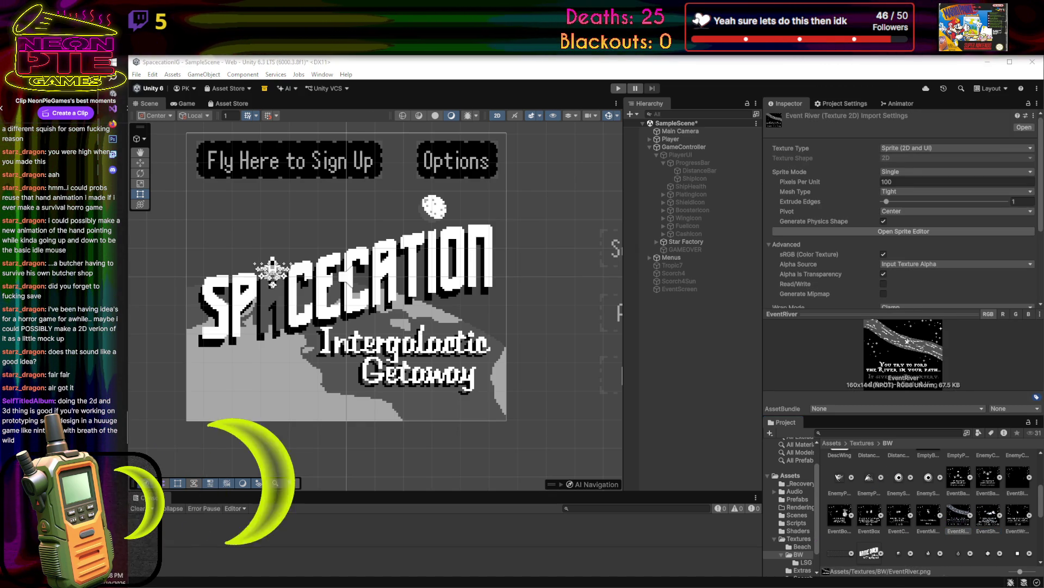
left_click(928, 514)
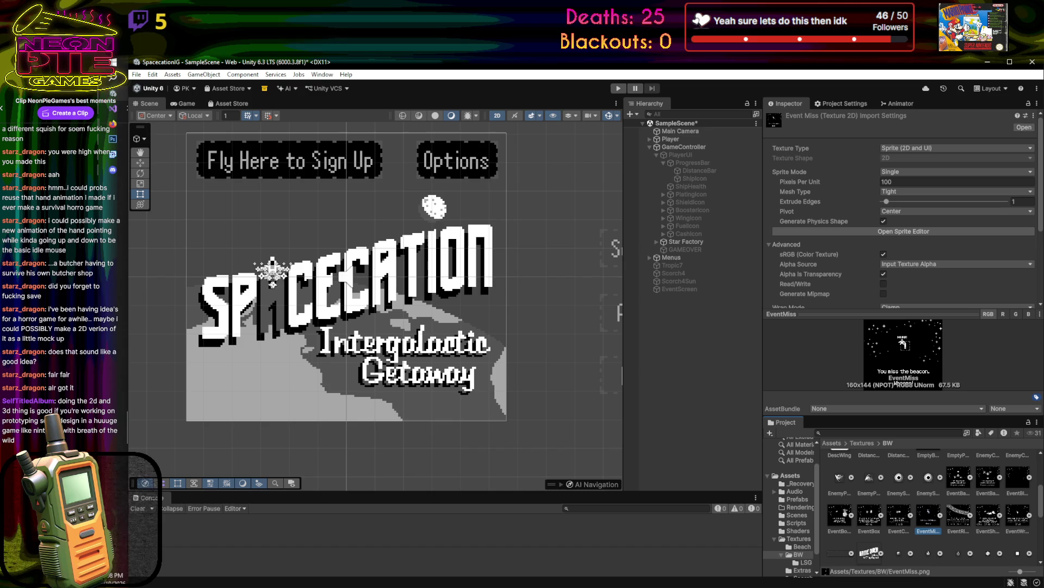
left_click(899, 514)
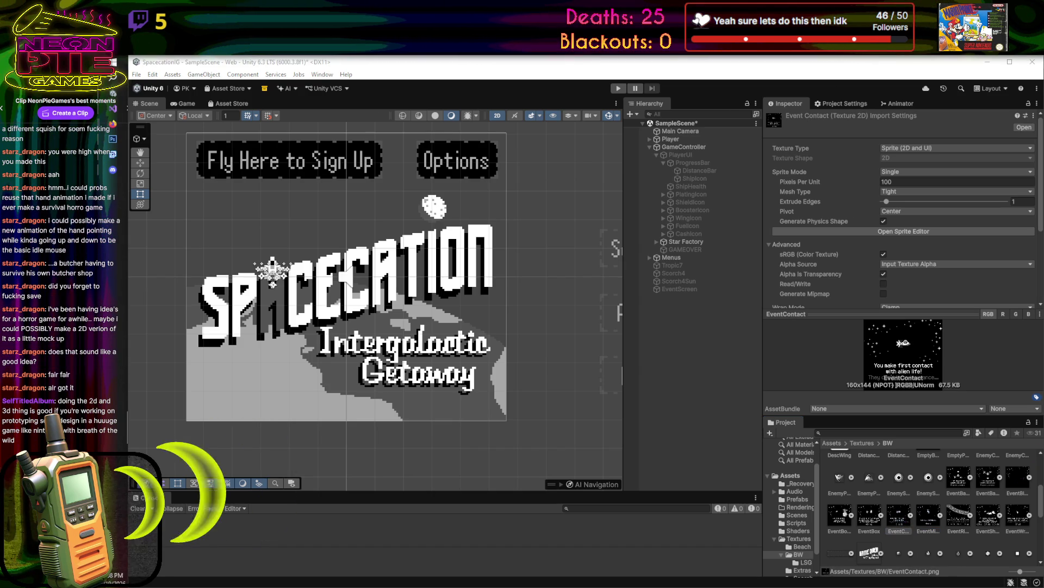
key("alt+Tab")
left_click(870, 517)
key("alt+Tab")
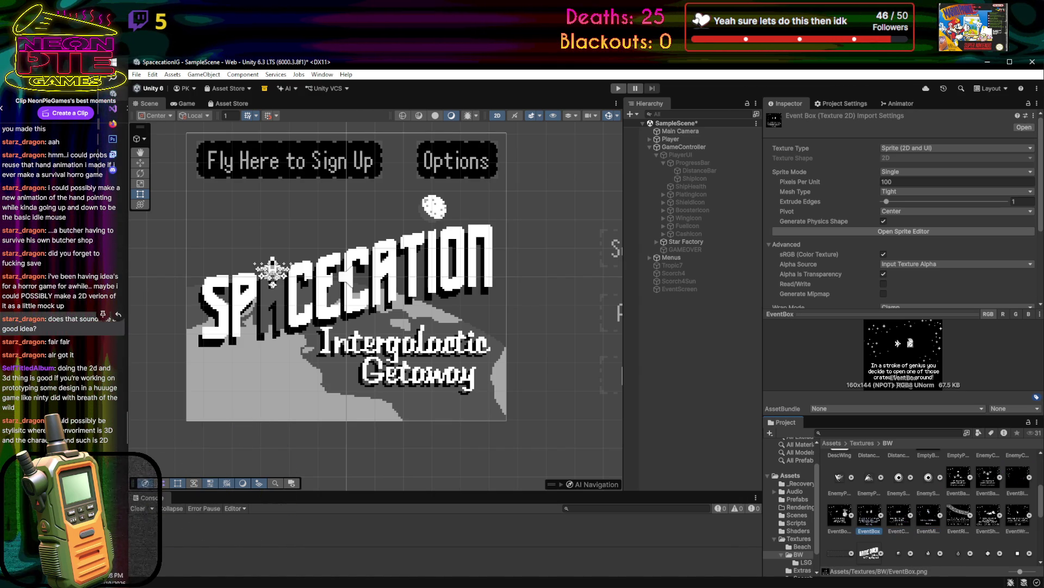
left_click(840, 514)
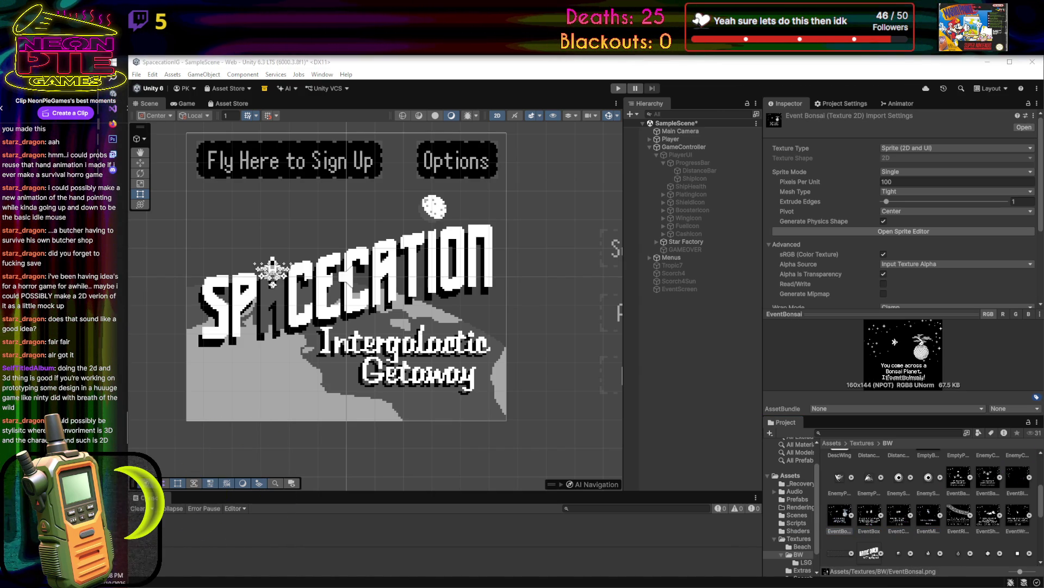
key("alt+Tab")
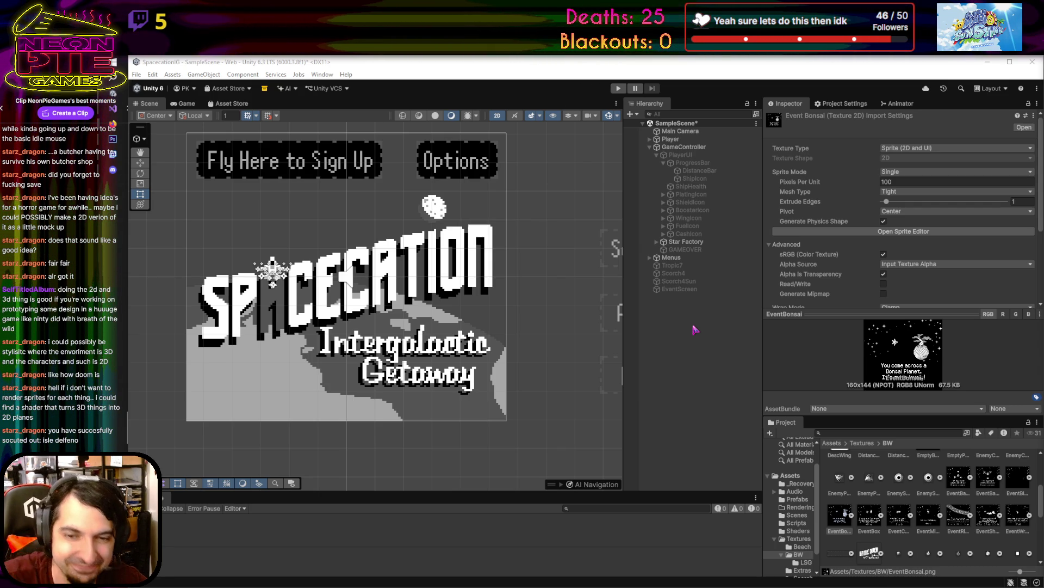
left_click(699, 315)
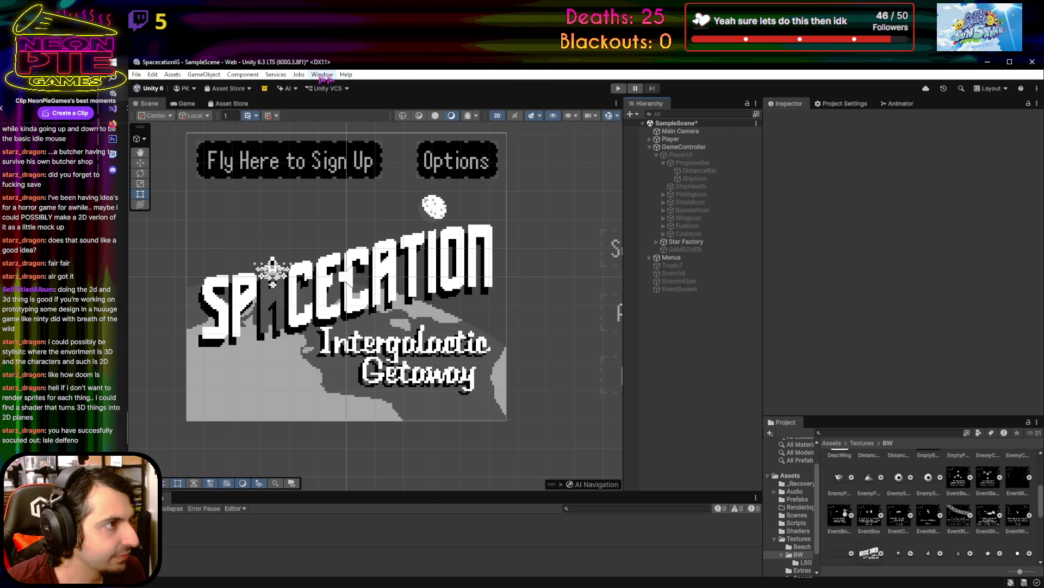
- Save SampleScene from the File menu and close the Visual Studio GameControl editor
left_click(140, 76)
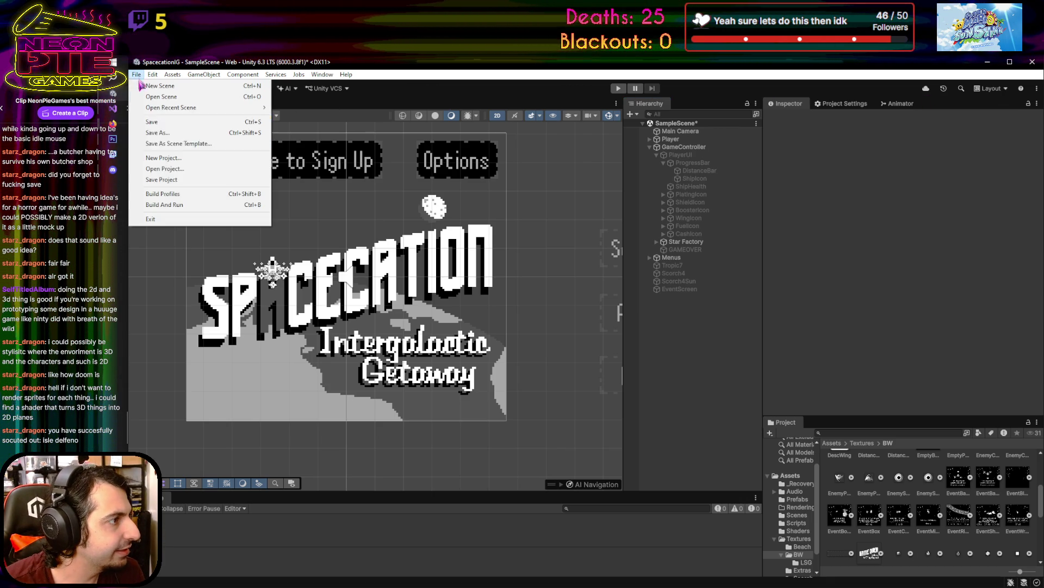
left_click(146, 131)
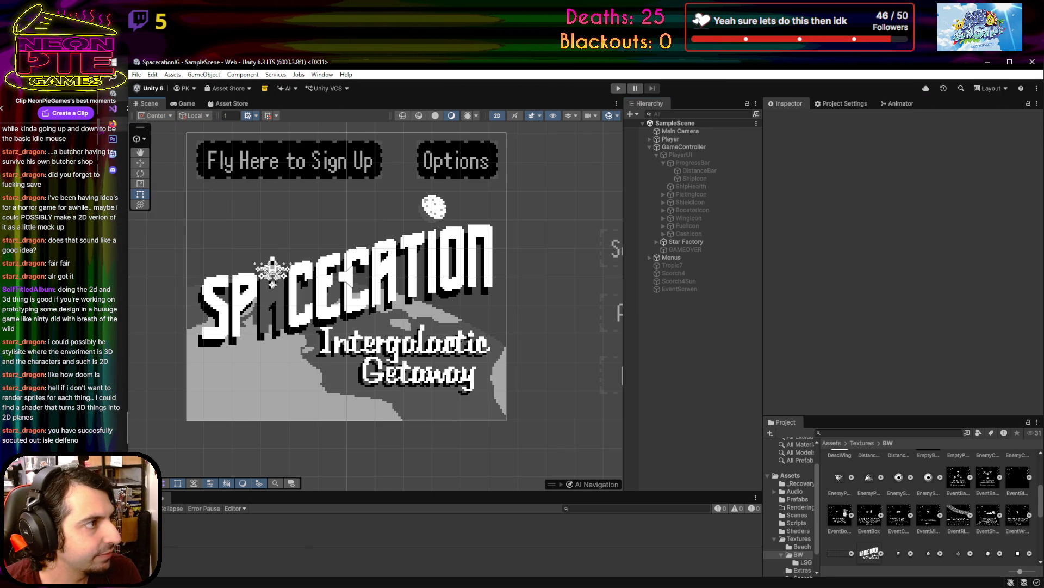
key("alt+Tab")
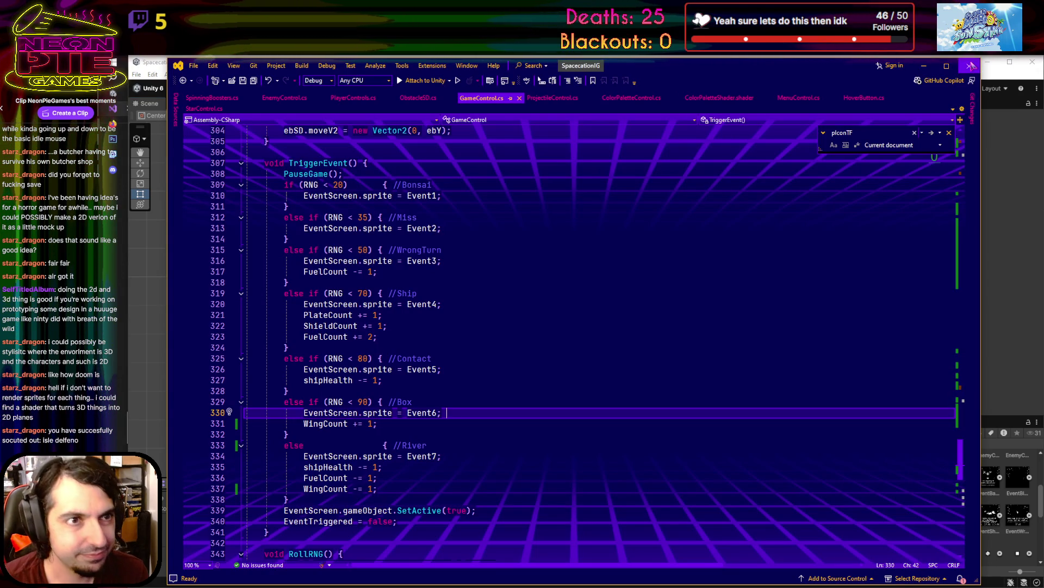
left_click(970, 65)
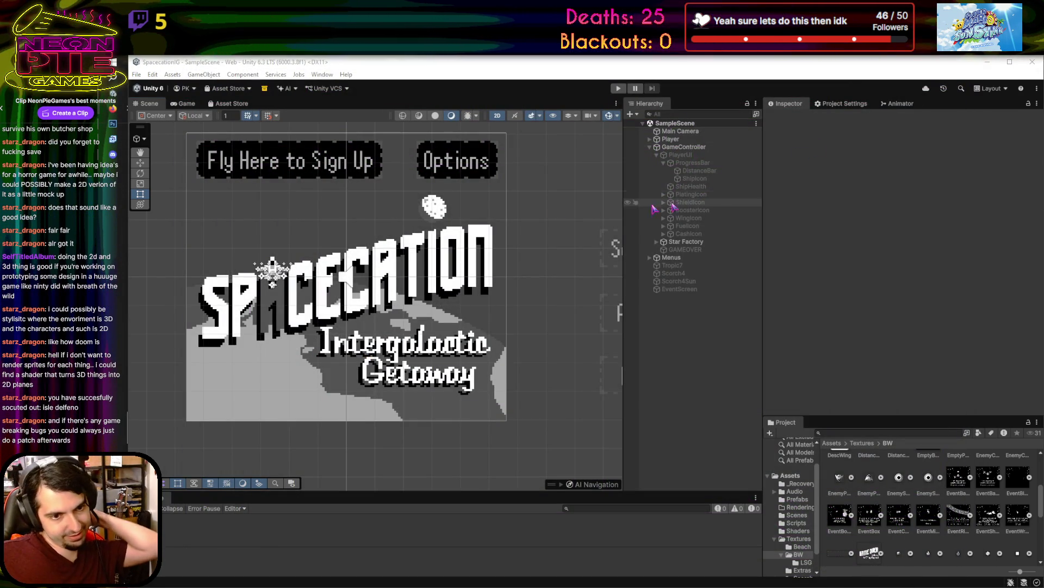
- Open the itch.io creator dashboard in Firefox, then play the Spacecation scene in Unity
mouse_move(113, 108)
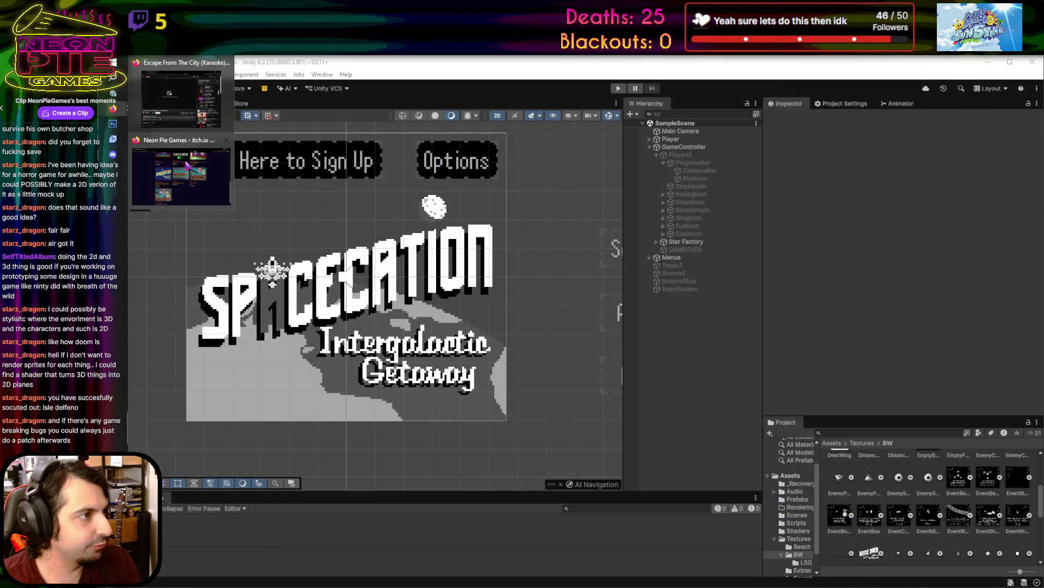
left_click(182, 174)
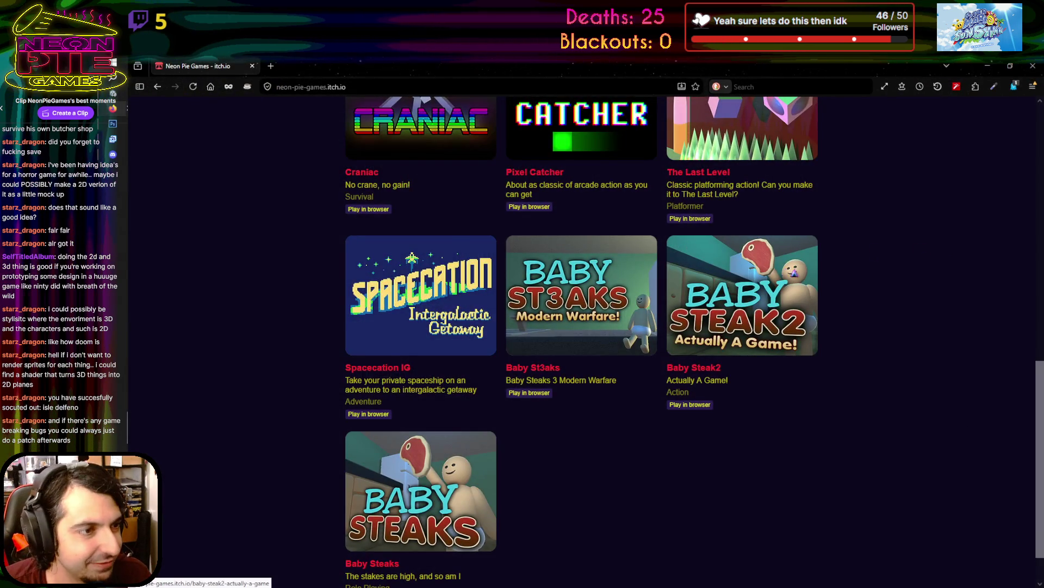
scroll(797, 274, "up", 5)
left_click(1004, 109)
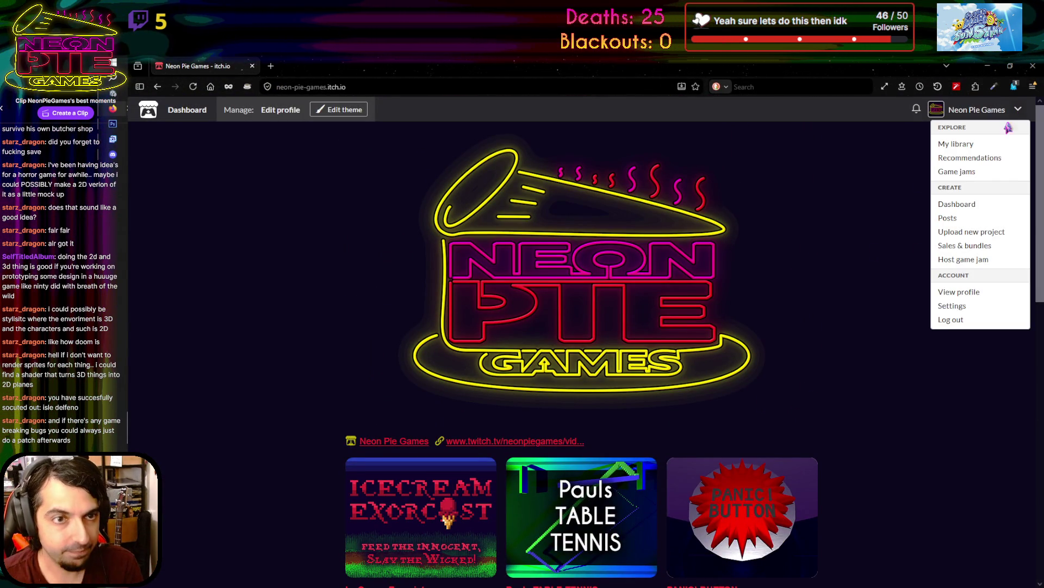
left_click(980, 208)
key("alt+Tab")
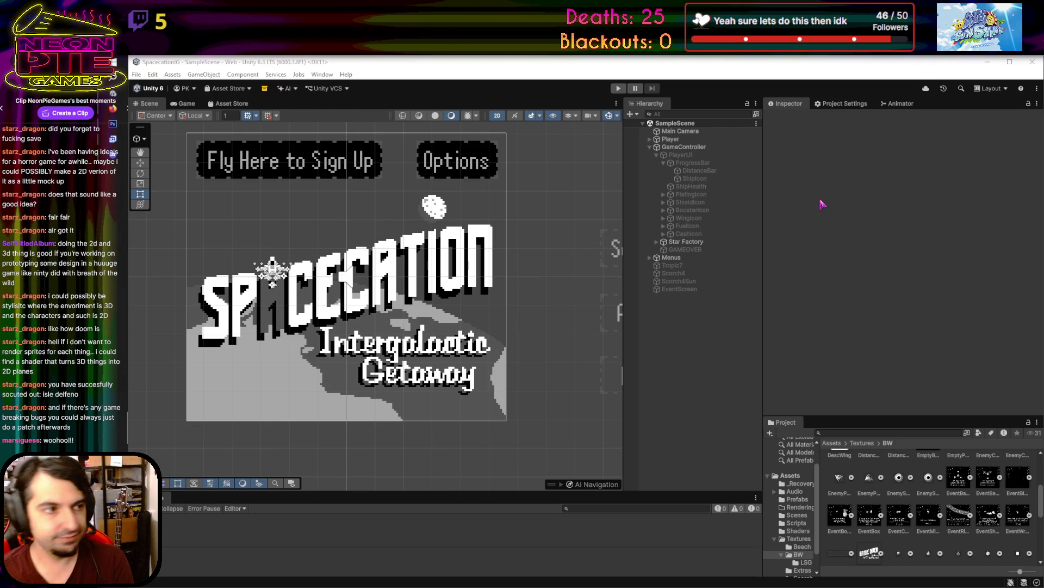
left_click(619, 89)
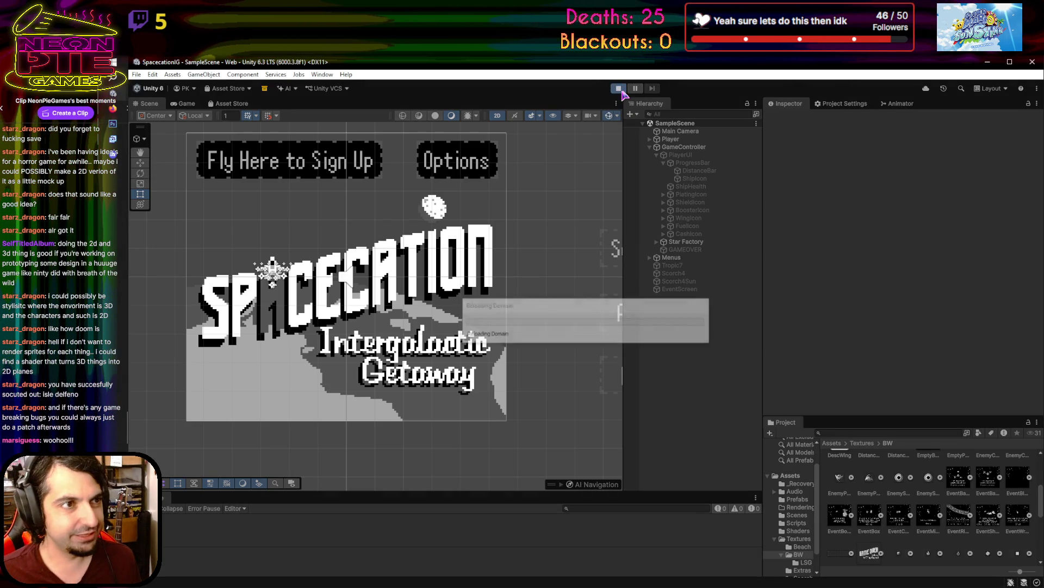